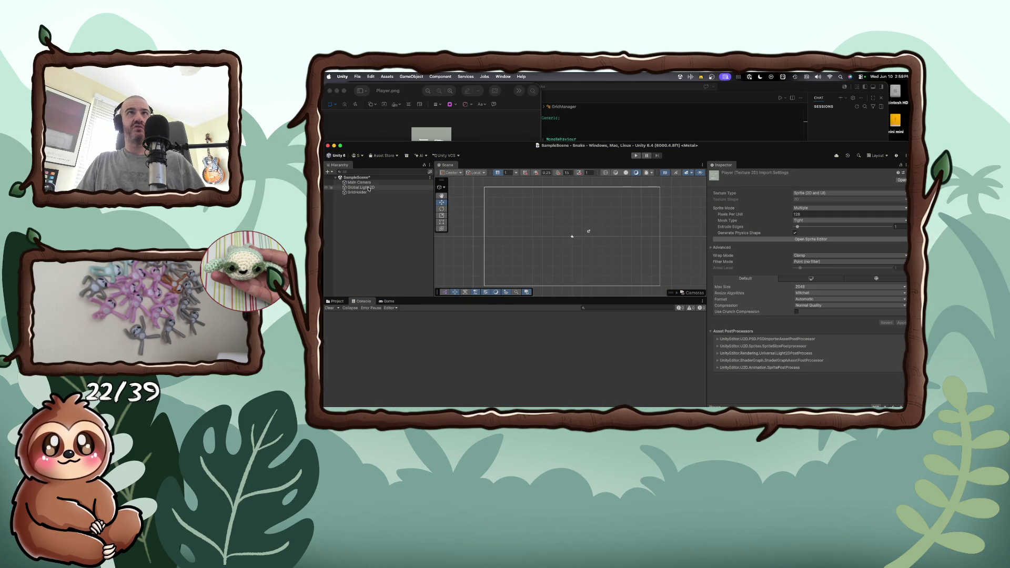
# - Deselect the Player texture and shift the editor window slightly on screen
pyautogui.click(362, 202)
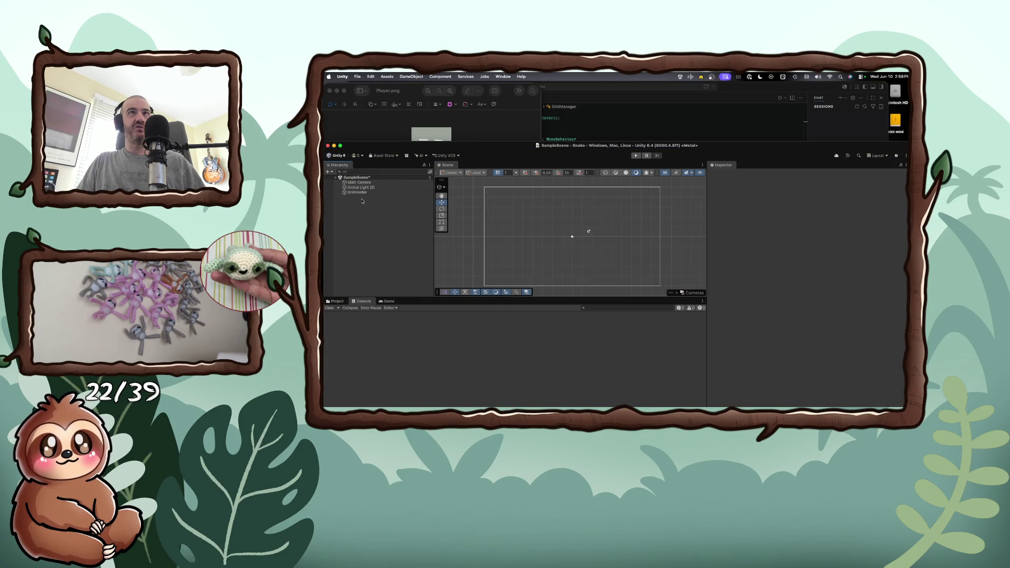
pyautogui.moveTo(383, 148); pyautogui.dragTo(404, 137)
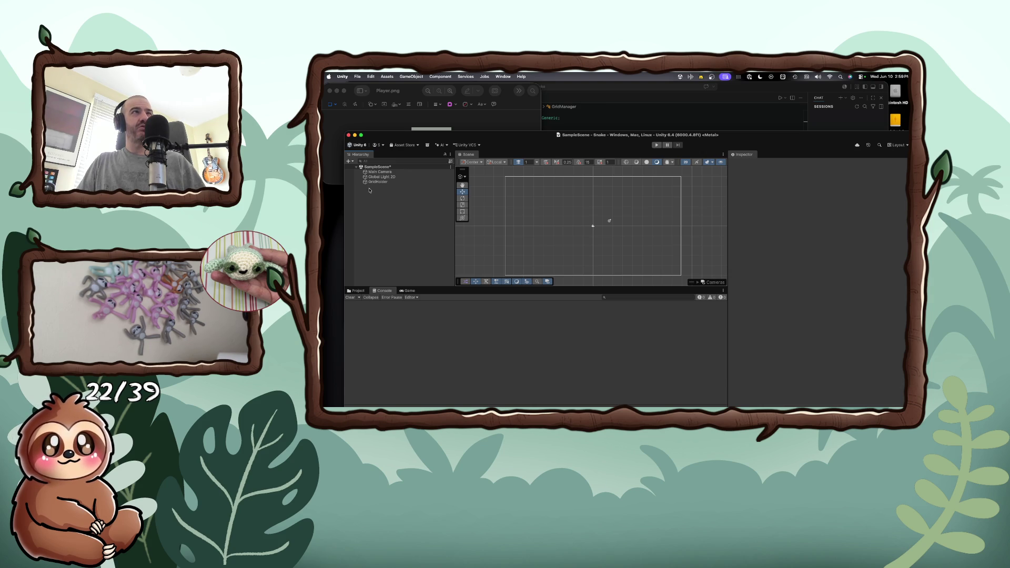
# - Add a new Square sprite object to the scene from the 2D Object > Sprites menu
pyautogui.rightClick(369, 190)
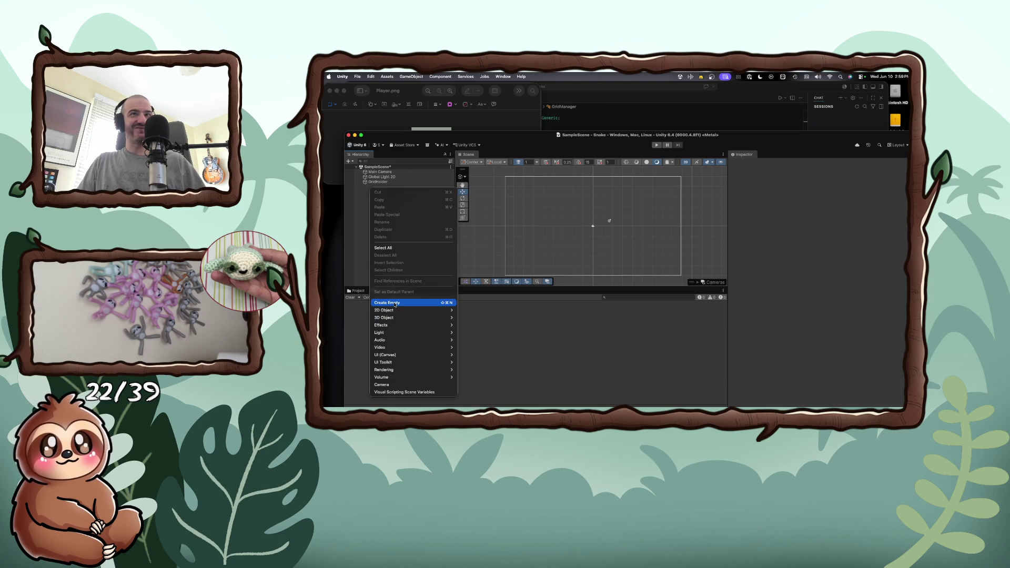
pyautogui.moveTo(395, 310)
pyautogui.moveTo(494, 310)
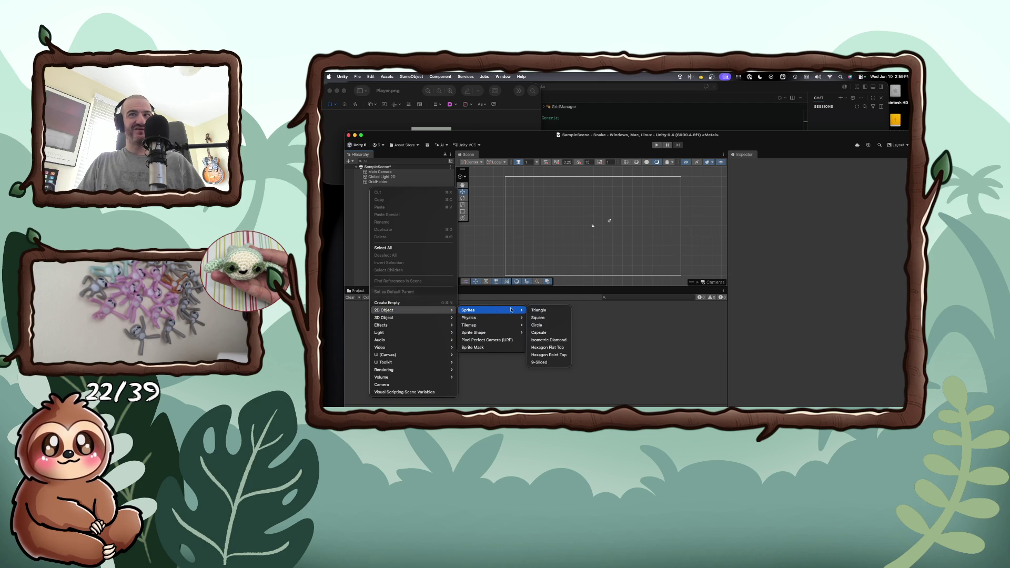
pyautogui.click(542, 319)
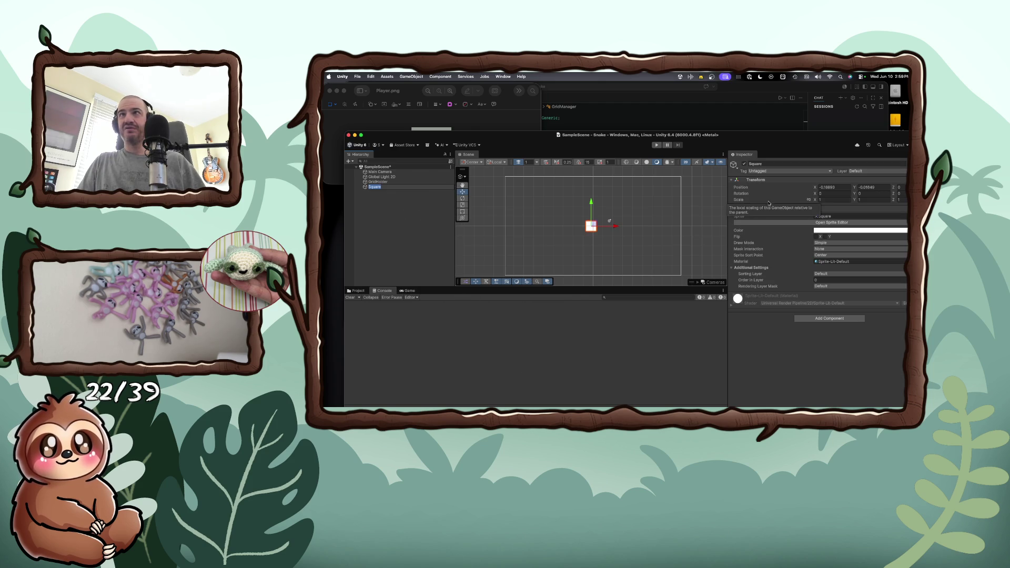
# - Assign the Player sprite to the Square's Sprite Renderer and preview Player.png
pyautogui.click(358, 291)
pyautogui.click(425, 320)
pyautogui.click(372, 186)
pyautogui.moveTo(421, 321)
pyautogui.mouseDown()
pyautogui.moveTo(868, 203)
pyautogui.moveTo(837, 217)
pyautogui.mouseUp()
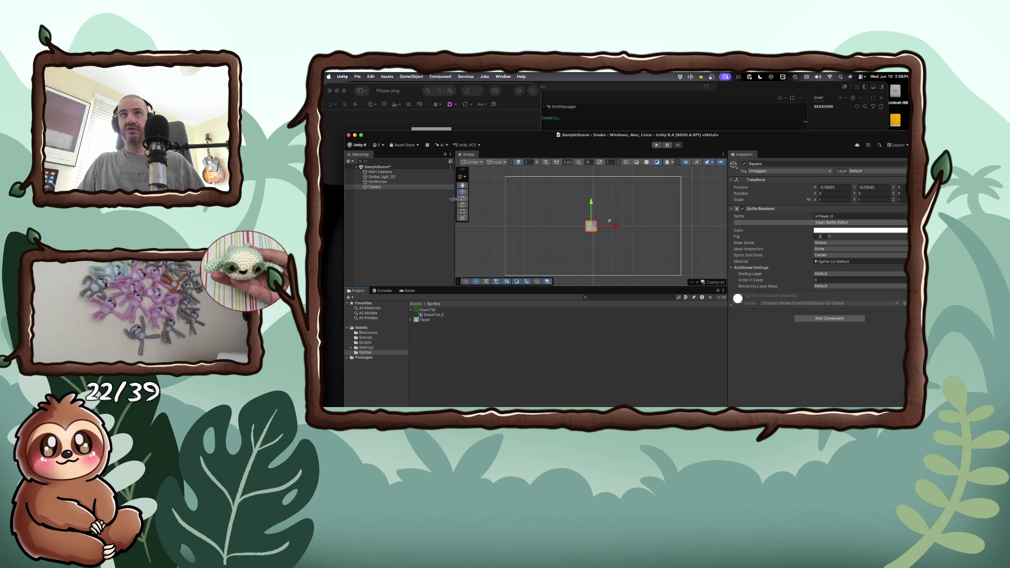
pyautogui.doubleClick(428, 321)
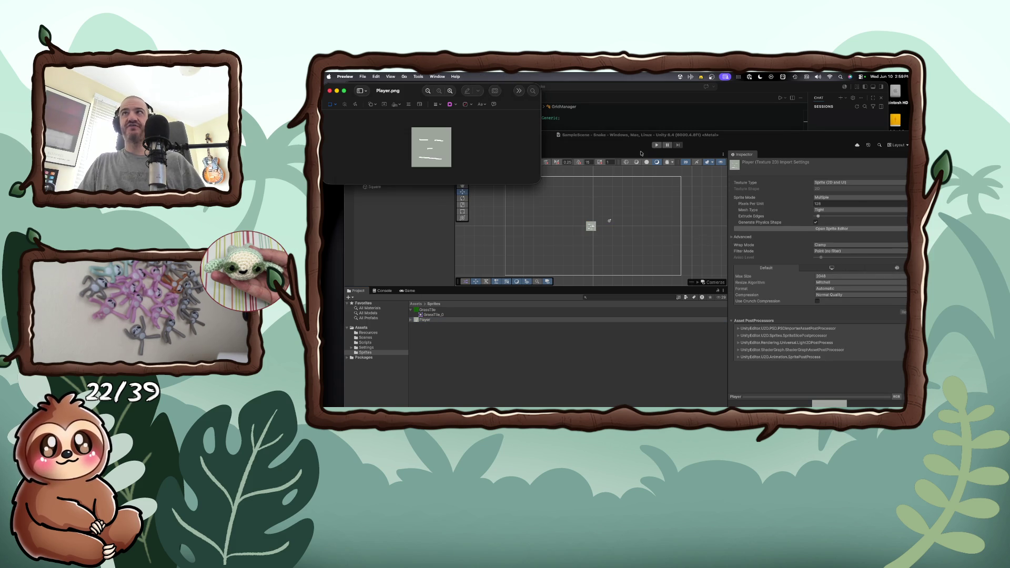
# - Run the game in play mode to show the grass grid, and raise the editor window
pyautogui.click(713, 190)
pyautogui.click(657, 146)
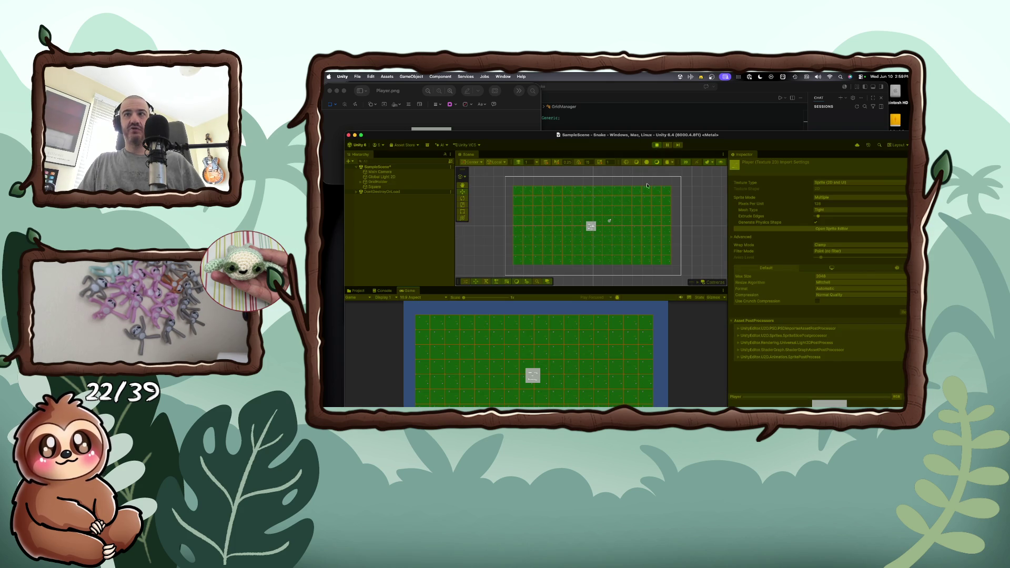
pyautogui.moveTo(608, 135); pyautogui.dragTo(619, 89)
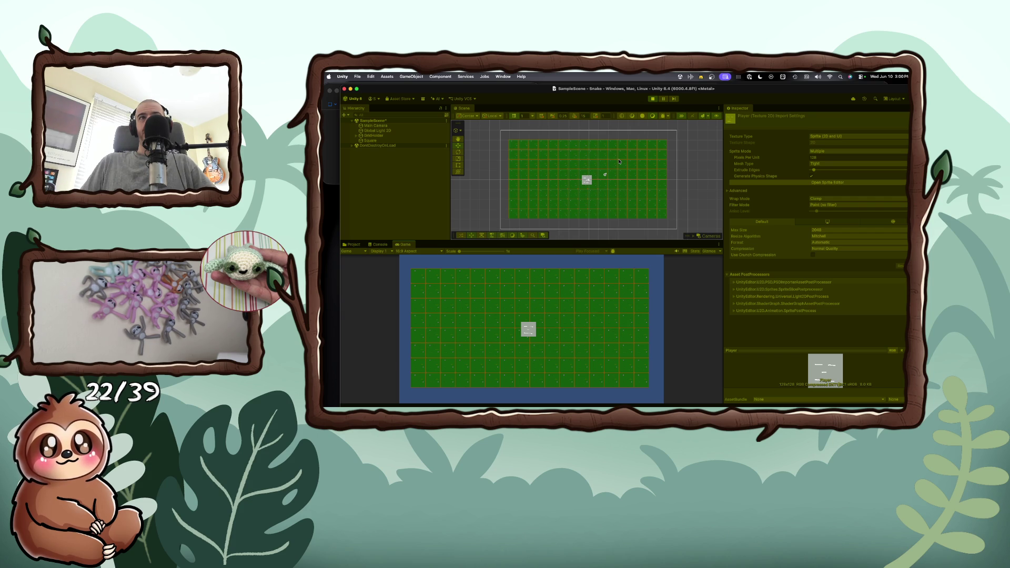
pyautogui.rightClick(376, 161)
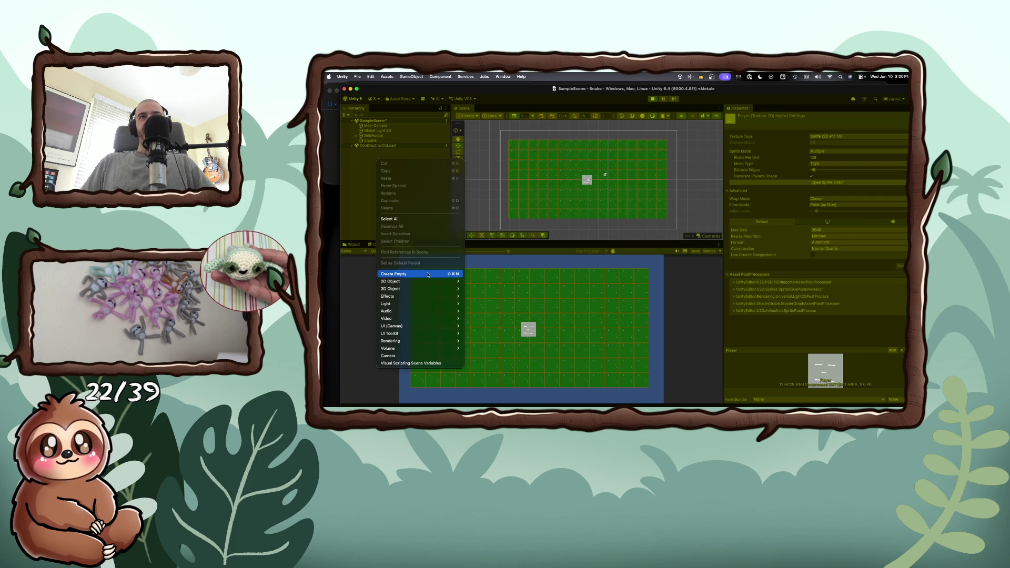
# - Remove a stray empty GameObject, then add Square (1) and move it toward the board's left
pyautogui.click(428, 275)
pyautogui.press('super+BackSpace')
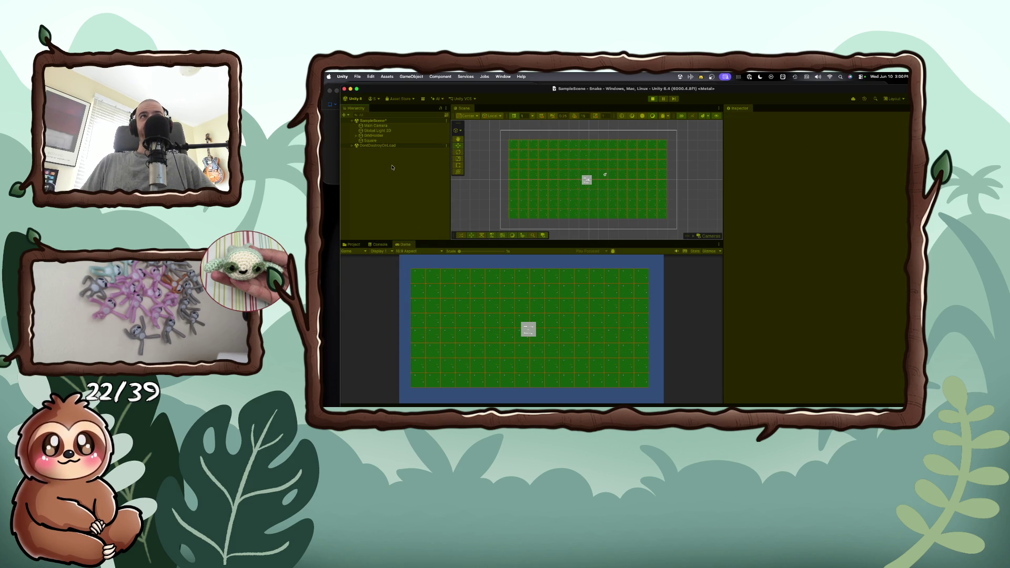
pyautogui.rightClick(392, 168)
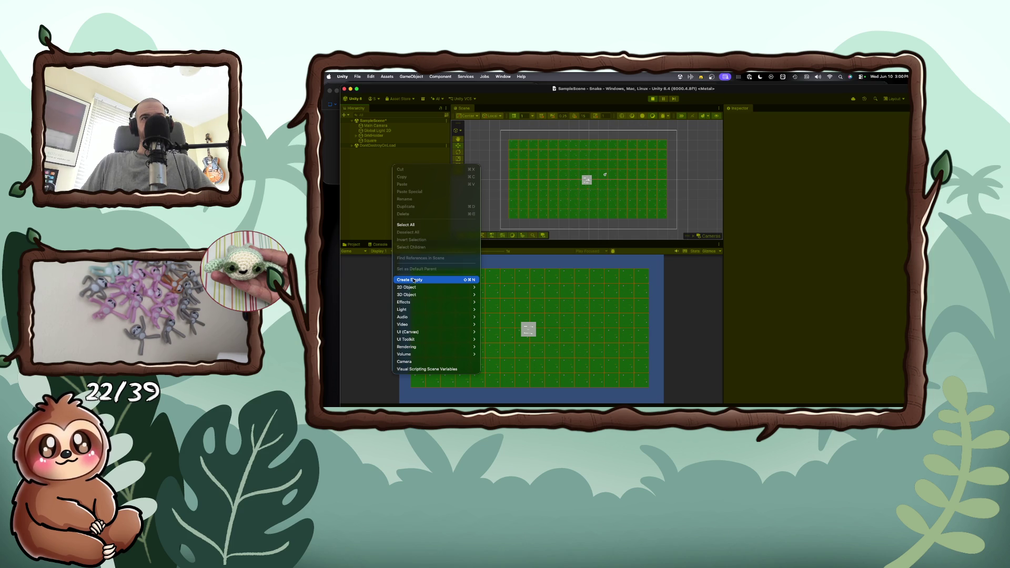
pyautogui.moveTo(415, 287)
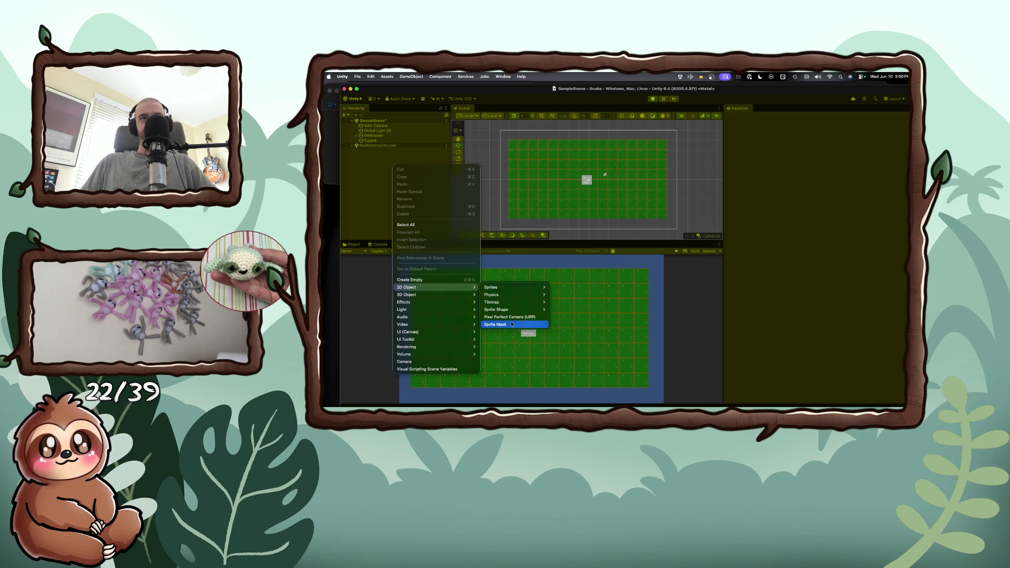
pyautogui.moveTo(513, 288)
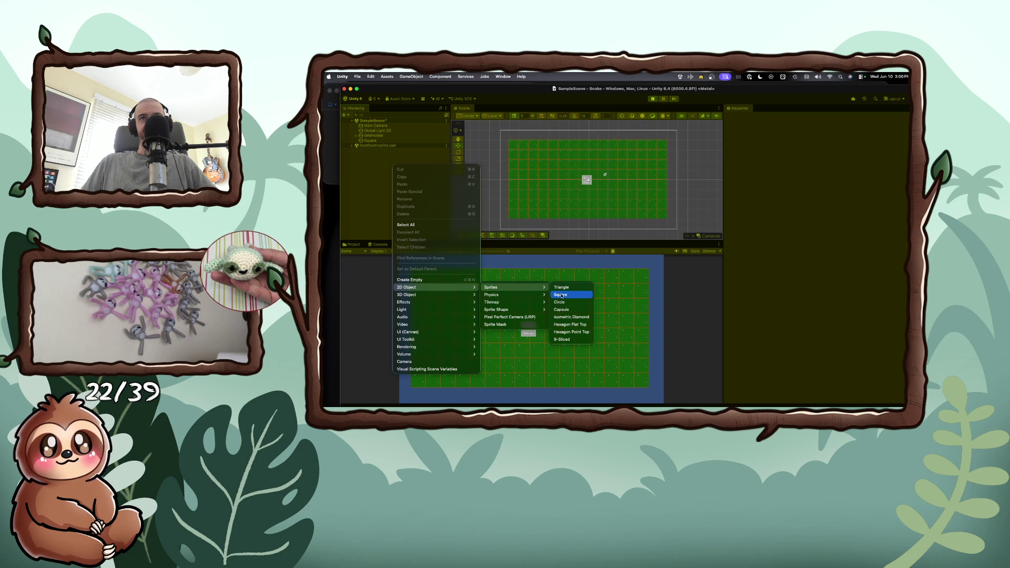
pyautogui.click(562, 295)
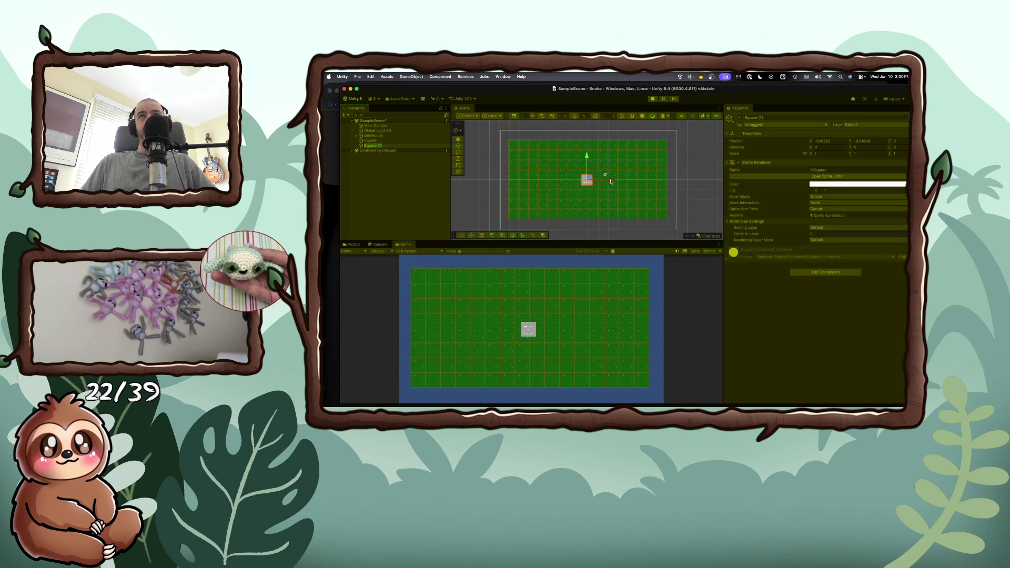
pyautogui.moveTo(611, 180); pyautogui.dragTo(532, 181)
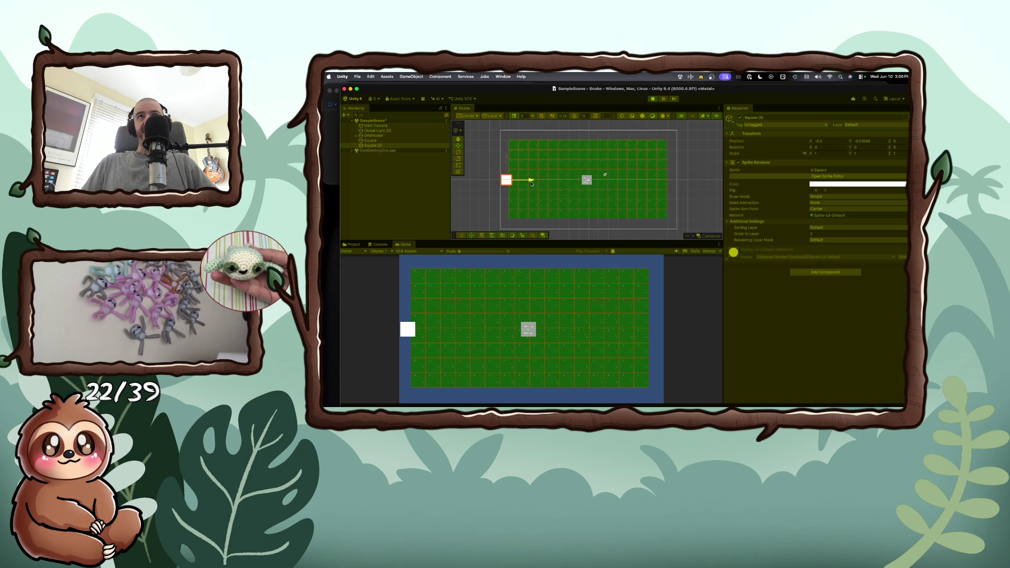
# - Move Square (1) to the grass board's left edge, around X -8.77
pyautogui.moveTo(531, 181); pyautogui.dragTo(532, 181)
pyautogui.click(459, 138)
pyautogui.moveTo(510, 176); pyautogui.dragTo(588, 179)
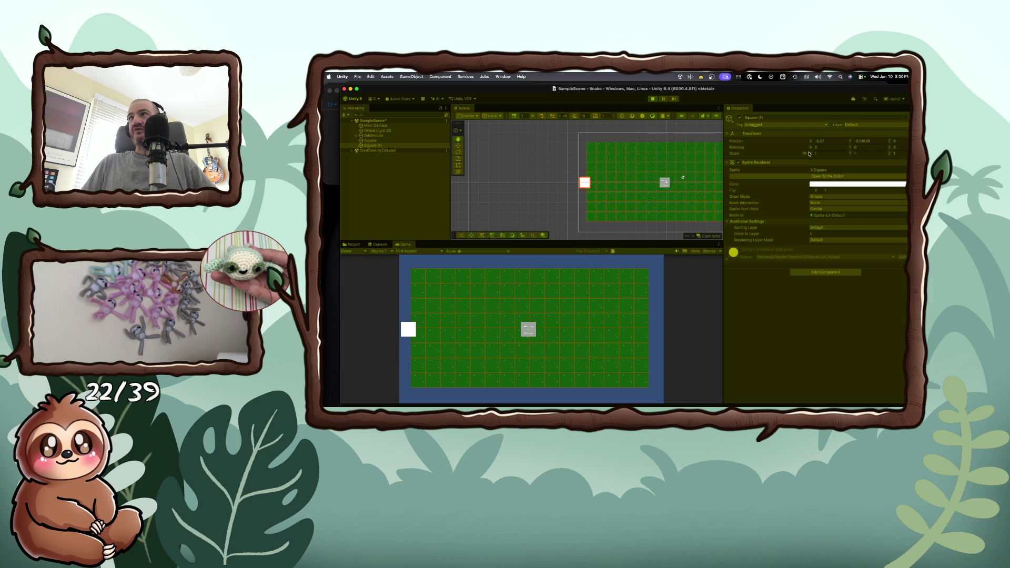
# - Scale Square (1) to 0.36 by 7.7 to form a tall thin wall
pyautogui.moveTo(812, 156); pyautogui.dragTo(803, 155)
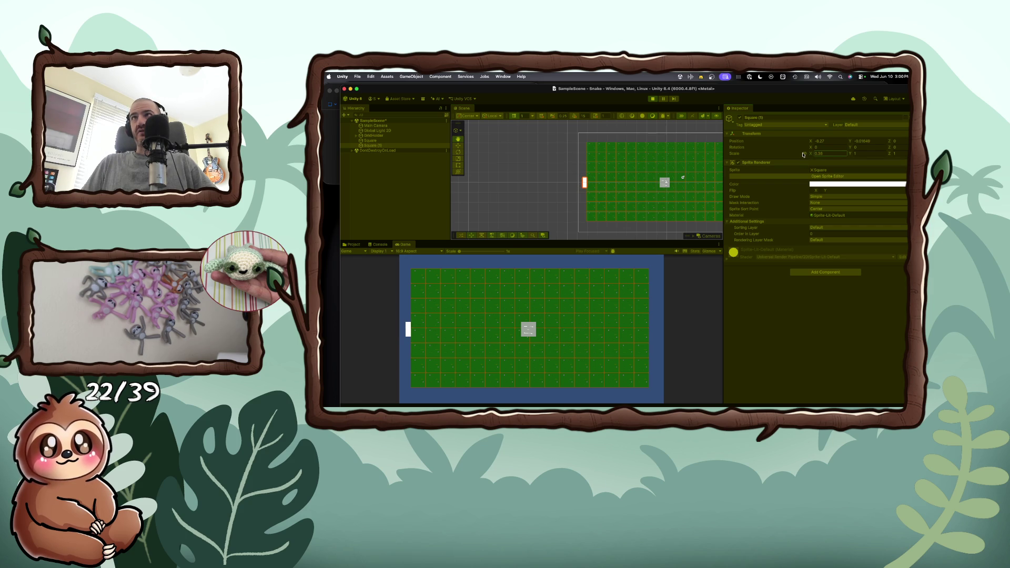
pyautogui.click(849, 155)
pyautogui.moveTo(849, 155); pyautogui.dragTo(910, 155)
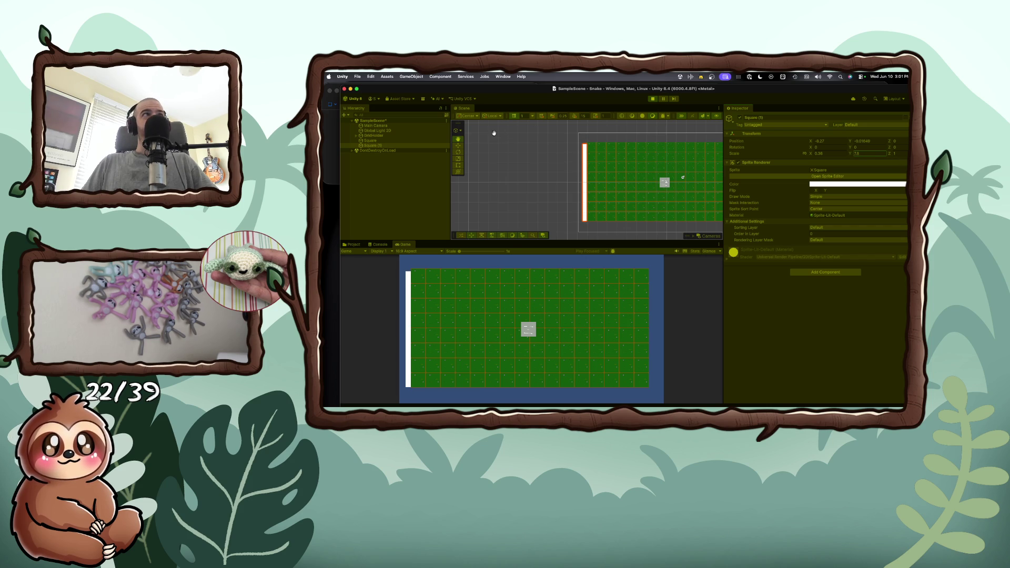
pyautogui.click(458, 140)
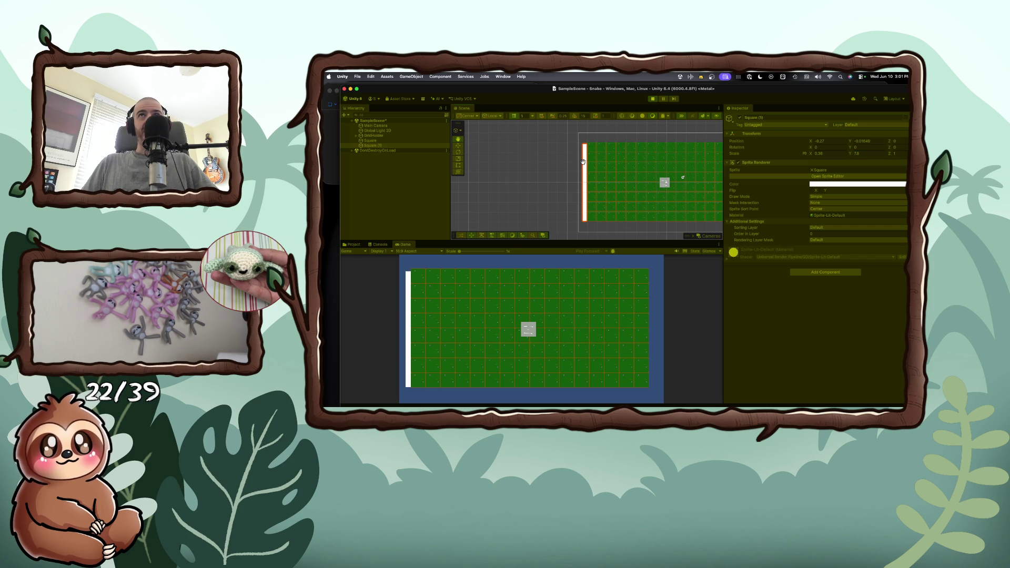
pyautogui.moveTo(584, 160); pyautogui.dragTo(584, 159)
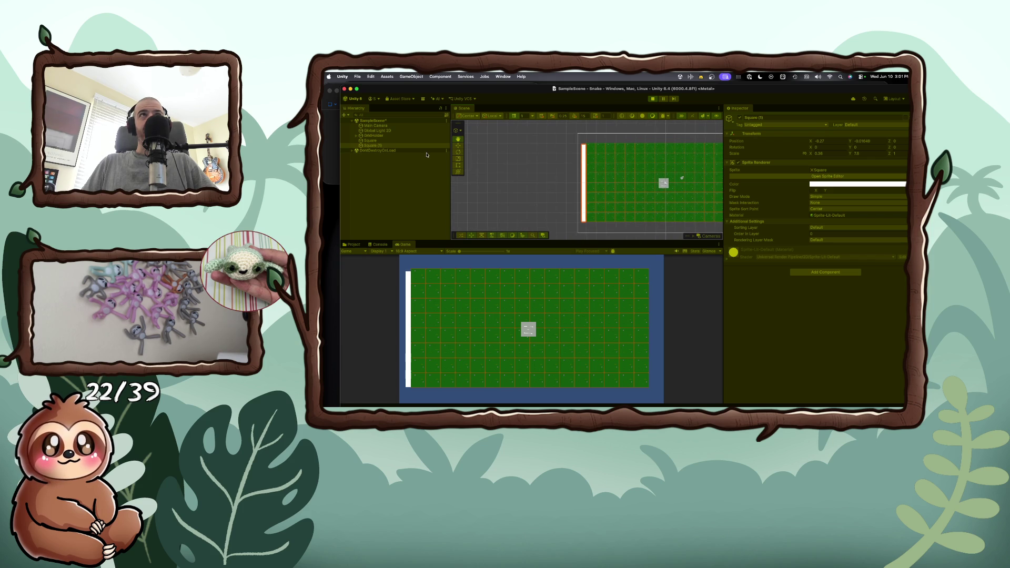
pyautogui.click(370, 140)
# - Rename the original Square object to Player
pyautogui.press('f')
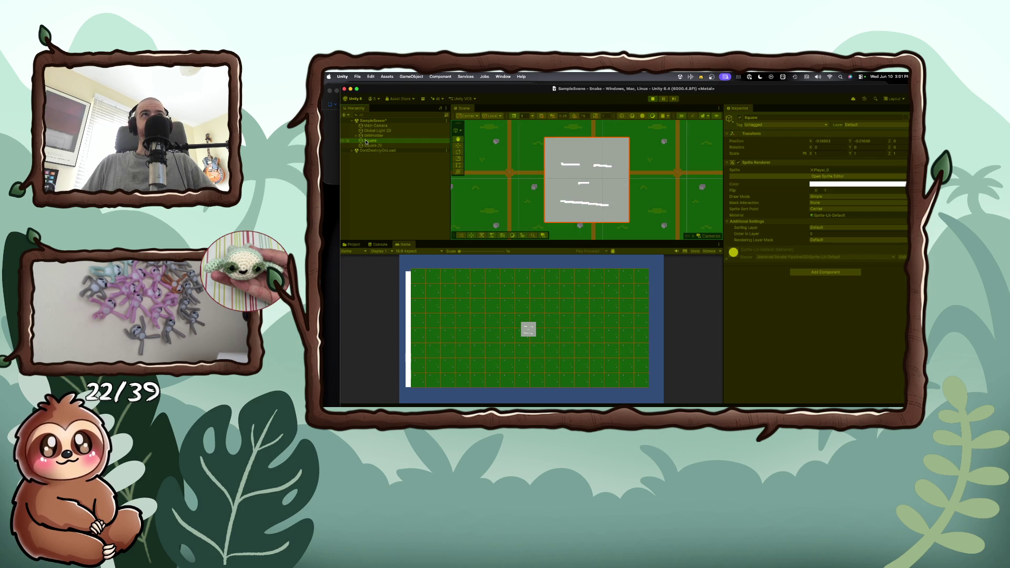
pyautogui.rightClick(367, 141)
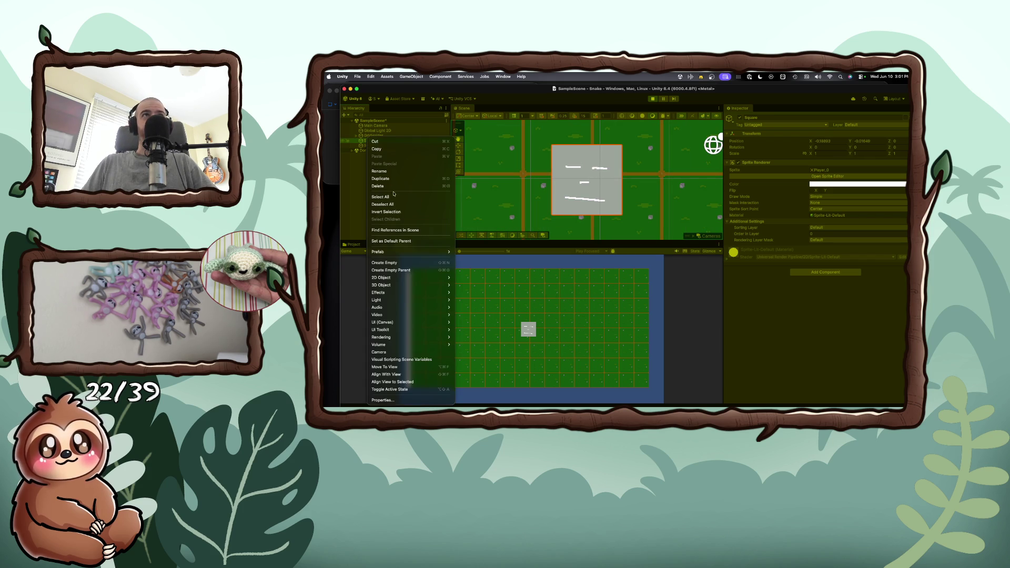
pyautogui.click(390, 174)
pyautogui.press('BackSpace')
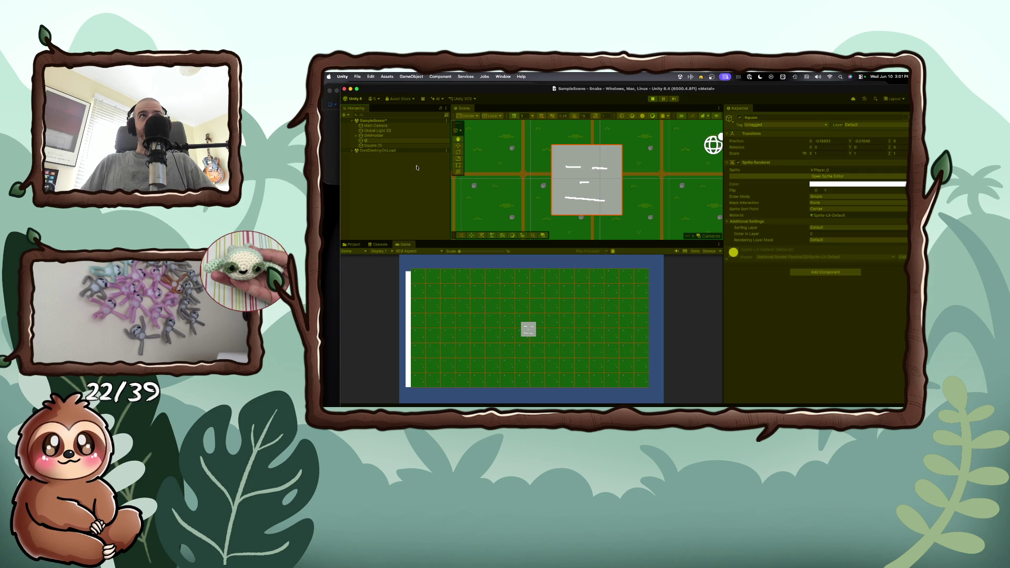
pyautogui.write('layer')
pyautogui.press('Return')
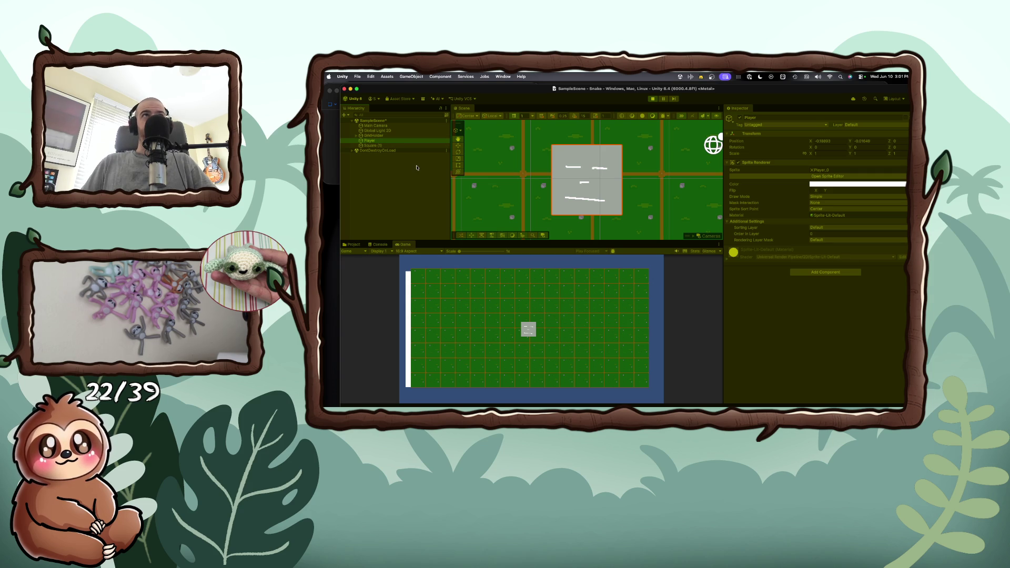
# - Adjust the left wall's scale to X 0.42 and Y 8.22
pyautogui.click(383, 147)
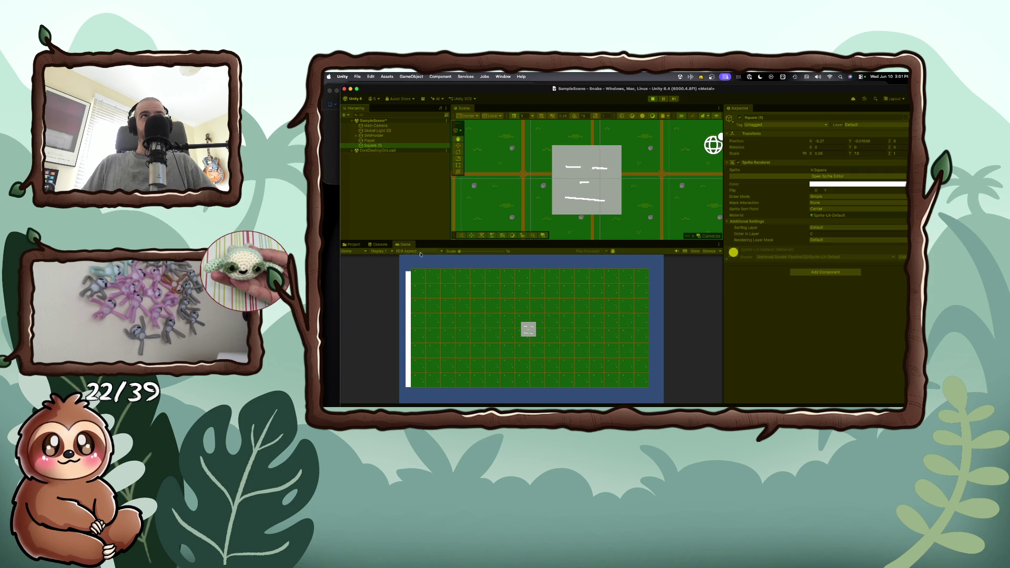
pyautogui.doubleClick(364, 148)
pyautogui.scroll(-3, 568, 196)
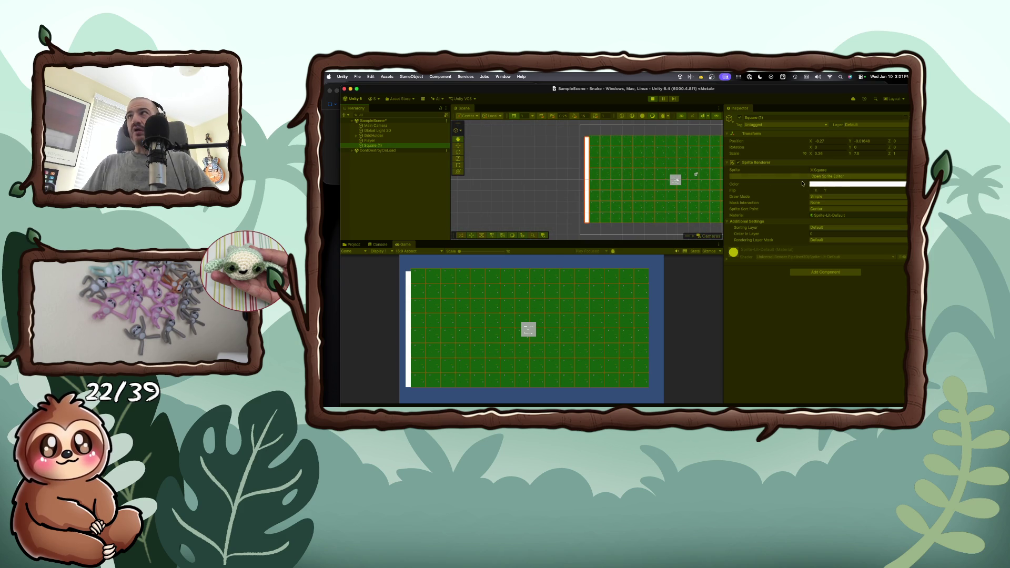
pyautogui.moveTo(811, 153); pyautogui.dragTo(811, 153)
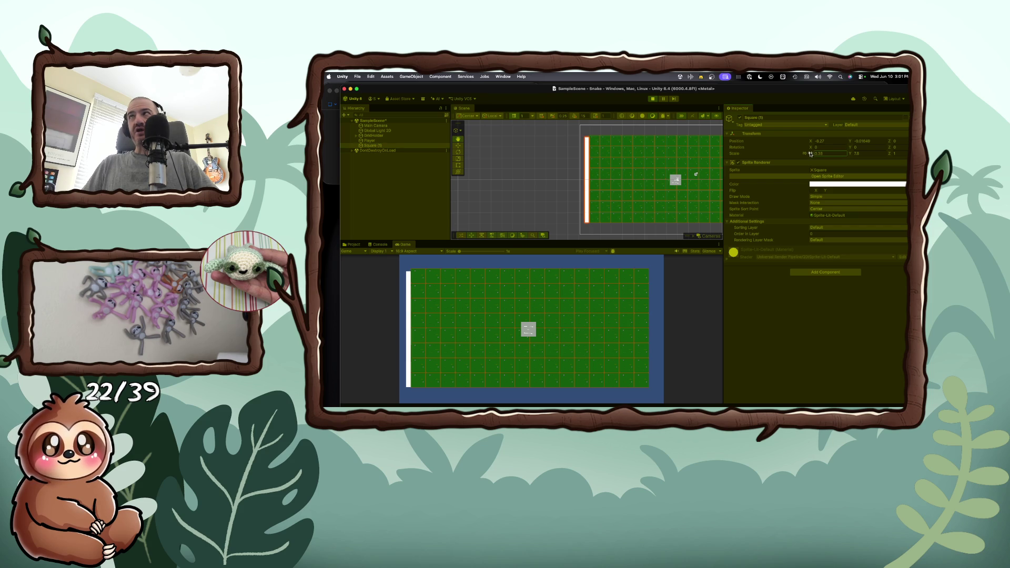
pyautogui.click(853, 154)
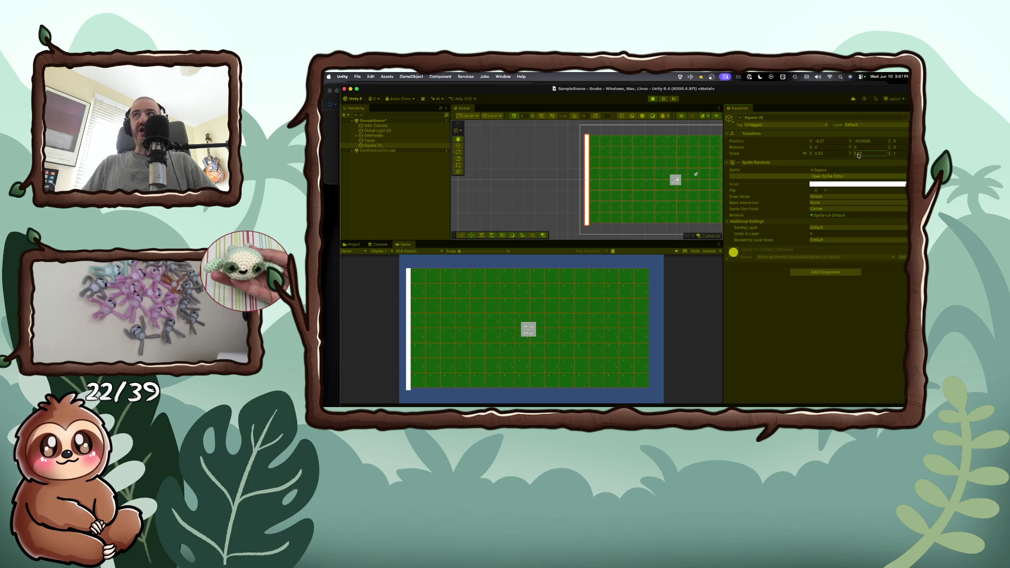
pyautogui.press('Return')
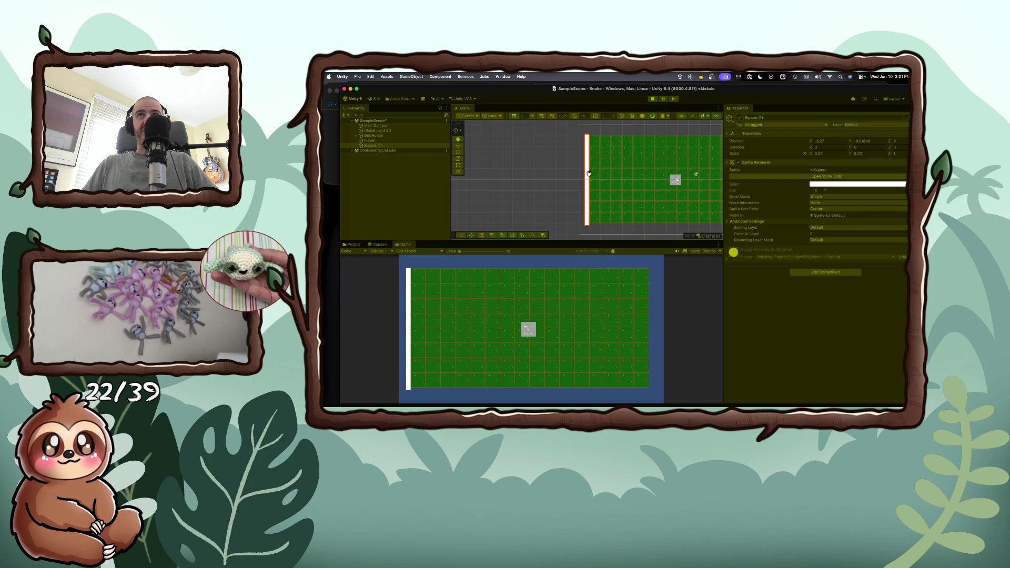
pyautogui.moveTo(589, 173); pyautogui.dragTo(584, 162)
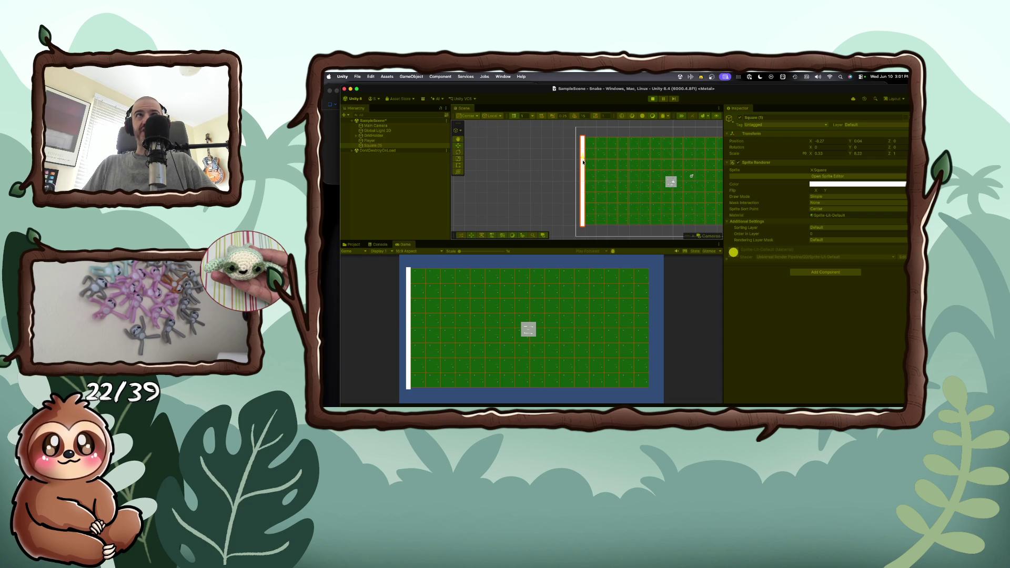
# - Rename the Square (1) wall to EastWall
pyautogui.doubleClick(368, 146)
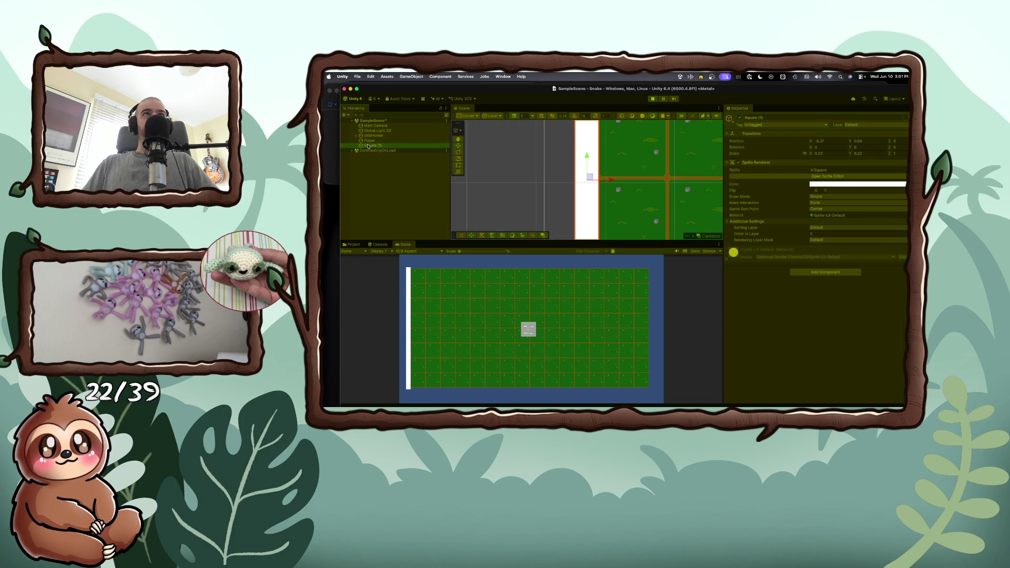
pyautogui.rightClick(372, 146)
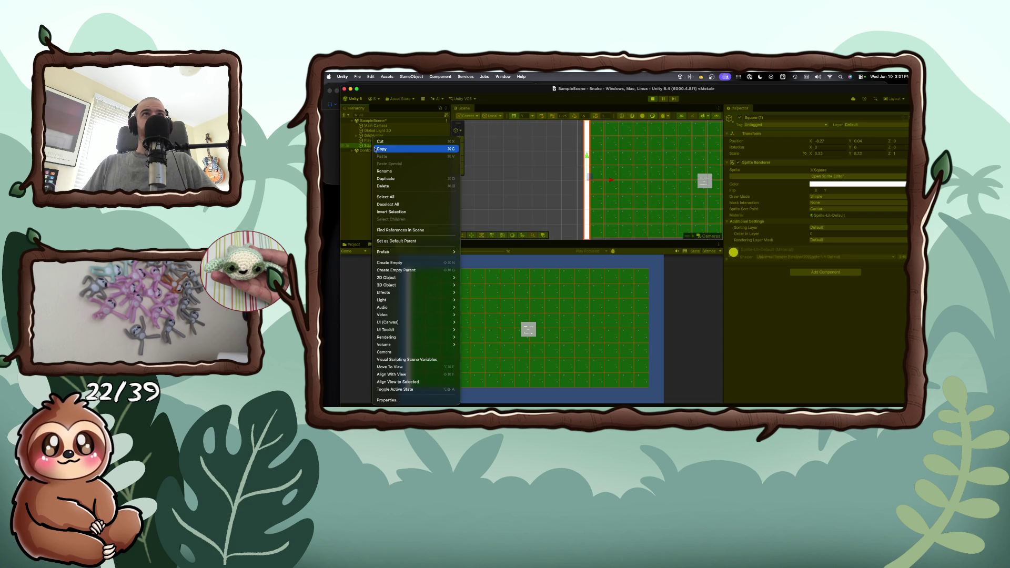
pyautogui.click(395, 171)
pyautogui.write('WastWall')
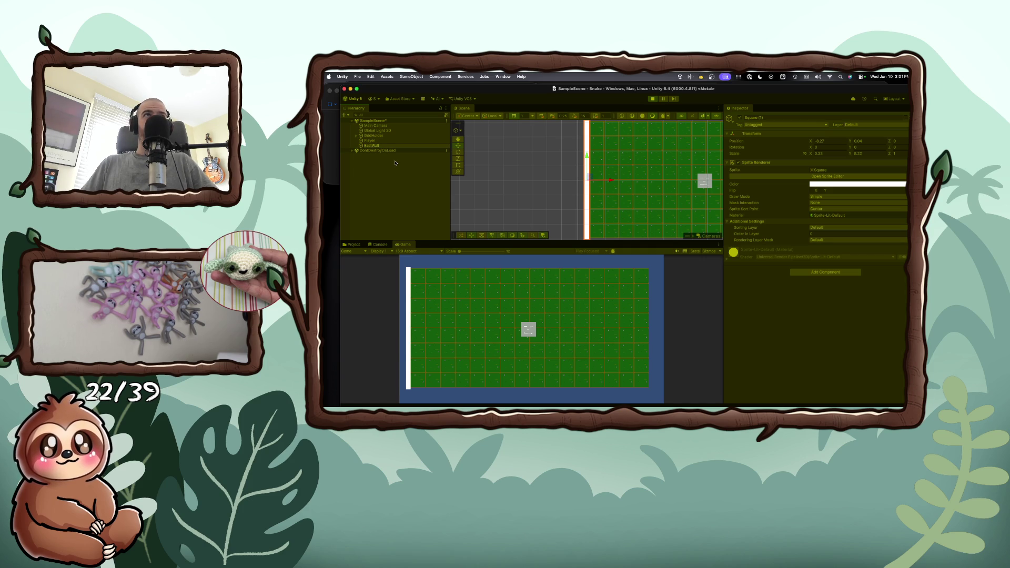
pyautogui.press('Return')
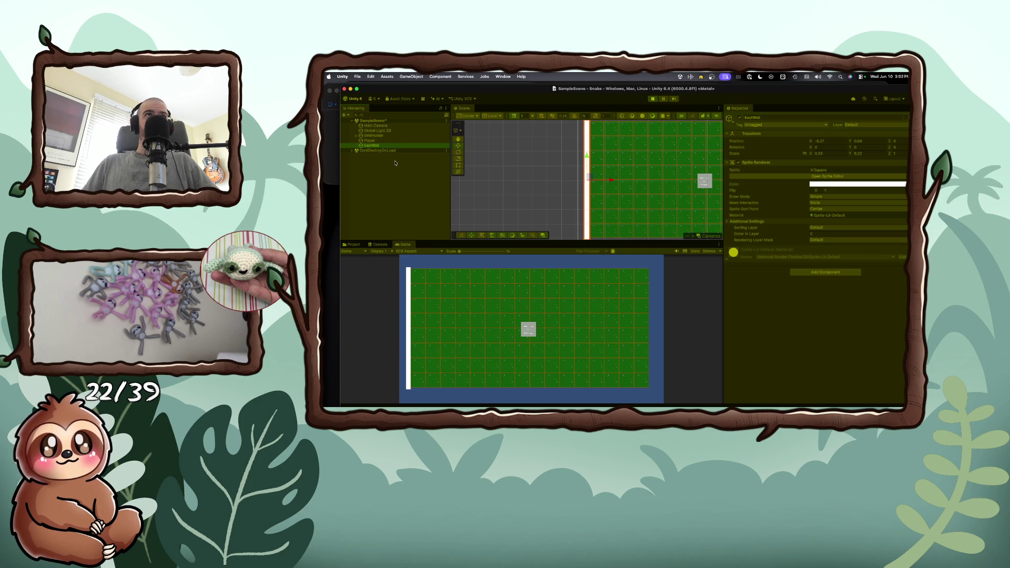
# - Duplicate EastWall as WestWall and move it to the board's right edge at X 8.34
pyautogui.rightClick(382, 147)
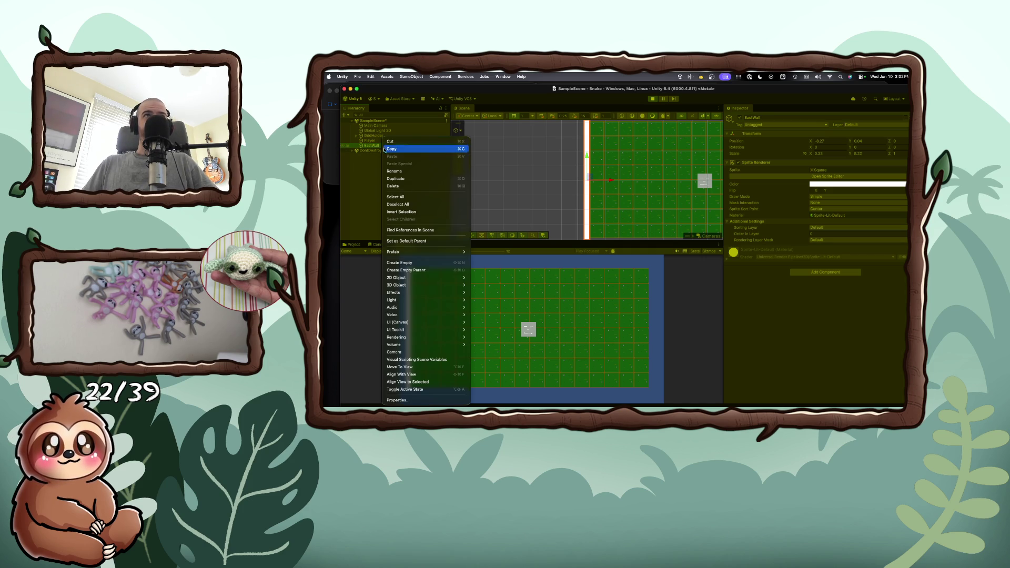
pyautogui.click(399, 174)
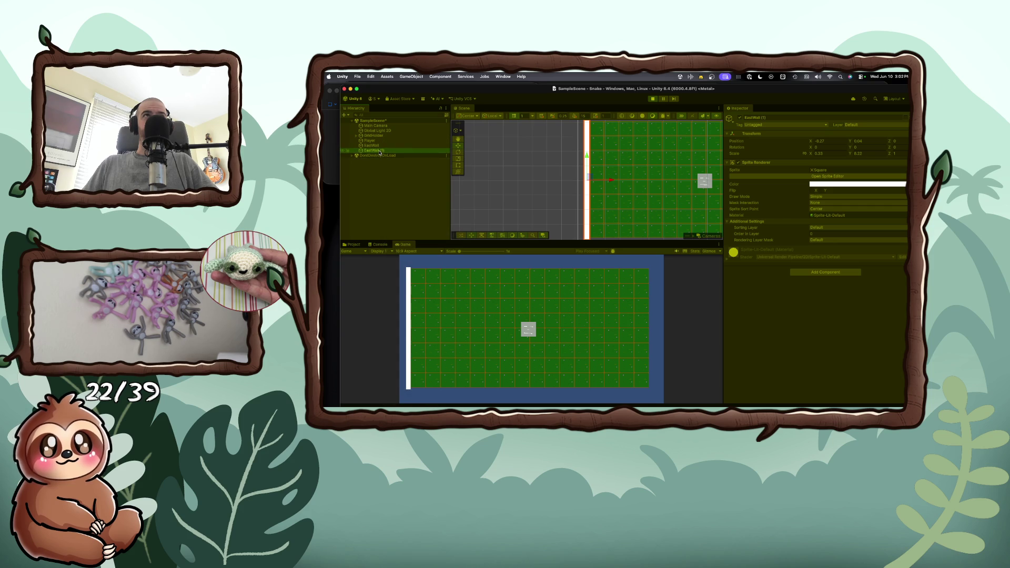
pyautogui.click(378, 151)
pyautogui.write('We')
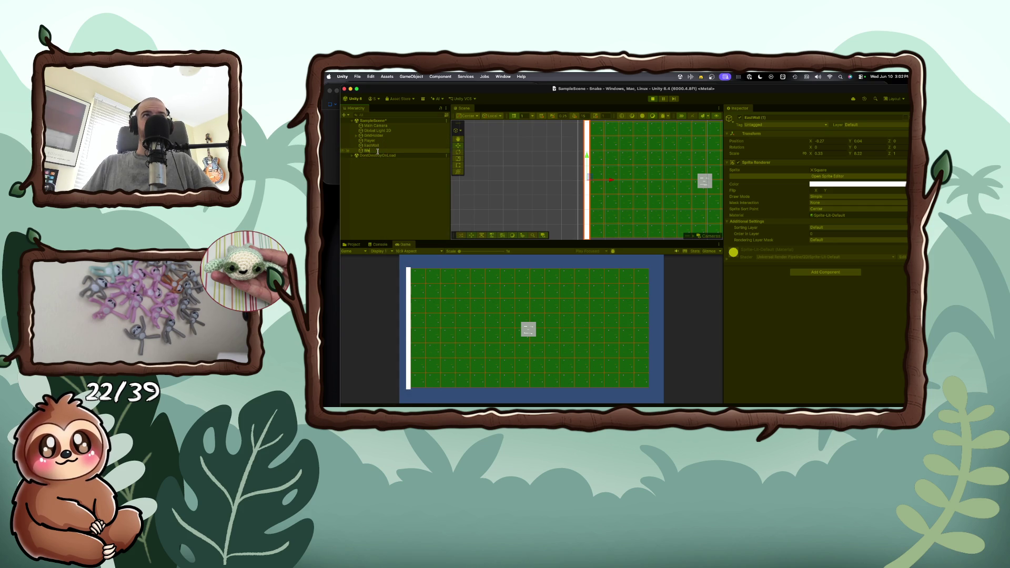
pyautogui.press('Return')
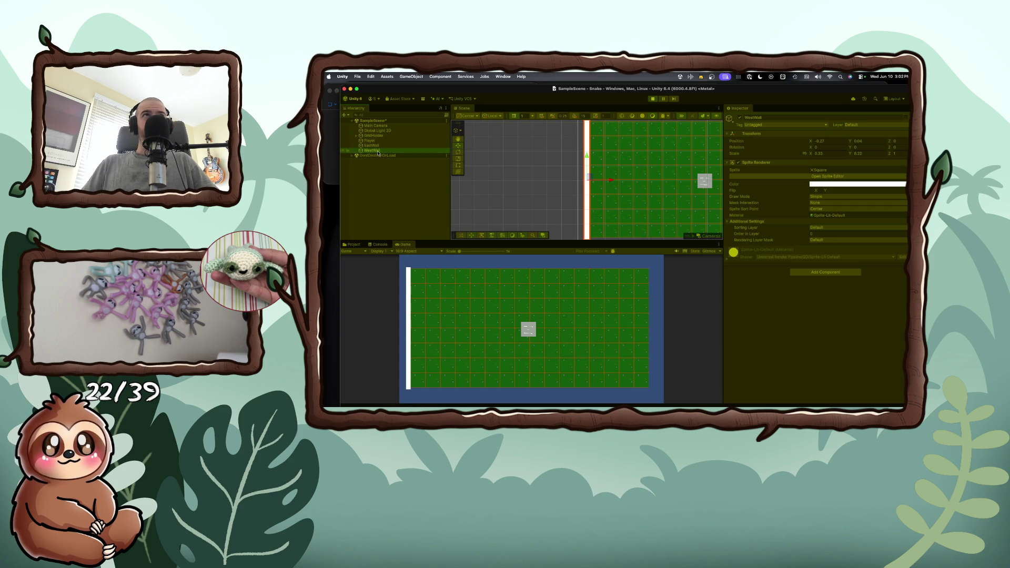
pyautogui.scroll(-6, 591, 183)
pyautogui.moveTo(590, 184); pyautogui.dragTo(722, 185)
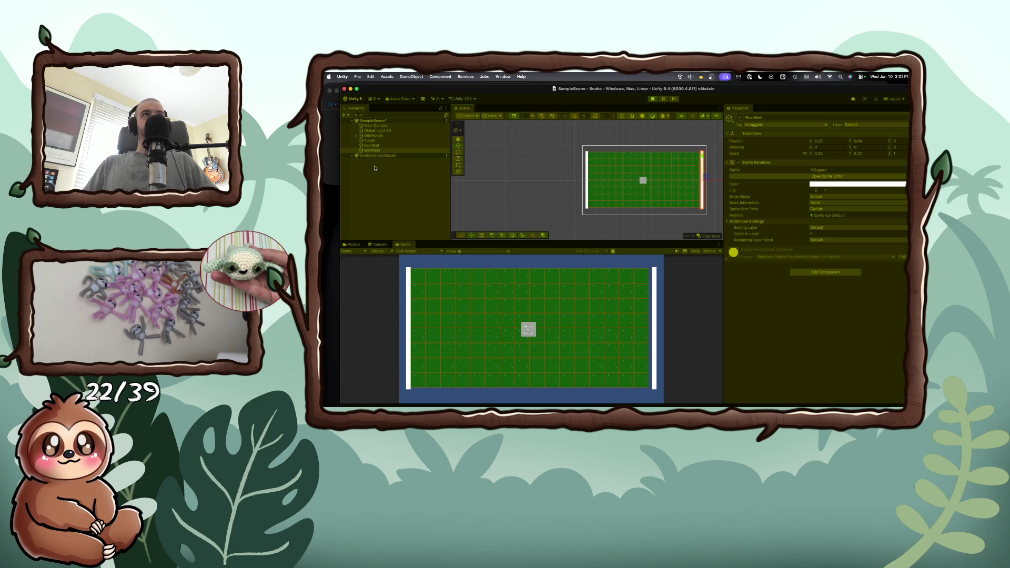
# - Add another Square sprite to serve as the top wall
pyautogui.rightClick(376, 167)
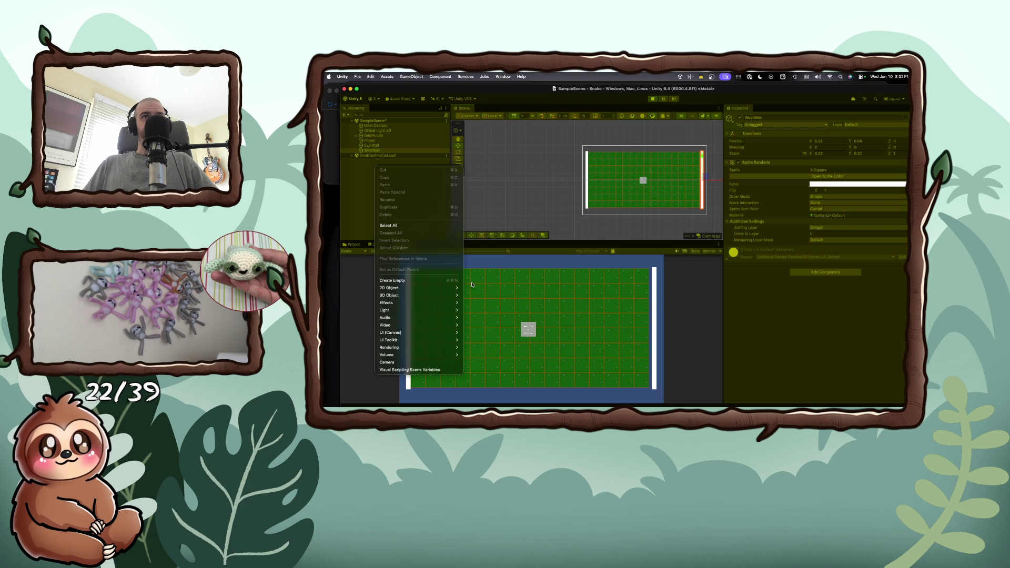
pyautogui.moveTo(457, 288)
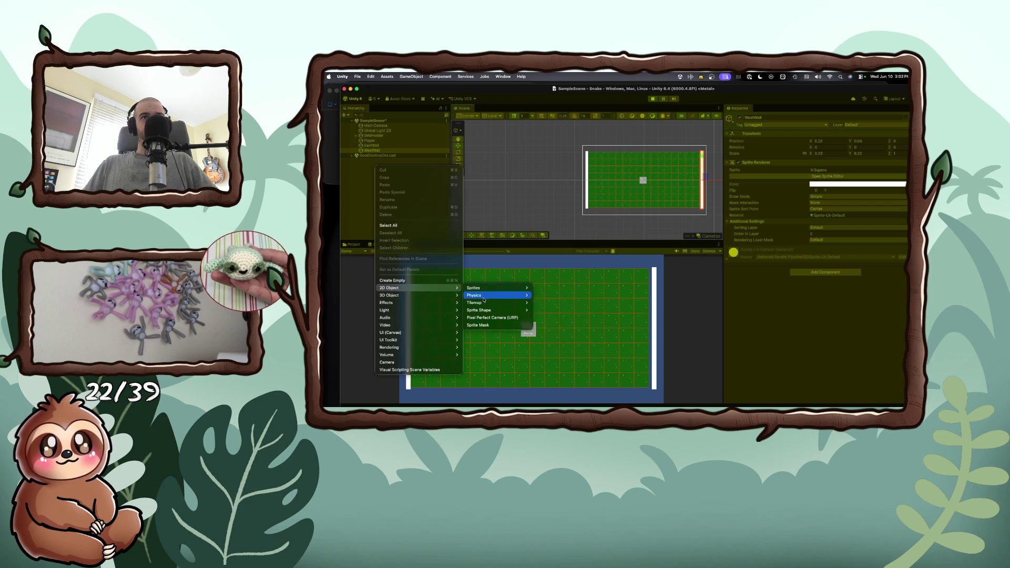
pyautogui.moveTo(493, 288)
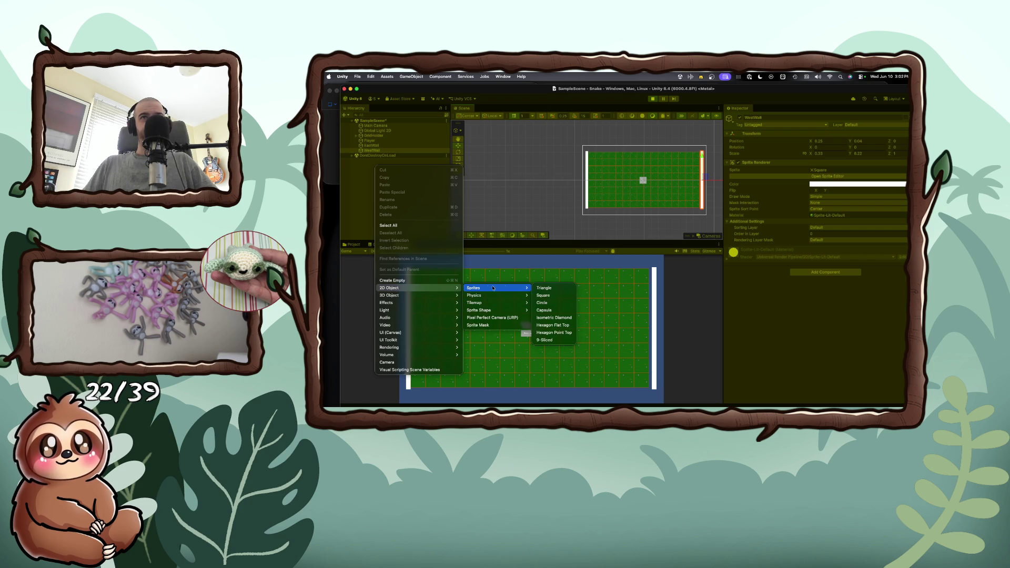
pyautogui.click(544, 296)
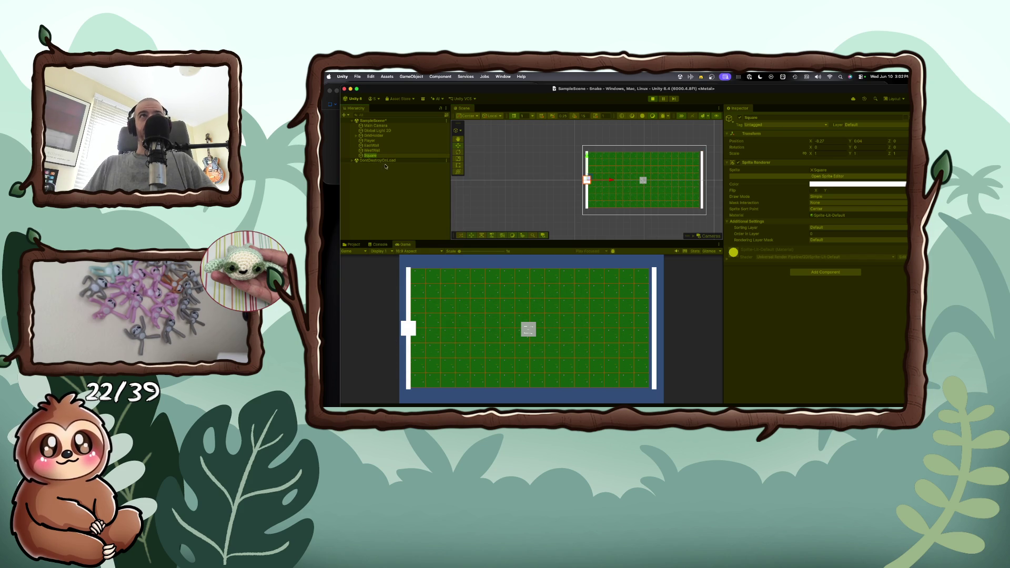
# - Stretch the new square wide along X and make it thin with Y scale 0.29
pyautogui.press('q')
pyautogui.moveTo(584, 180)
pyautogui.mouseDown()
pyautogui.moveTo(596, 158)
pyautogui.moveTo(551, 189)
pyautogui.moveTo(556, 159)
pyautogui.moveTo(580, 160)
pyautogui.mouseUp()
pyautogui.click(458, 145)
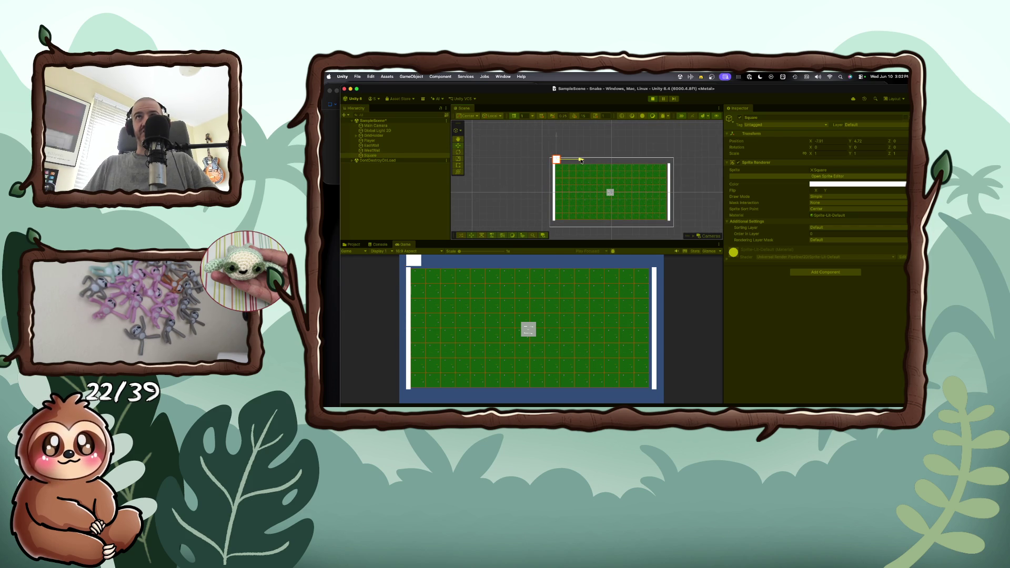
pyautogui.click(815, 154)
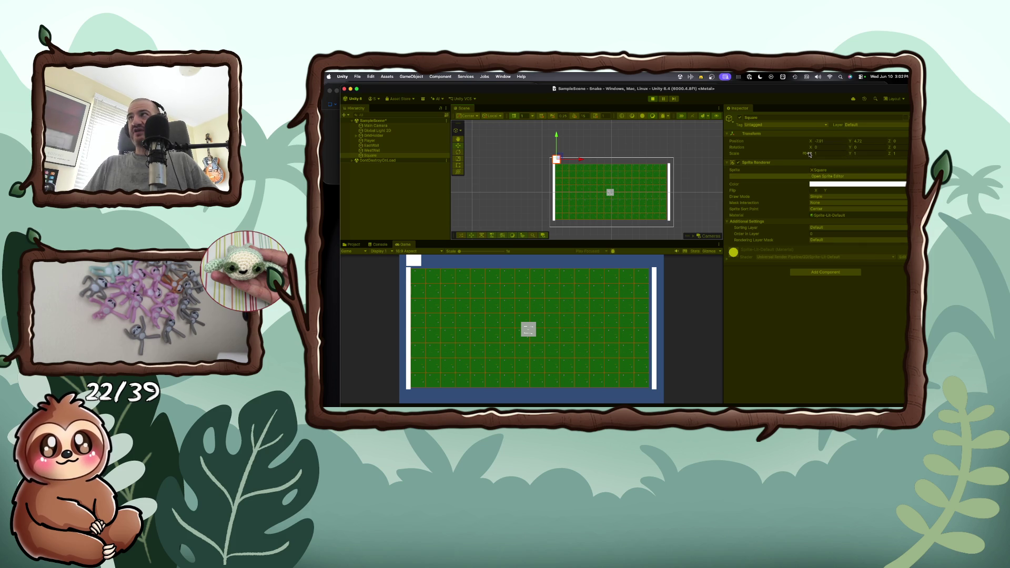
pyautogui.moveTo(809, 155)
pyautogui.mouseDown()
pyautogui.moveTo(894, 158)
pyautogui.moveTo(853, 154)
pyautogui.mouseUp()
pyautogui.click(854, 153)
pyautogui.write('0.29')
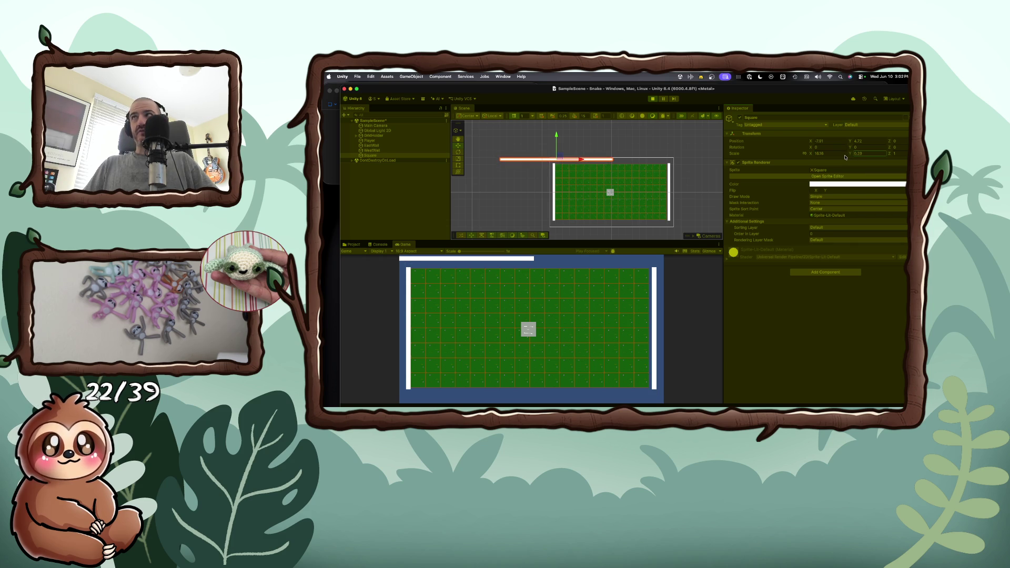
pyautogui.write('q')
# - Center the bar along the board's top edge and widen it to X scale 18.22
pyautogui.moveTo(520, 158)
pyautogui.mouseDown()
pyautogui.moveTo(539, 160)
pyautogui.moveTo(487, 155)
pyautogui.mouseUp()
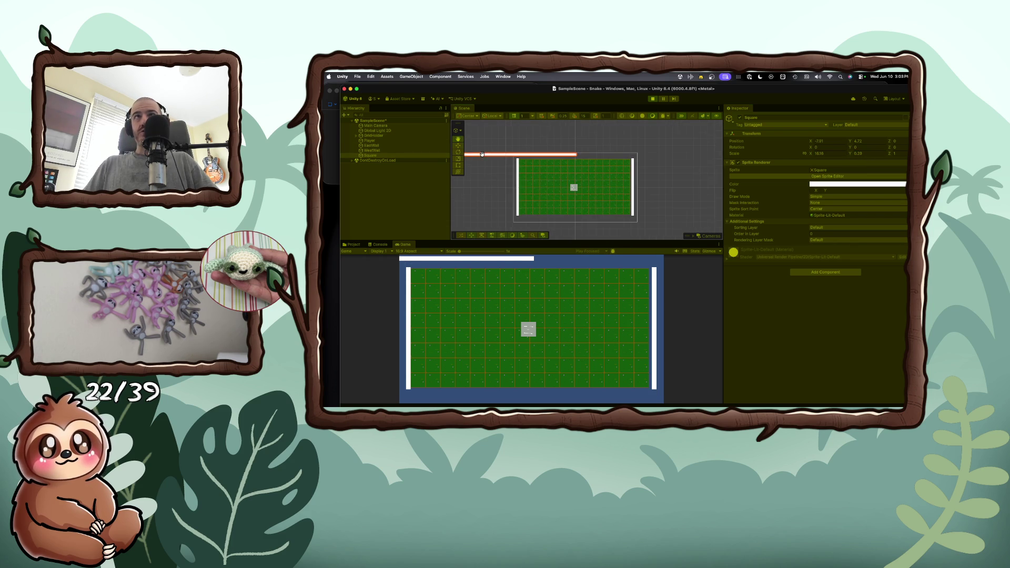
pyautogui.press('w')
pyautogui.moveTo(555, 156)
pyautogui.mouseDown()
pyautogui.moveTo(601, 157)
pyautogui.moveTo(575, 133)
pyautogui.mouseUp()
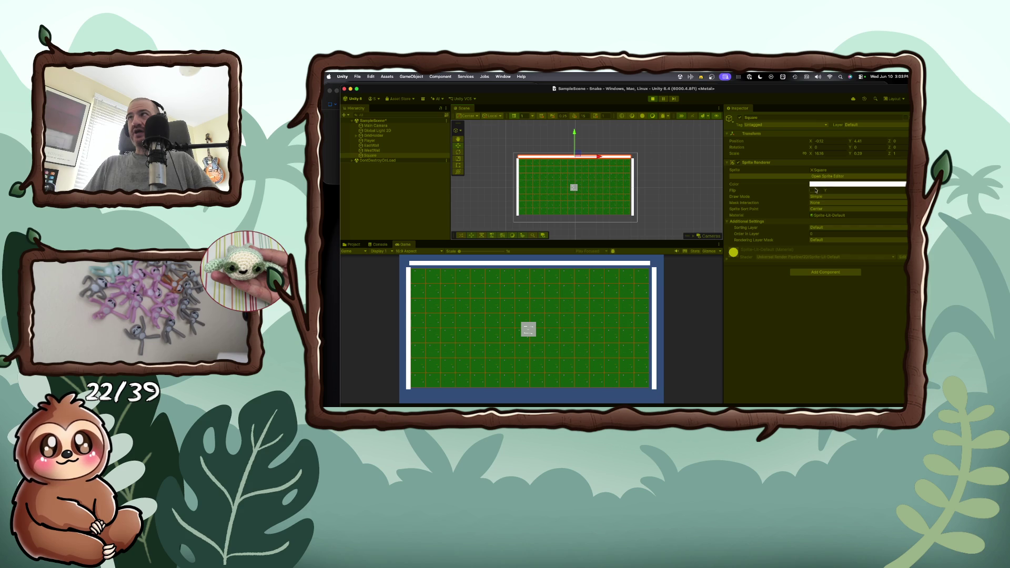
pyautogui.click(817, 153)
pyautogui.moveTo(814, 154); pyautogui.dragTo(820, 155)
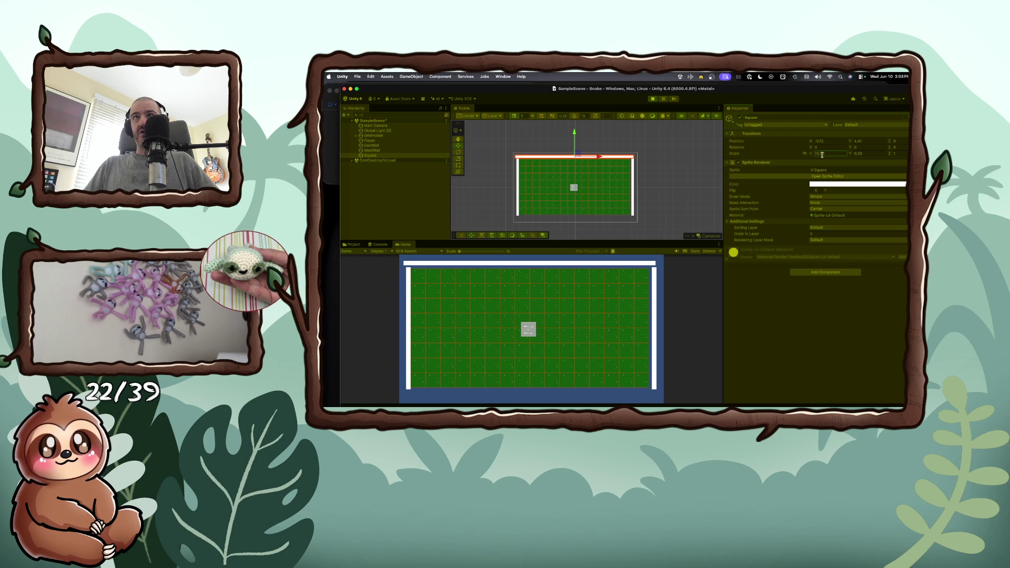
pyautogui.rightClick(377, 157)
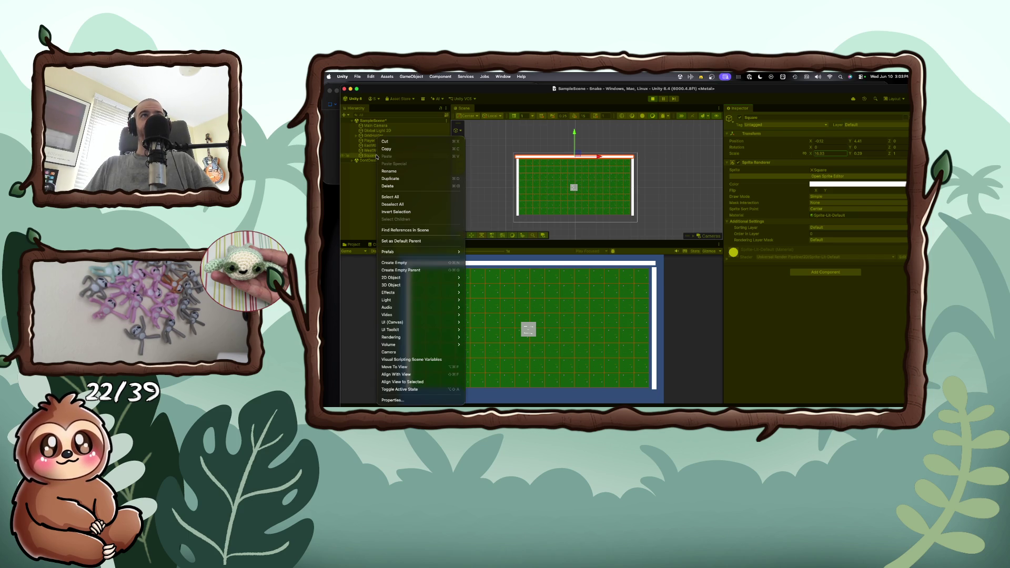
# - Duplicate the top bar as Square (1) and drag it down to the board's bottom edge
pyautogui.click(390, 178)
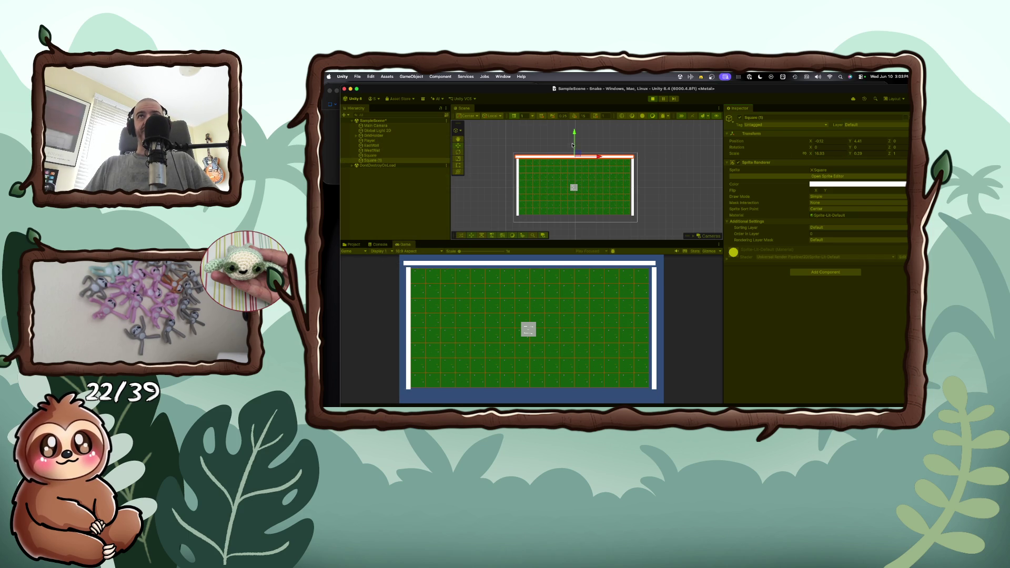
pyautogui.moveTo(574, 139); pyautogui.dragTo(584, 193)
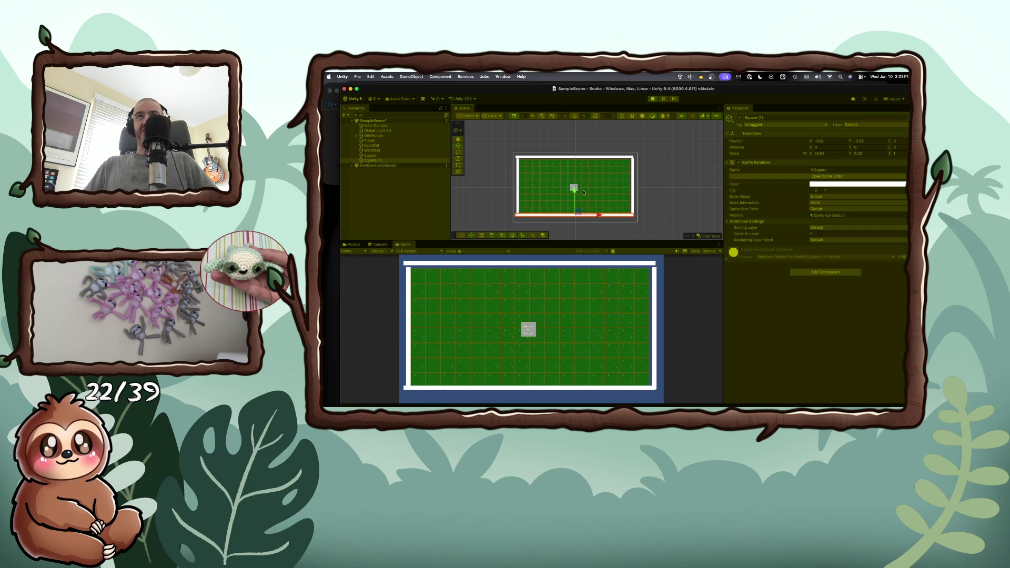
pyautogui.click(560, 156)
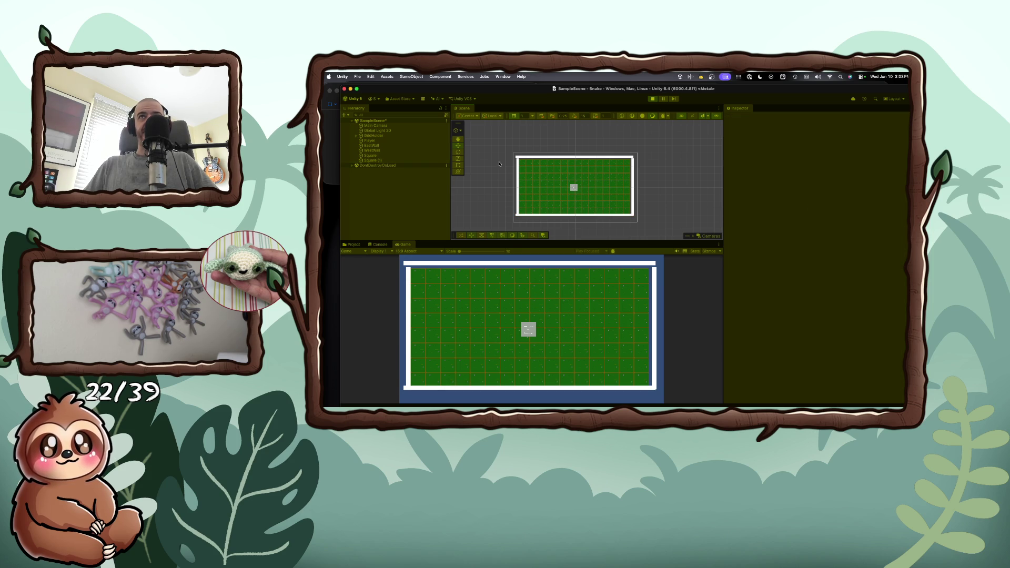
# - Rename the bottom wall Square (1) to SouthWall
pyautogui.click(372, 162)
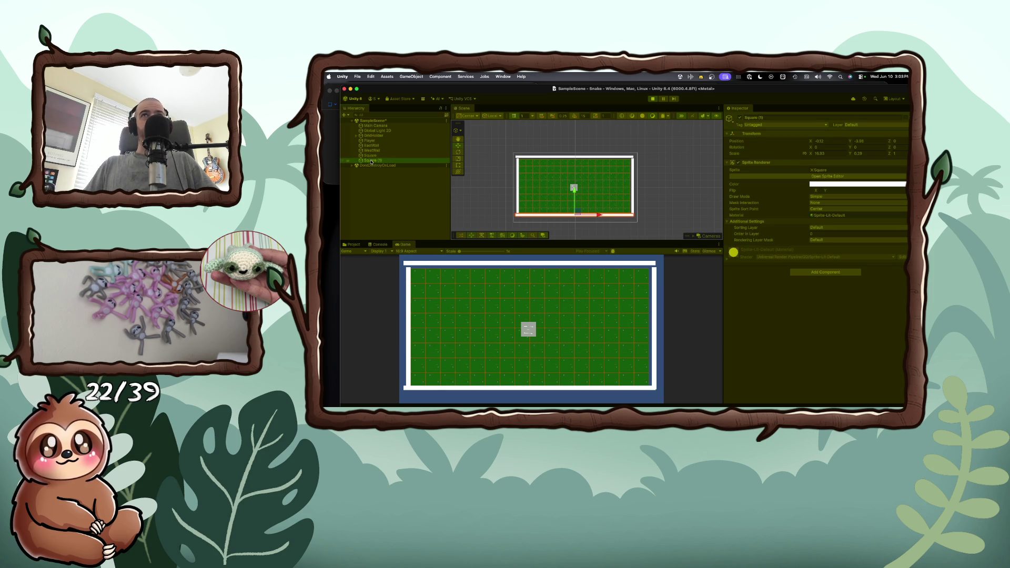
pyautogui.press('f')
pyautogui.rightClick(371, 162)
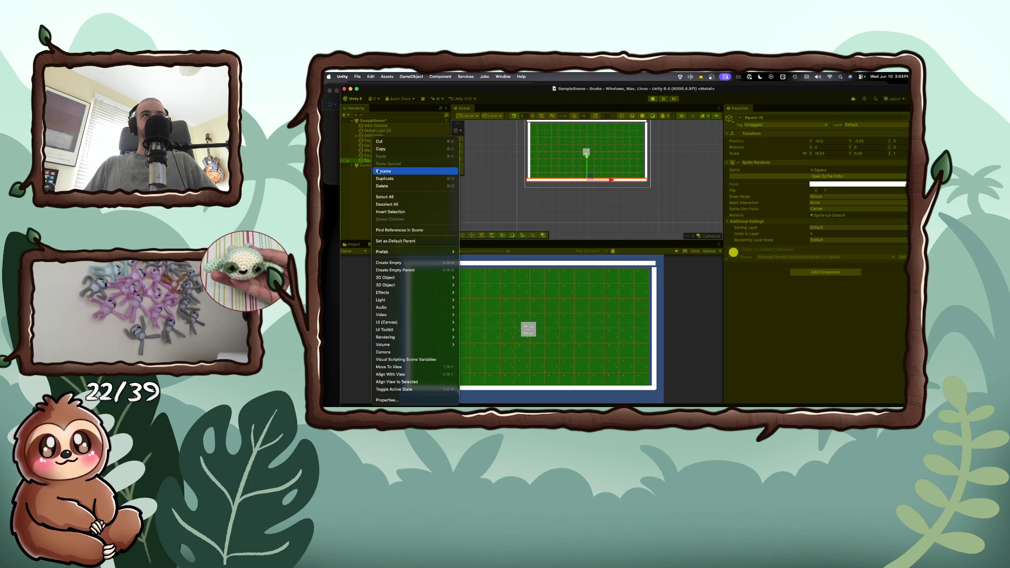
pyautogui.click(385, 167)
pyautogui.write('South')
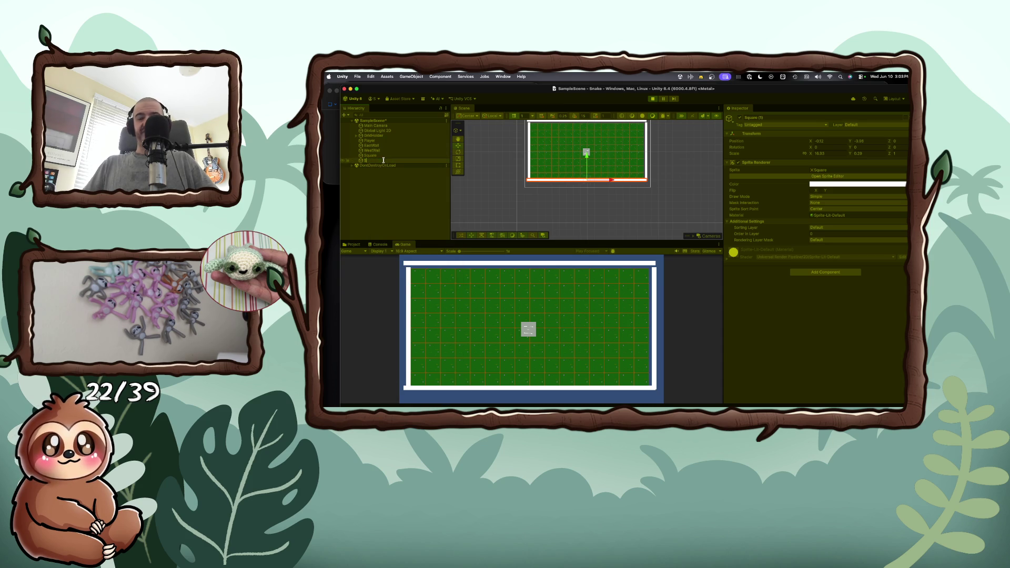
pyautogui.press('Return')
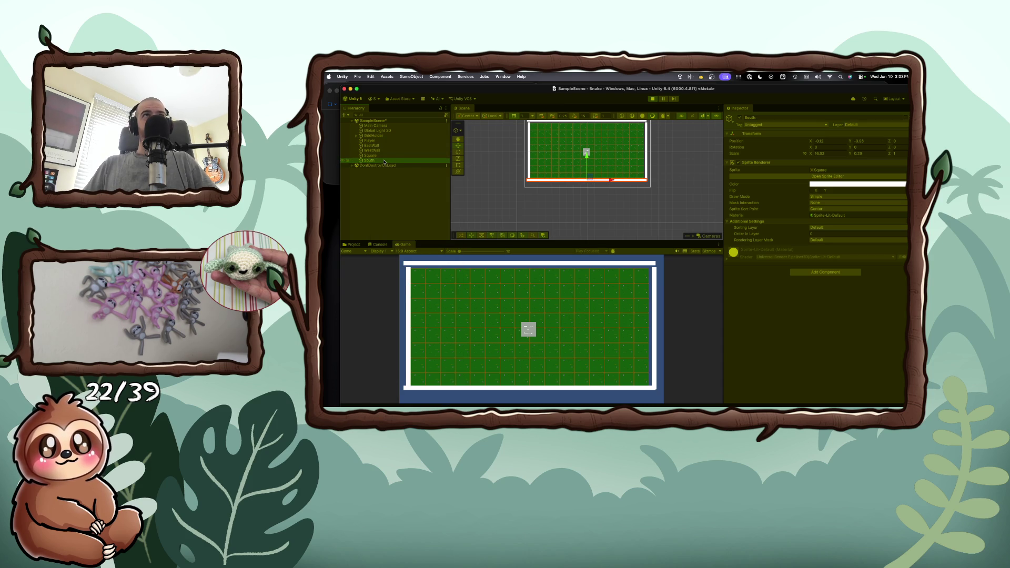
pyautogui.rightClick(378, 163)
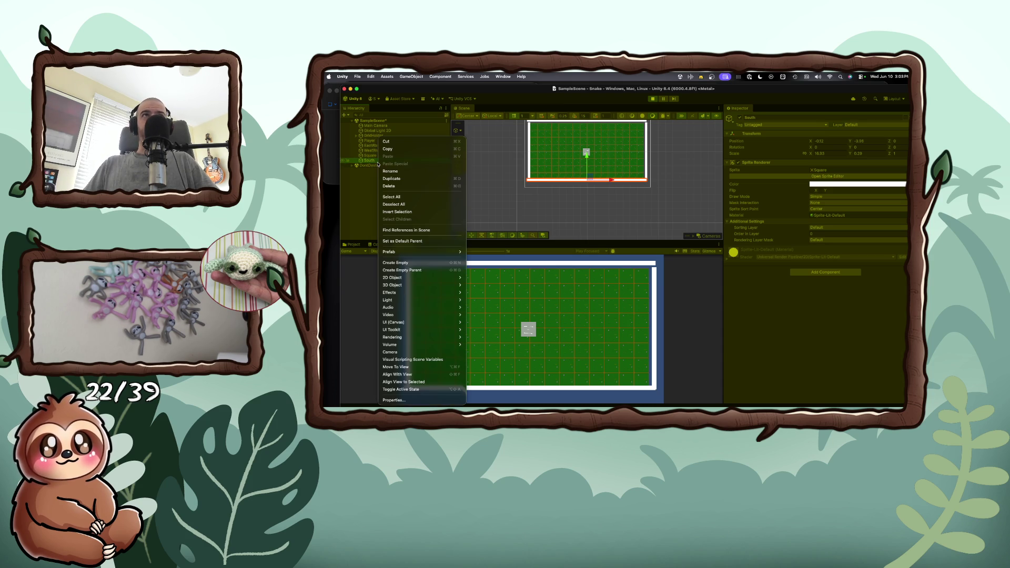
pyautogui.click(390, 171)
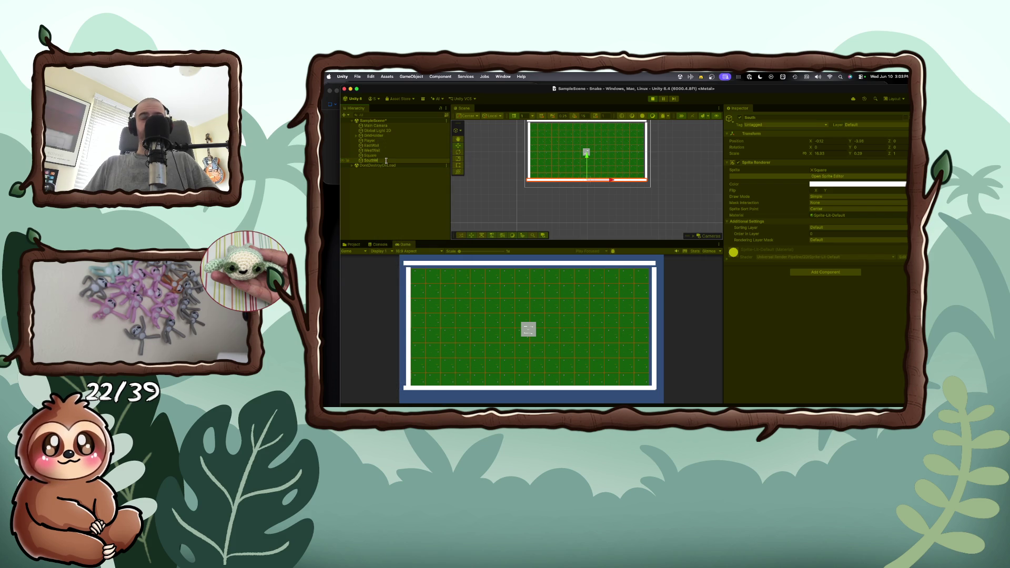
pyautogui.write('Wall')
pyautogui.press('Return')
# - Rename the top wall Square to NorthWall
pyautogui.rightClick(377, 155)
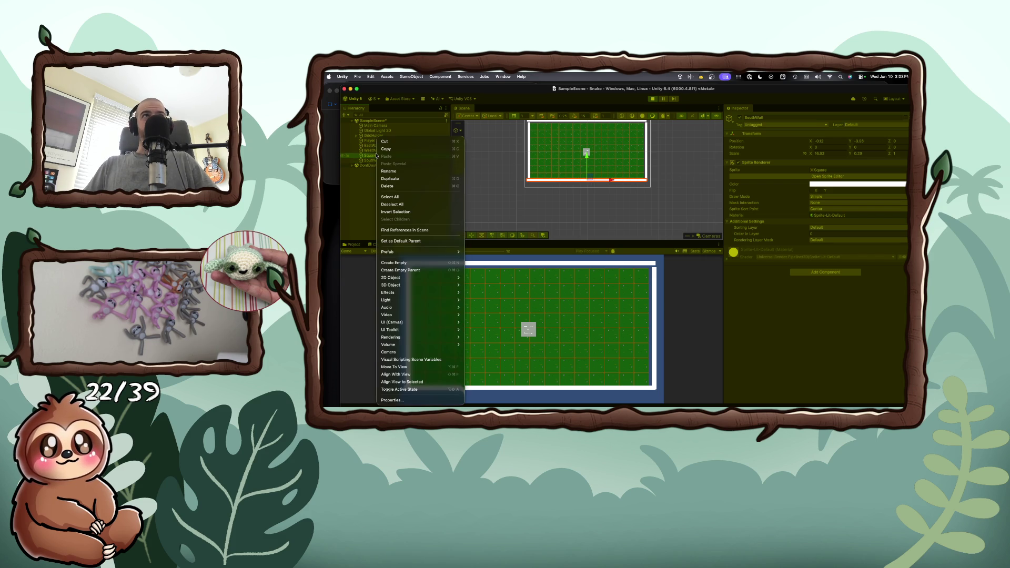
pyautogui.click(389, 171)
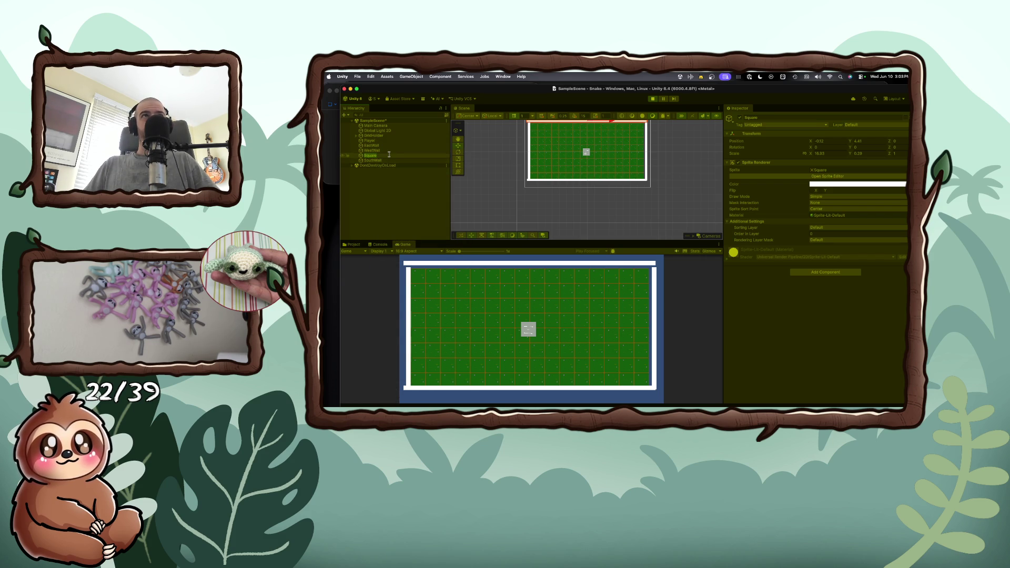
pyautogui.write('NorthWall')
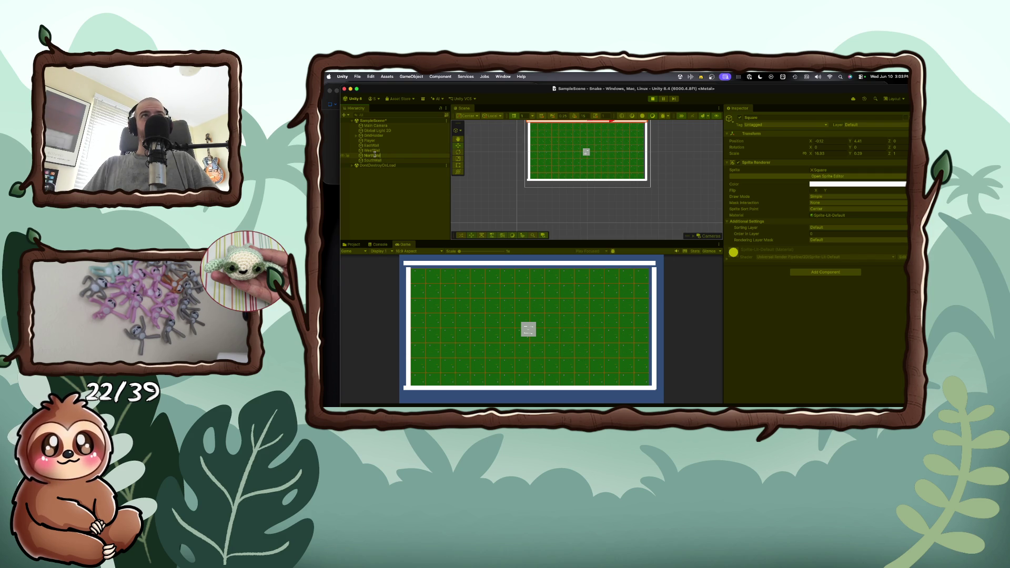
pyautogui.press('Return')
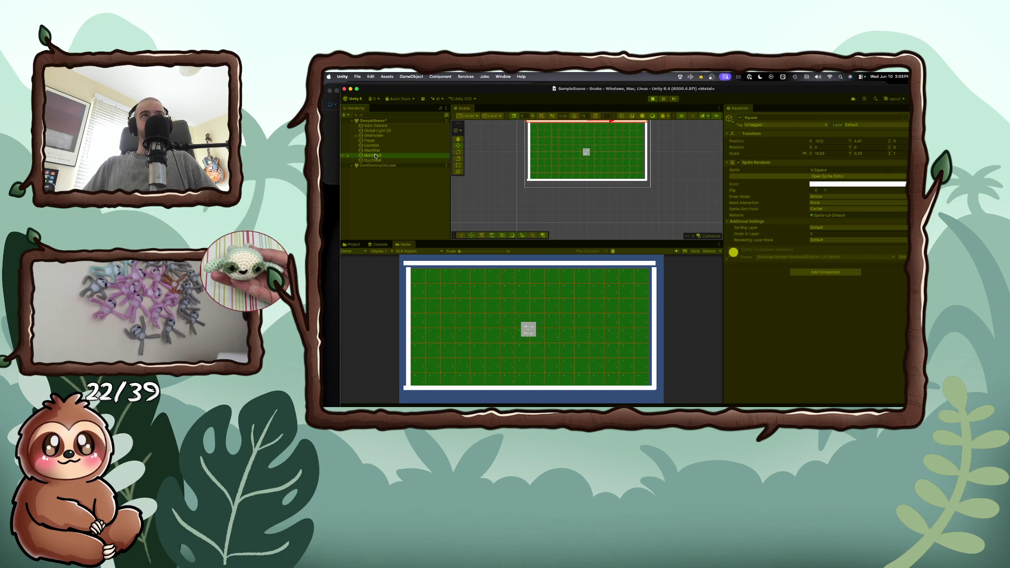
pyautogui.scroll(1, 523, 195)
pyautogui.scroll(-2, 524, 195)
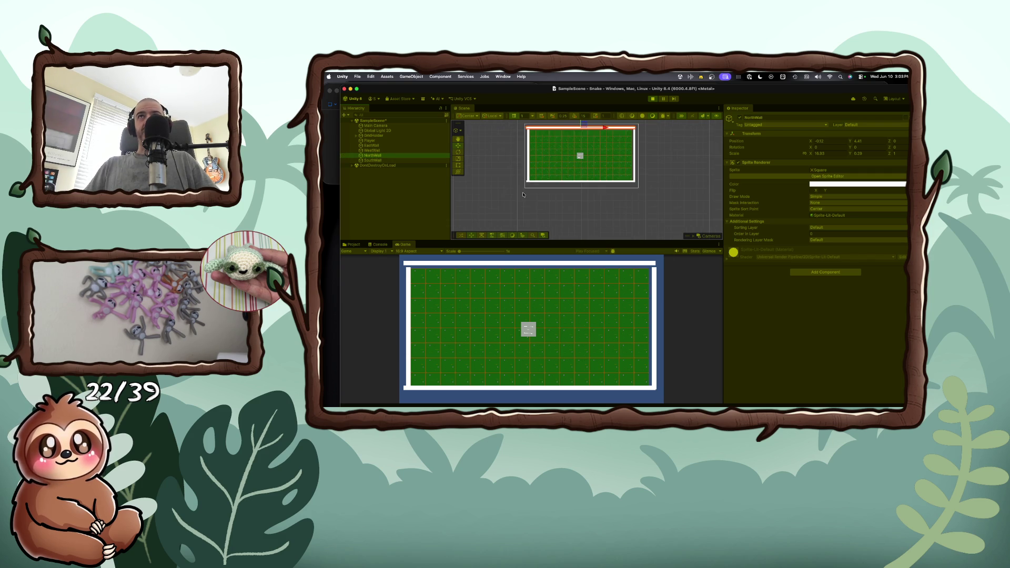
# - Select the four wall objects and group them under a new empty parent
pyautogui.click(523, 194)
pyautogui.click(372, 145)
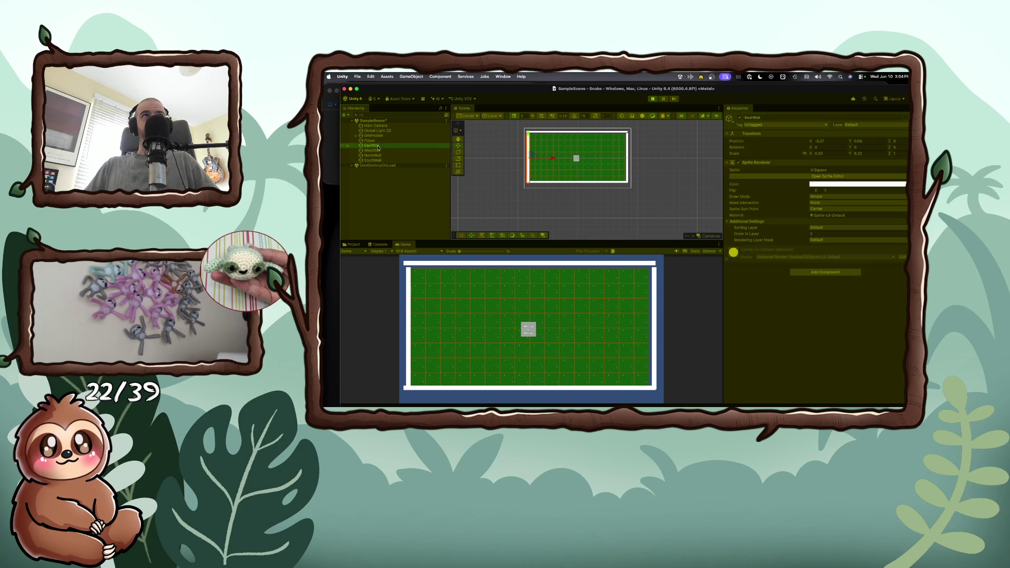
pyautogui.keyDown('shift'); pyautogui.click(377, 160); pyautogui.keyUp('shift')
pyautogui.rightClick(377, 160)
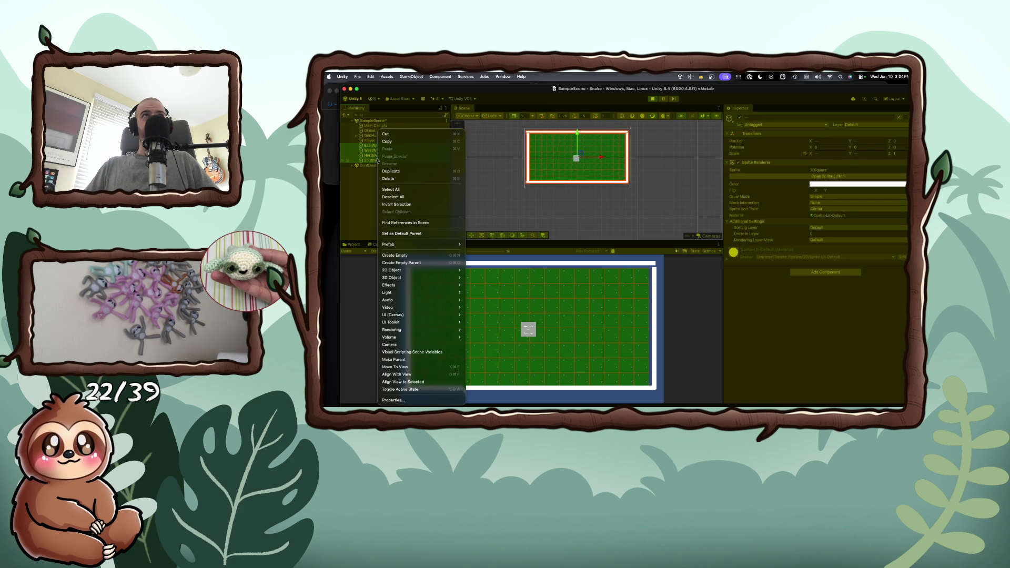
pyautogui.click(415, 263)
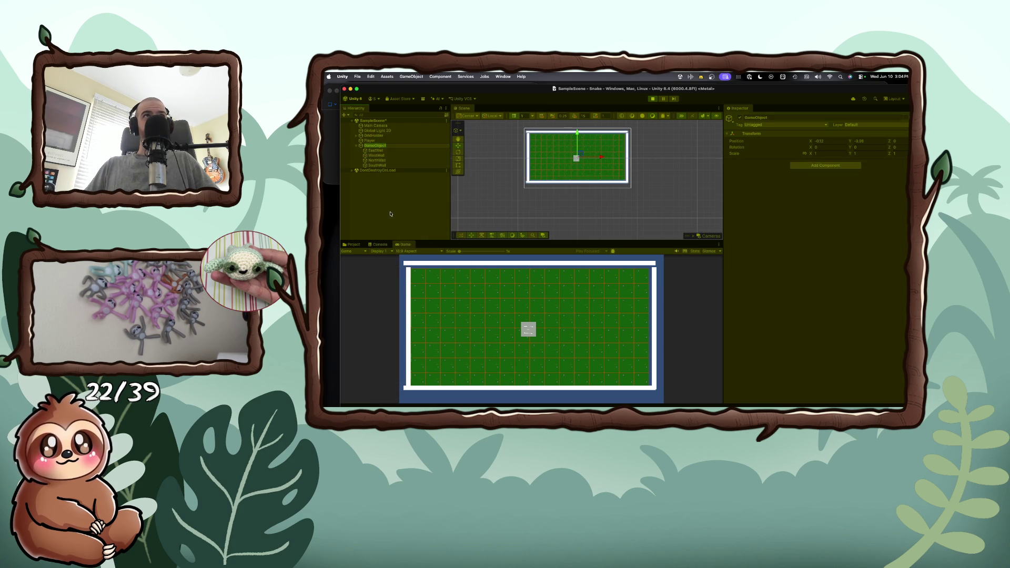
# - Rename the new parent GameObject to Walls
pyautogui.click(374, 146)
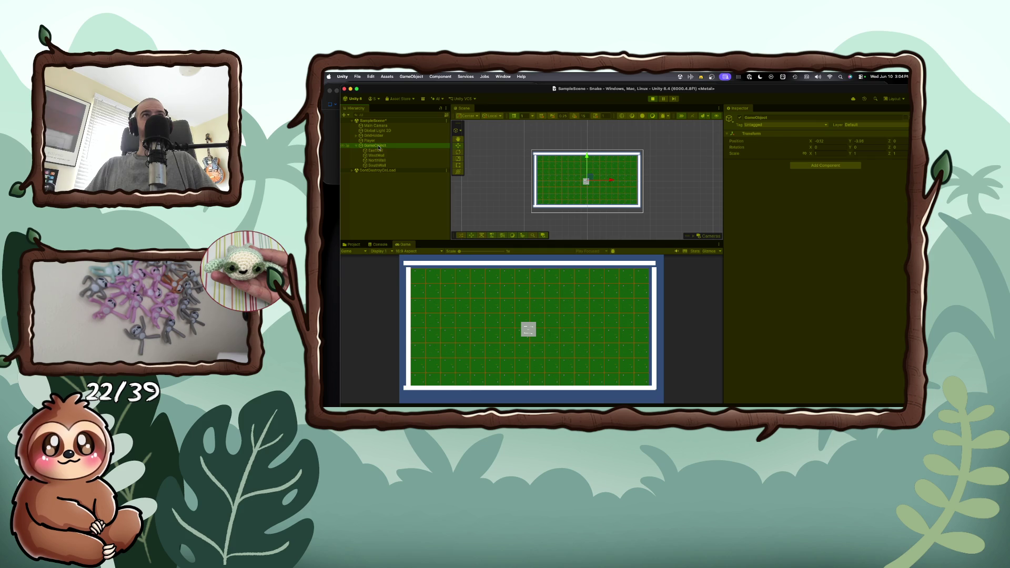
pyautogui.rightClick(381, 146)
pyautogui.click(394, 171)
pyautogui.write('W')
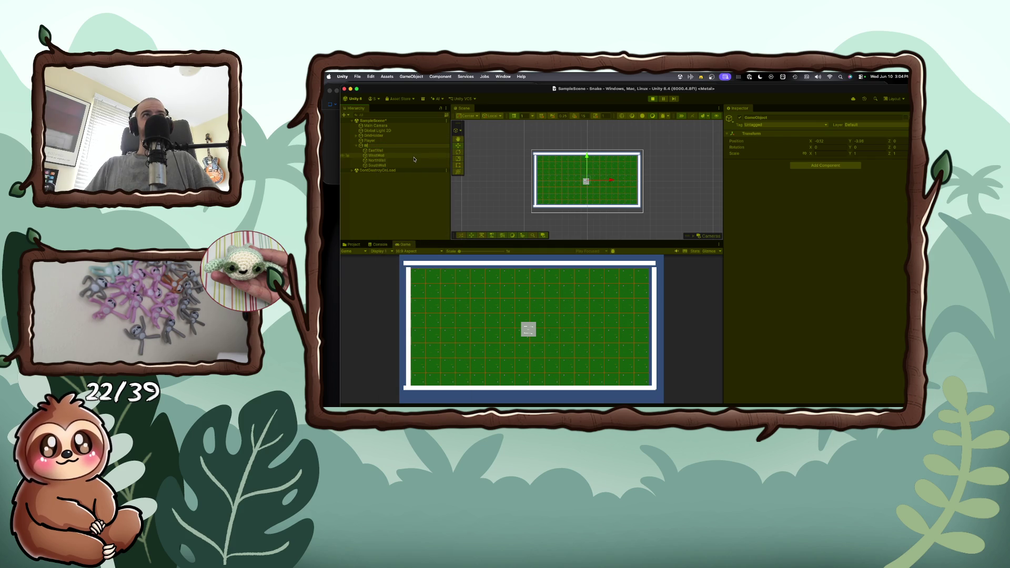
pyautogui.write('alls')
# - Confirm the Walls name and add a Box Collider 2D to all four walls
pyautogui.press('Return')
pyautogui.click(401, 151)
pyautogui.keyDown('shift'); pyautogui.click(400, 155); pyautogui.keyUp('shift')
pyautogui.keyDown('shift'); pyautogui.click(398, 160); pyautogui.keyUp('shift')
pyautogui.keyDown('shift'); pyautogui.click(399, 165); pyautogui.keyUp('shift')
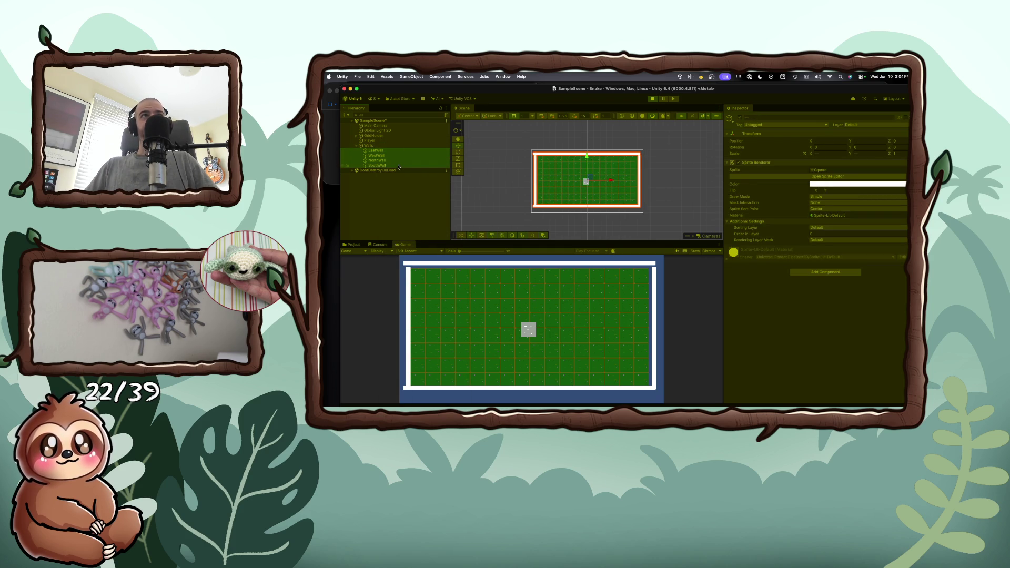
pyautogui.click(845, 271)
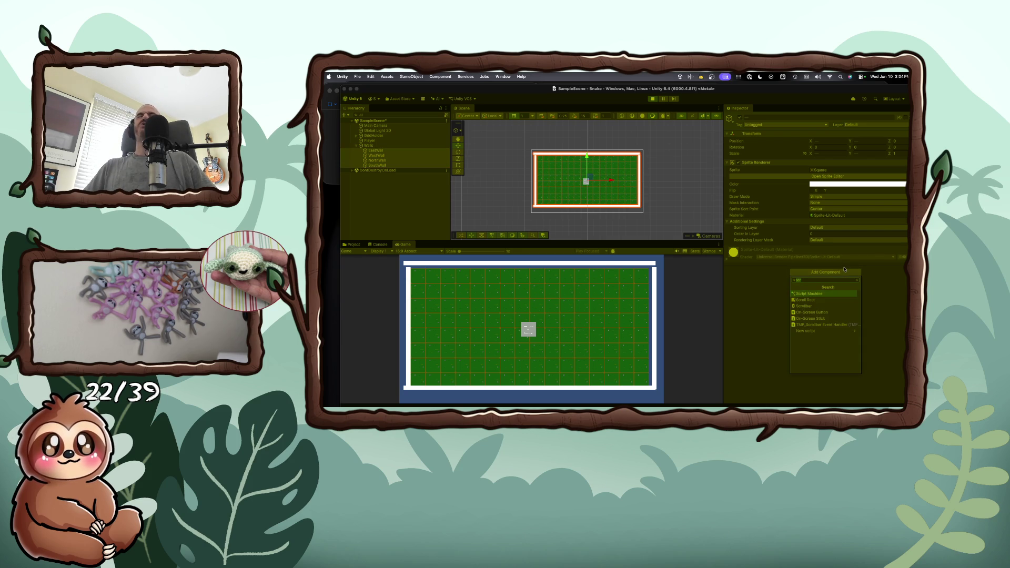
pyautogui.write('col')
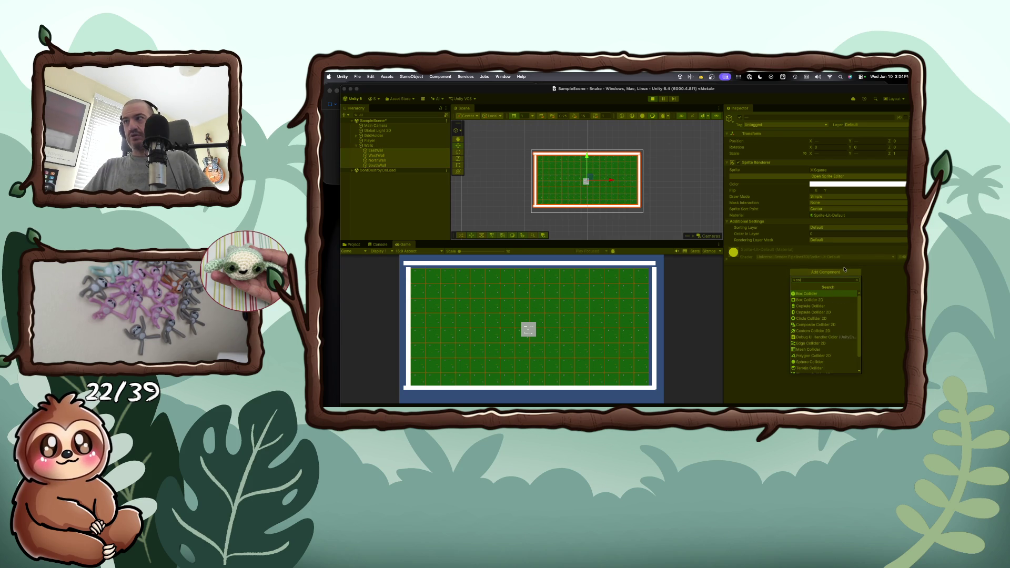
pyautogui.press('Down')
pyautogui.press('Return')
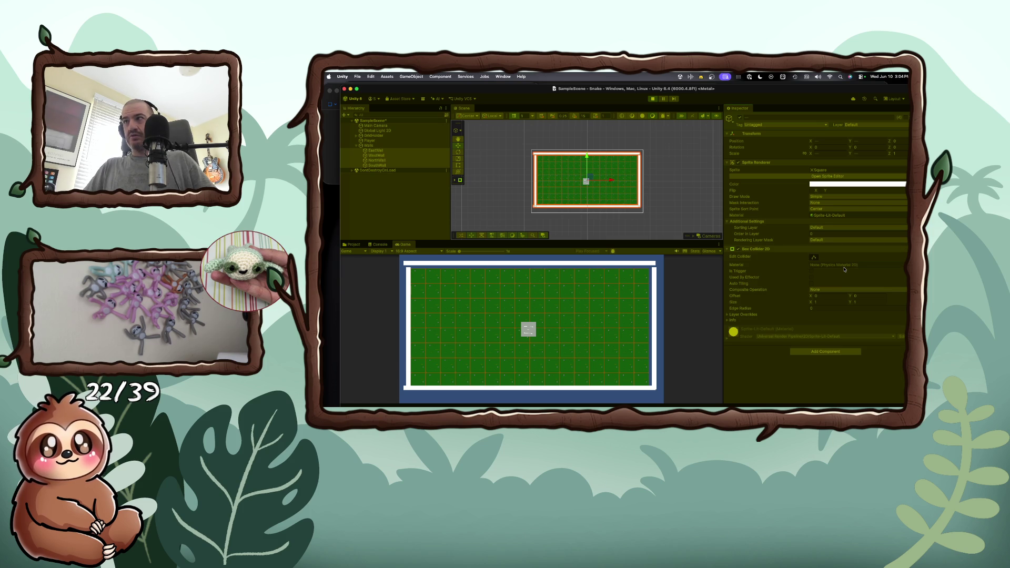
# - Check the WestWall, NorthWall and SouthWall colliders, then stop Play mode
pyautogui.click(399, 155)
pyautogui.click(405, 161)
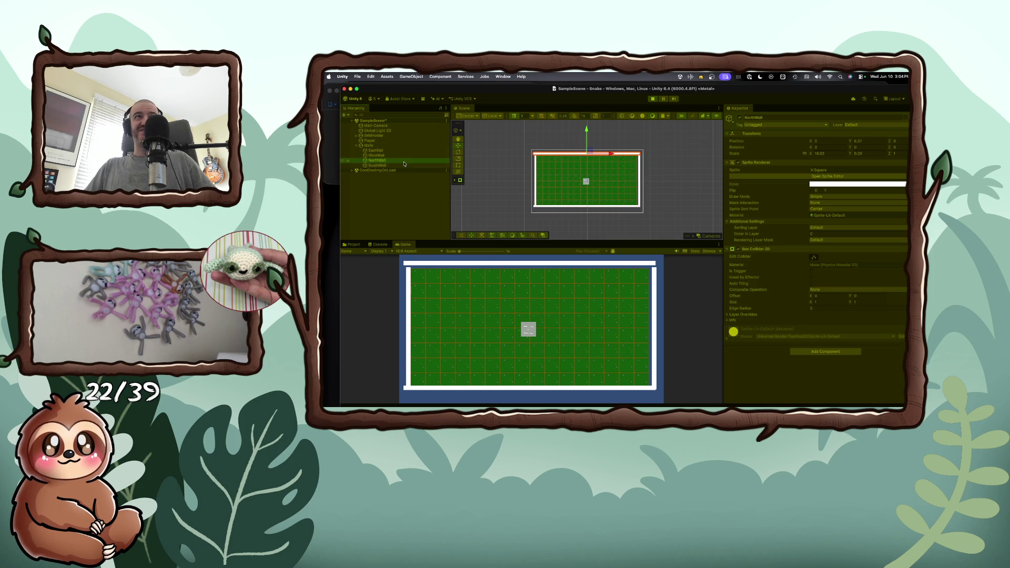
pyautogui.click(404, 166)
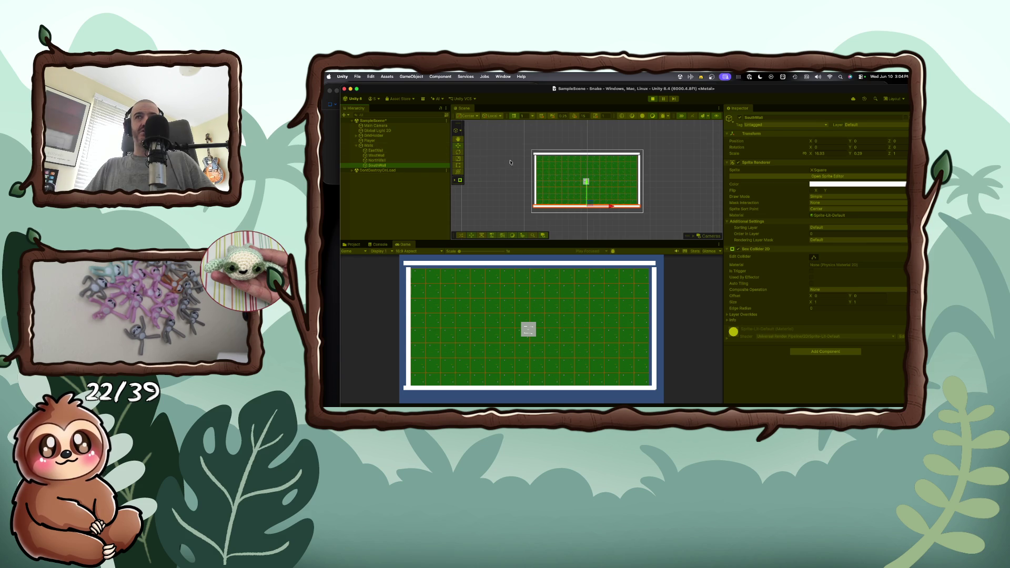
pyautogui.click(654, 99)
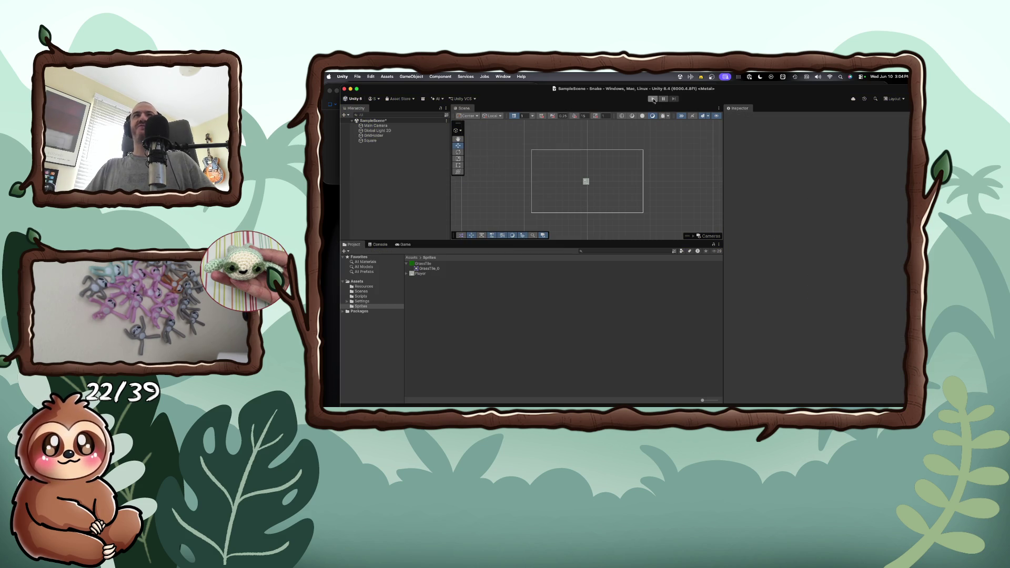
# - Add a new 2D Square sprite to the scene and rename it NorthWall
pyautogui.rightClick(379, 157)
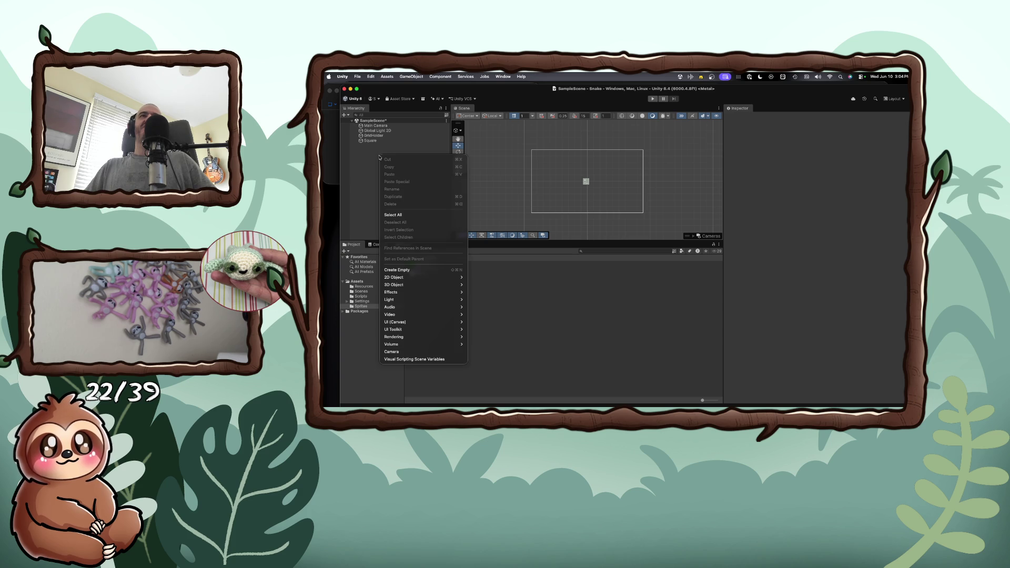
pyautogui.moveTo(415, 277)
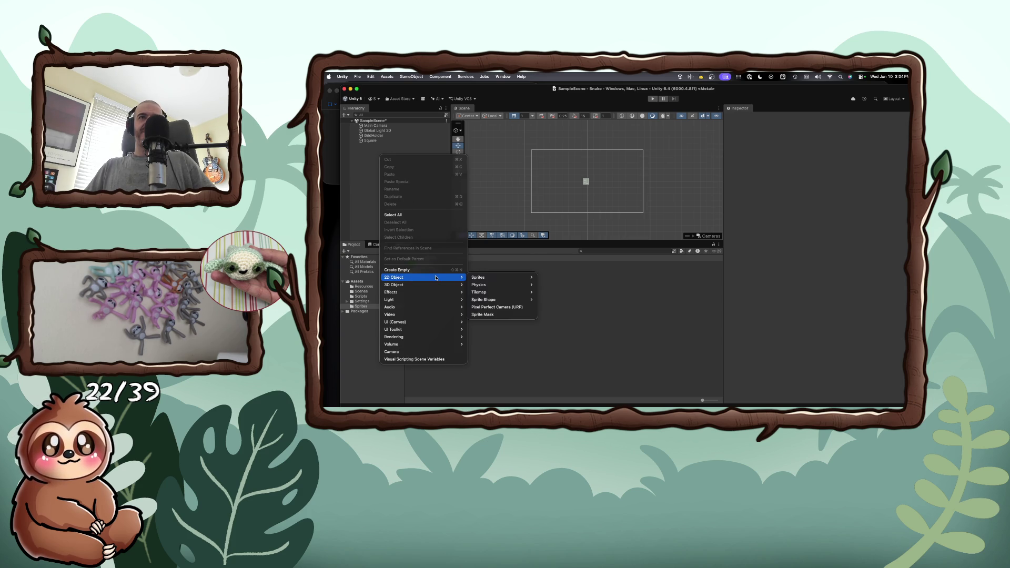
pyautogui.moveTo(486, 281)
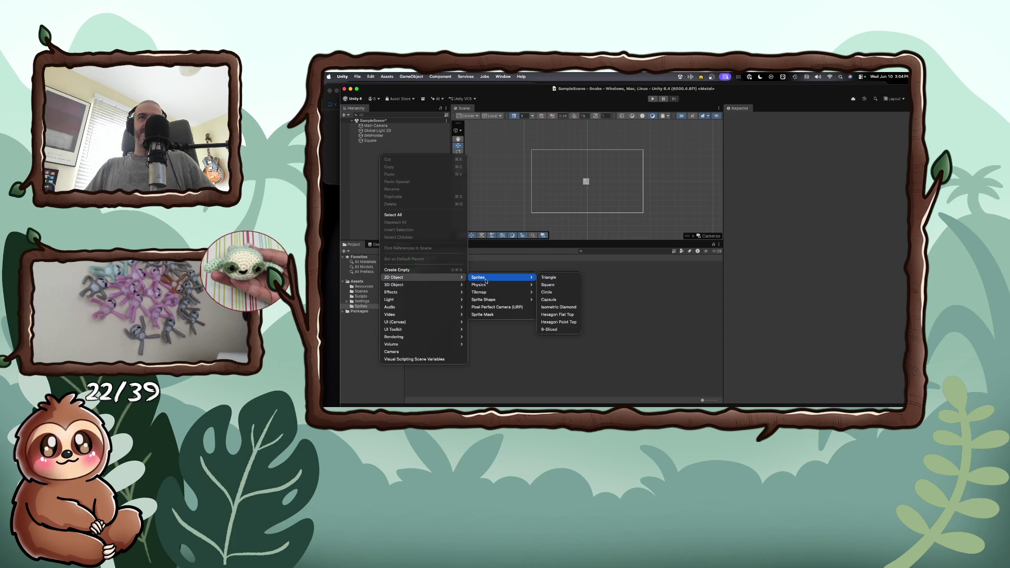
pyautogui.click(550, 285)
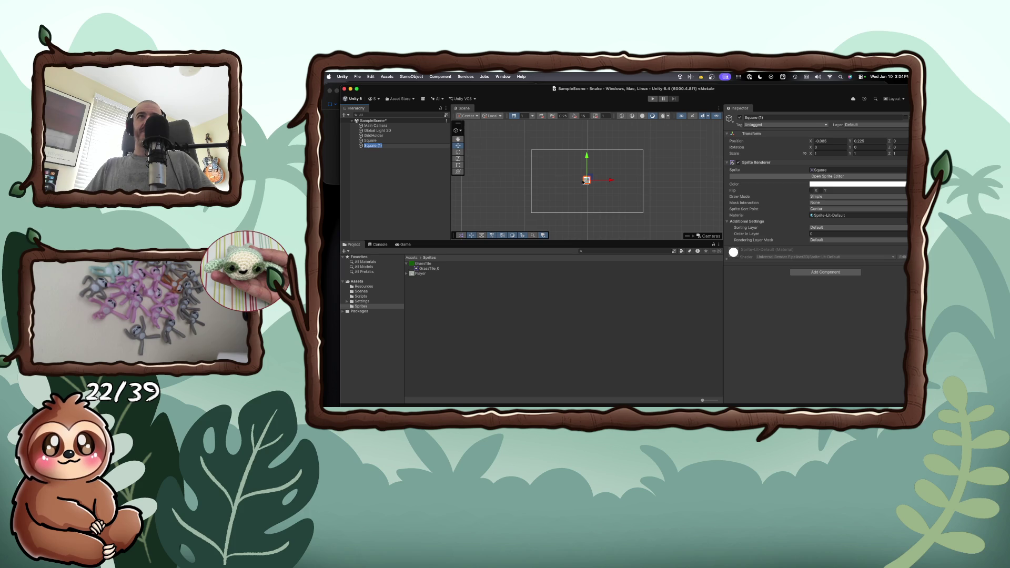
pyautogui.click(371, 146)
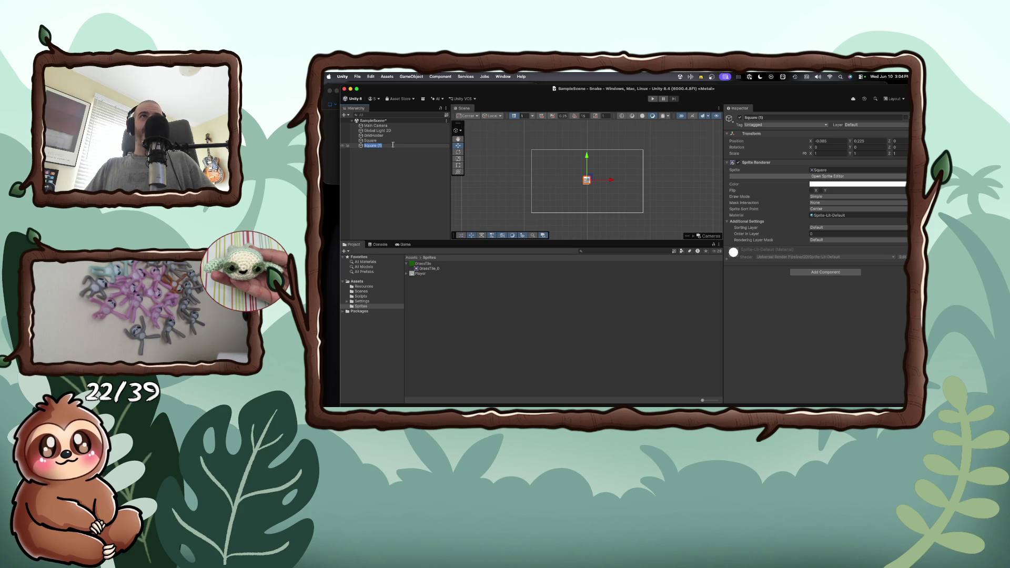
pyautogui.write('NorthWall')
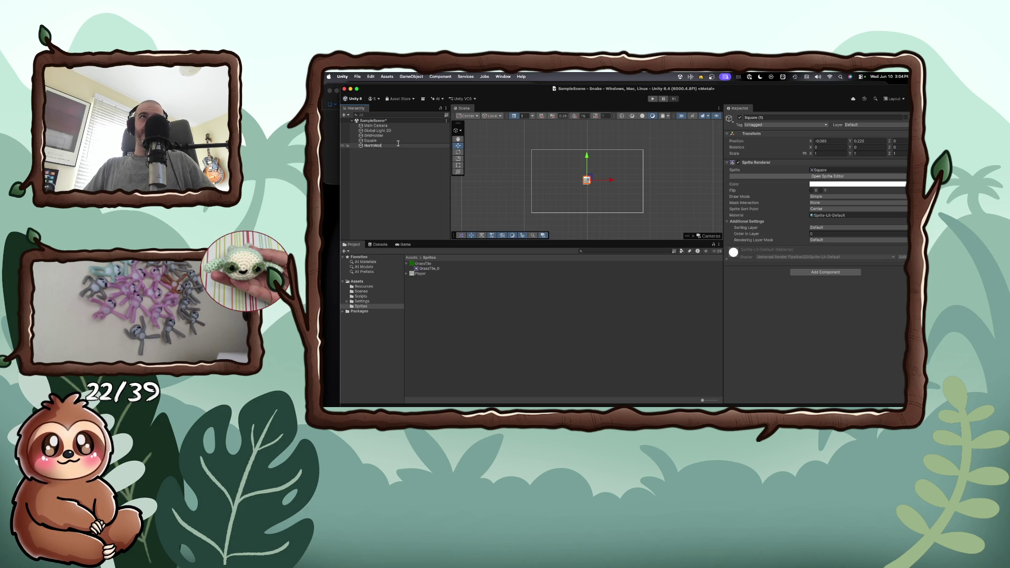
pyautogui.press('Return')
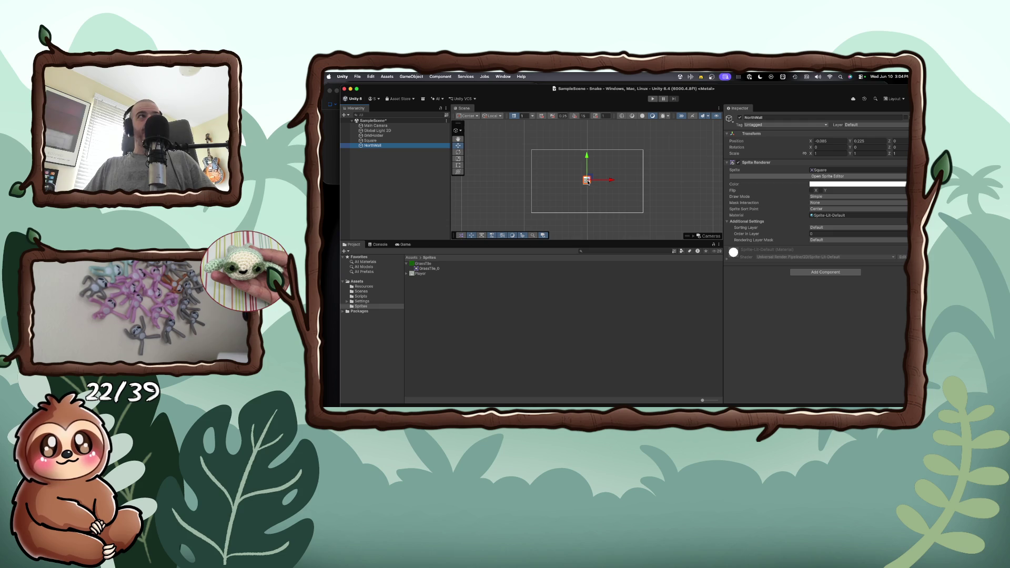
# - Move NorthWall to the board's top edge and scale it into a thin, wide bar
pyautogui.moveTo(586, 159); pyautogui.dragTo(591, 124)
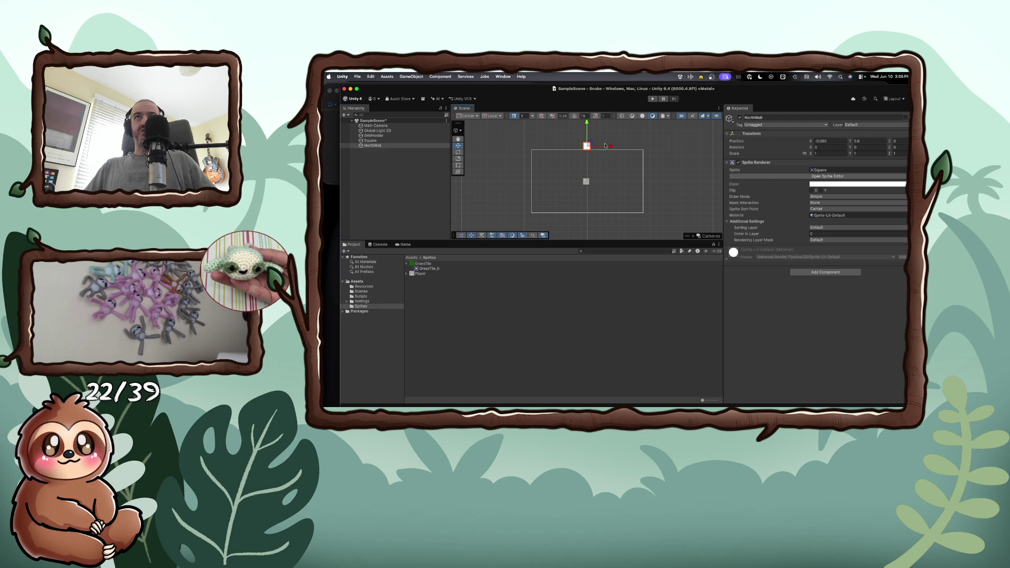
pyautogui.moveTo(608, 145)
pyautogui.mouseDown()
pyautogui.moveTo(633, 147)
pyautogui.moveTo(611, 146)
pyautogui.mouseUp()
pyautogui.click(832, 154)
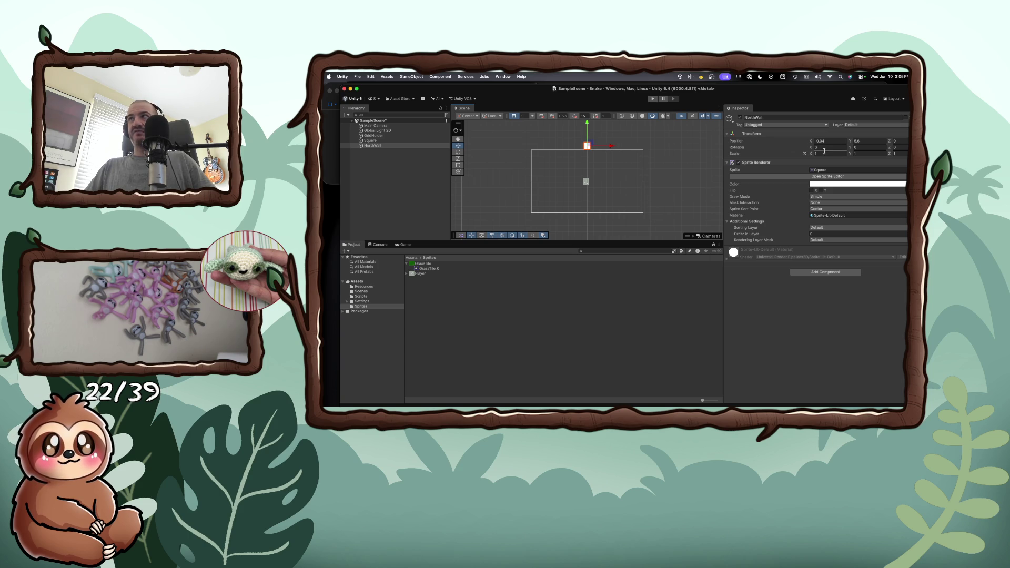
pyautogui.write('7.4')
pyautogui.moveTo(834, 155); pyautogui.dragTo(861, 157)
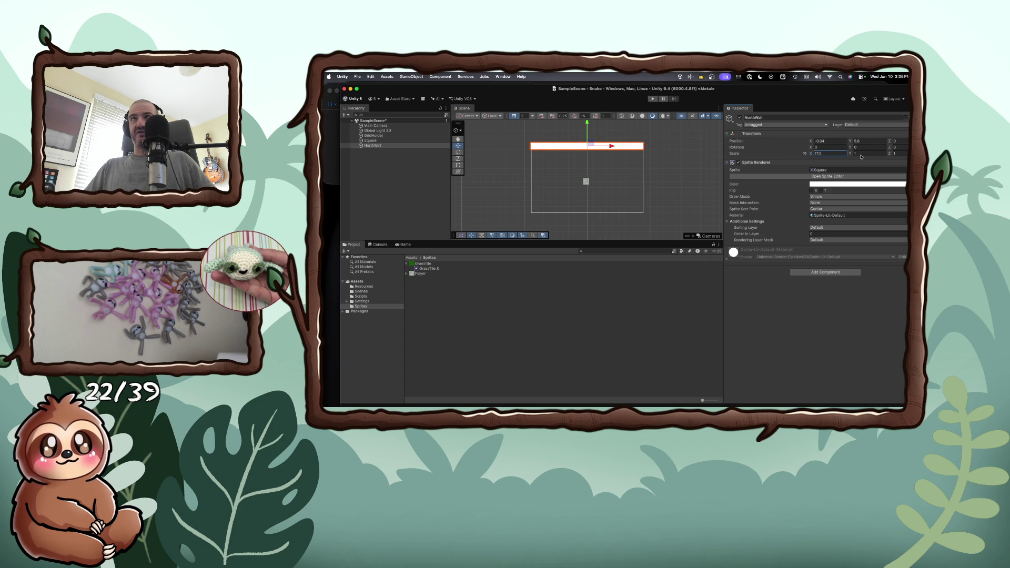
pyautogui.moveTo(851, 155); pyautogui.dragTo(843, 155)
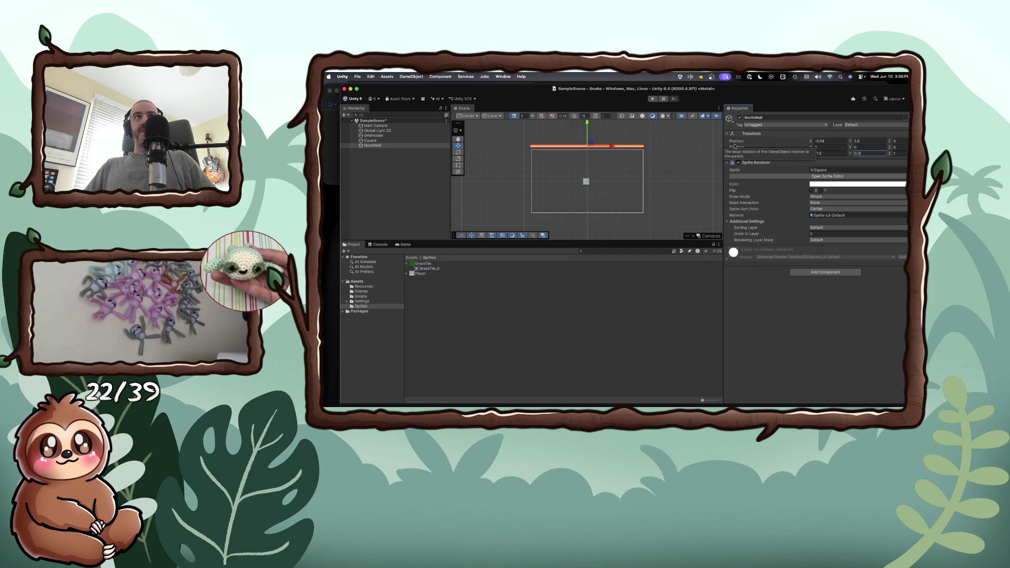
# - Rename the white Square object to Player
pyautogui.click(372, 141)
pyautogui.doubleClick(373, 141)
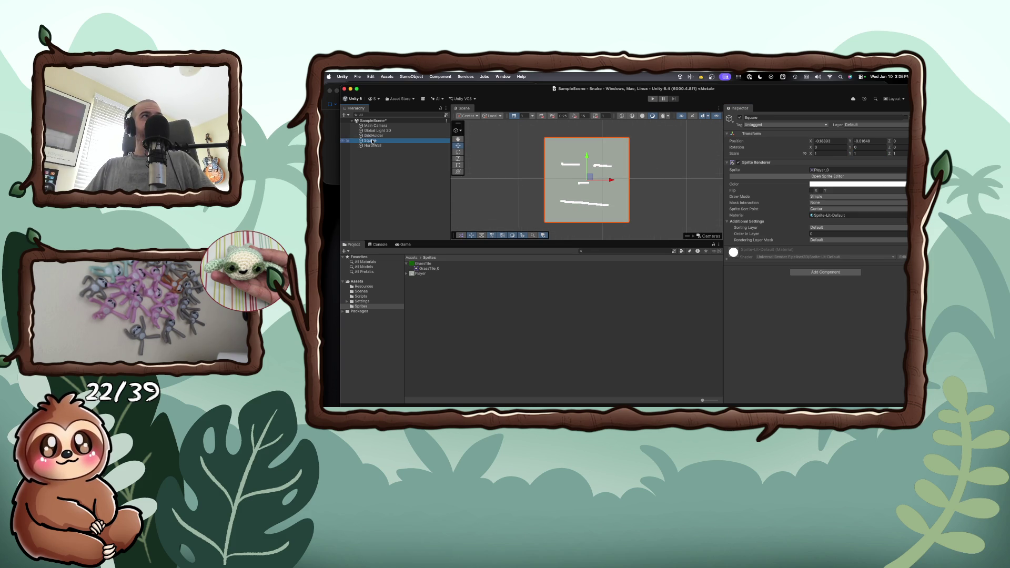
pyautogui.rightClick(373, 141)
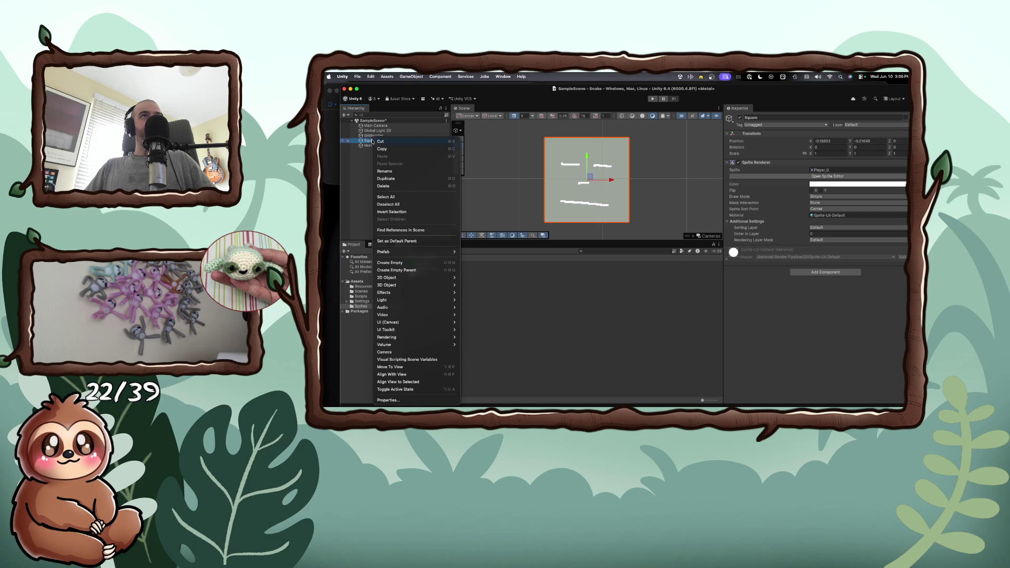
pyautogui.click(400, 170)
pyautogui.write('Player')
pyautogui.press('Return')
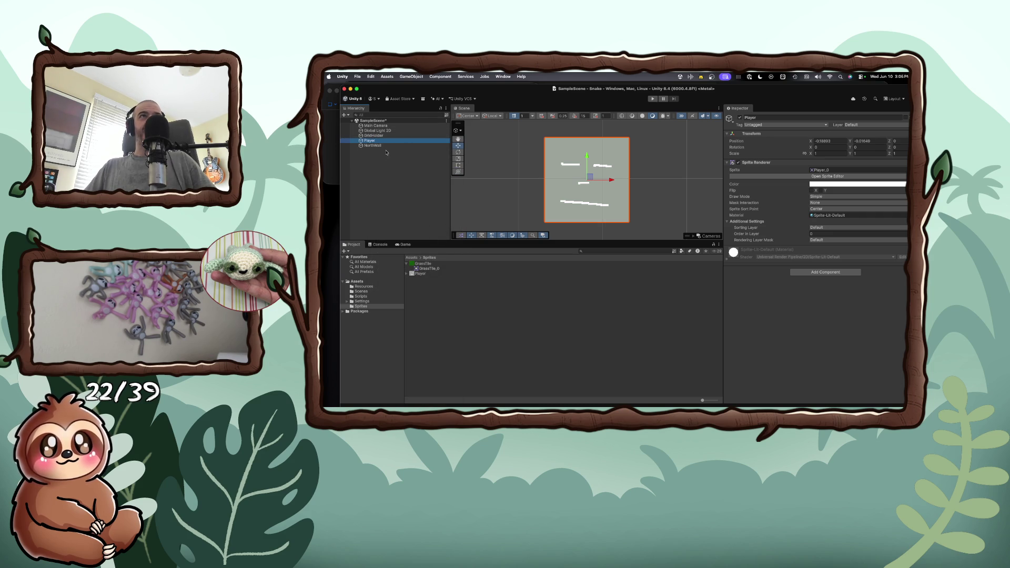
# - Frame NorthWall in the scene view and adjust the view around it
pyautogui.doubleClick(373, 146)
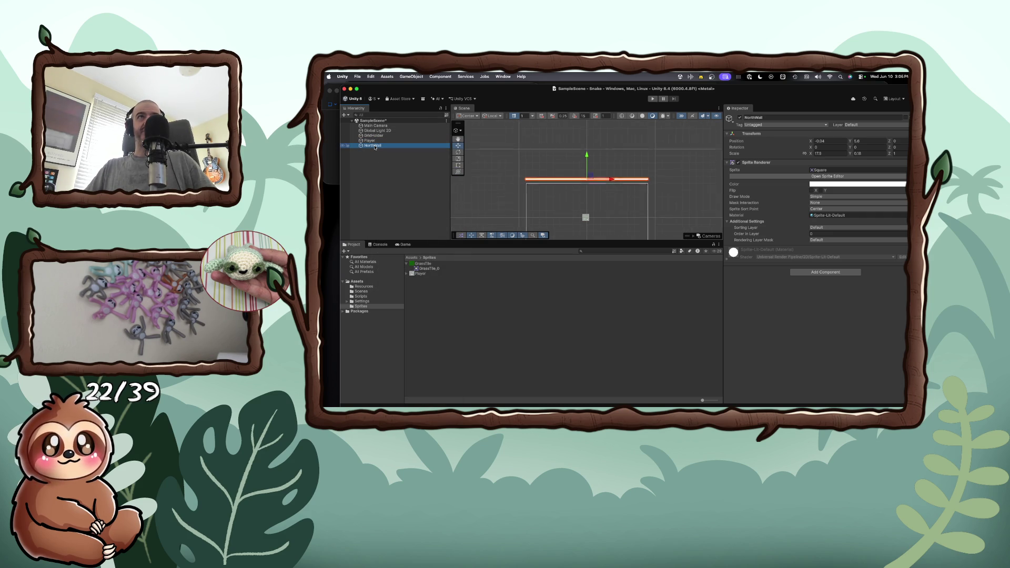
pyautogui.click(575, 181)
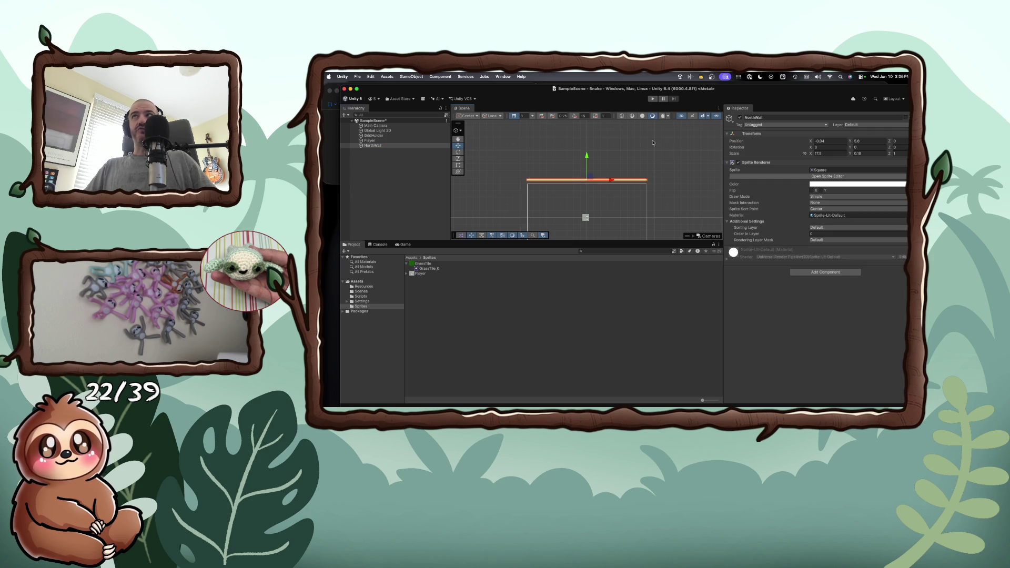
pyautogui.press('q')
pyautogui.moveTo(572, 180); pyautogui.dragTo(584, 153)
pyautogui.press('w')
pyautogui.rightClick(384, 150)
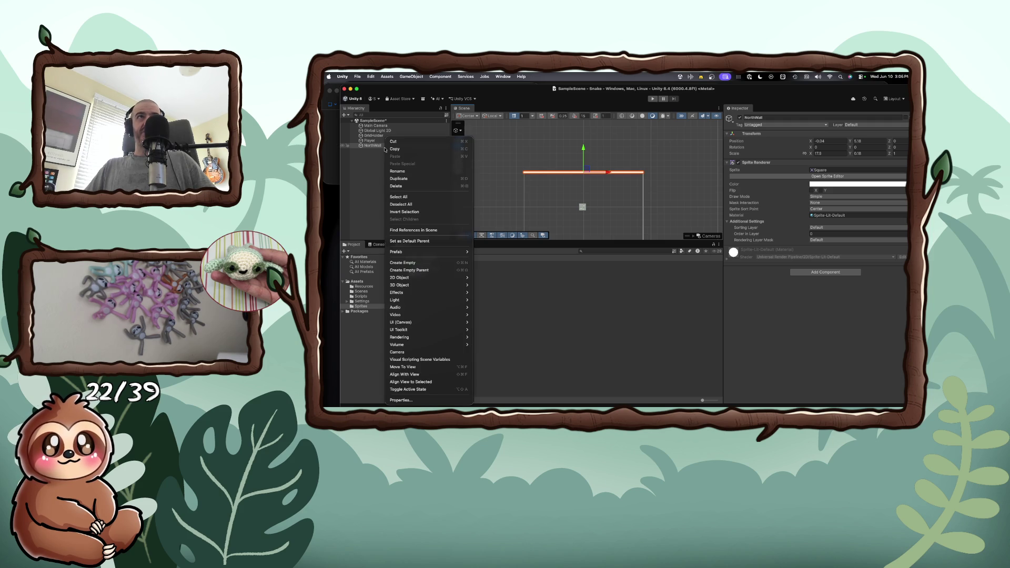
# - Duplicate NorthWall and name the copy SouthWall
pyautogui.click(394, 179)
pyautogui.doubleClick(385, 151)
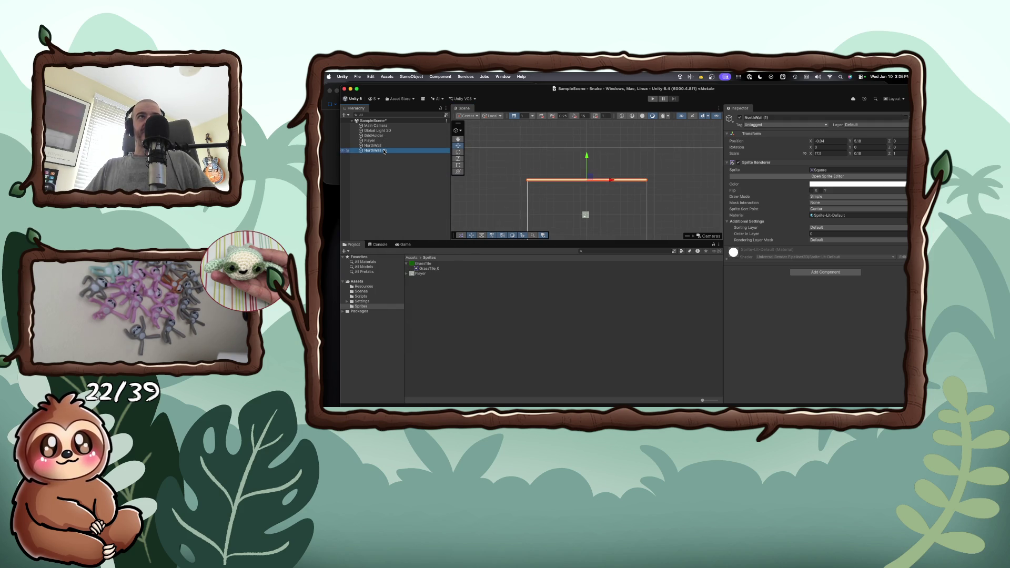
pyautogui.press('Return')
pyautogui.write('S')
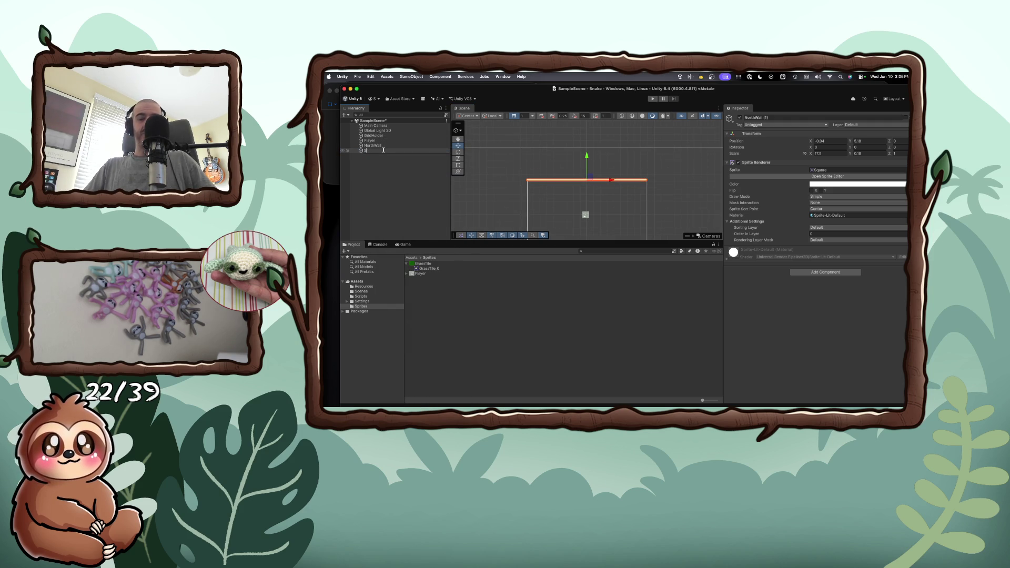
pyautogui.write('outhWall')
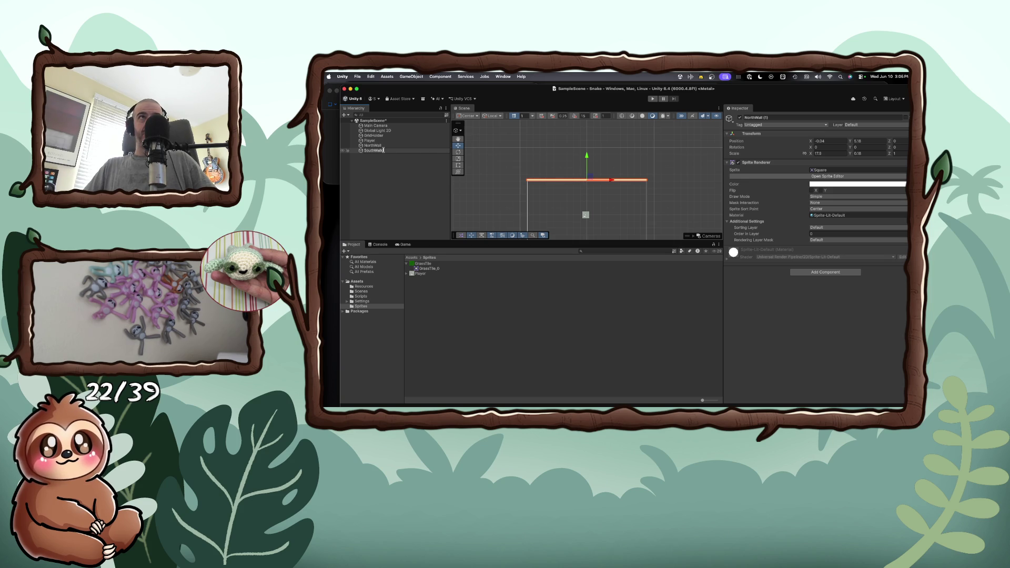
pyautogui.press('Return')
# - Undo the accidental extra duplicate of SouthWall
pyautogui.rightClick(382, 152)
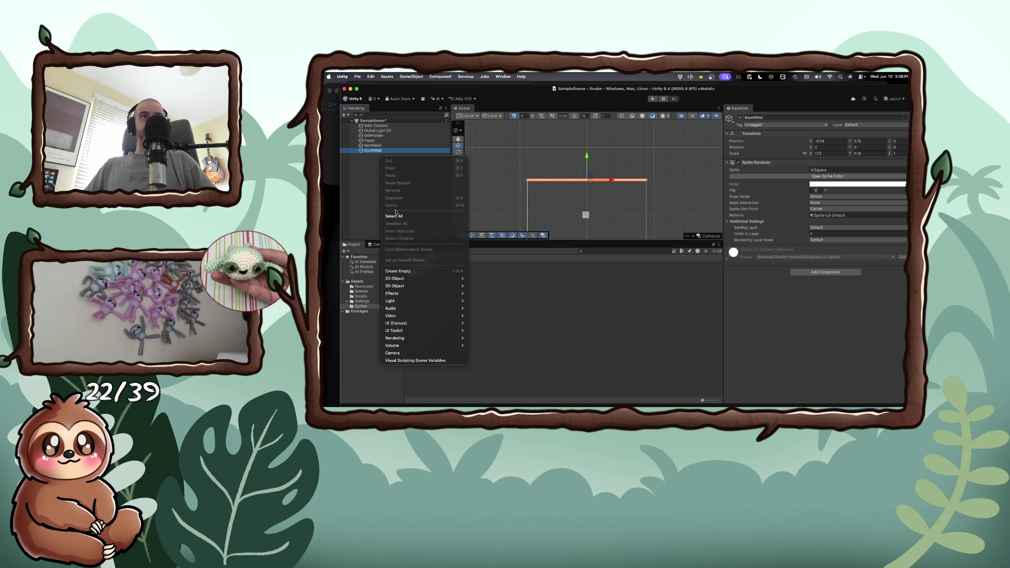
pyautogui.click(347, 174)
pyautogui.rightClick(368, 152)
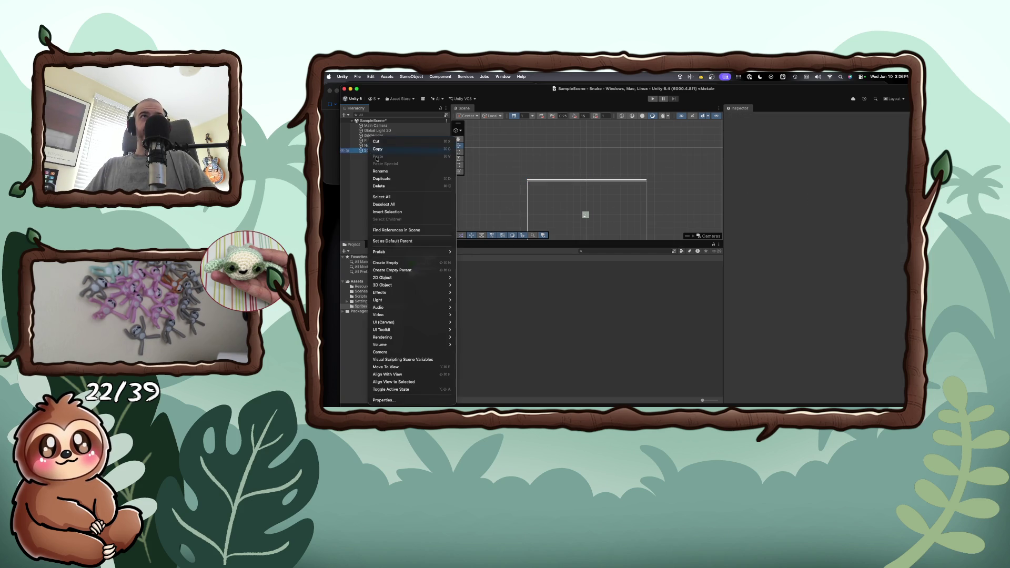
pyautogui.click(388, 178)
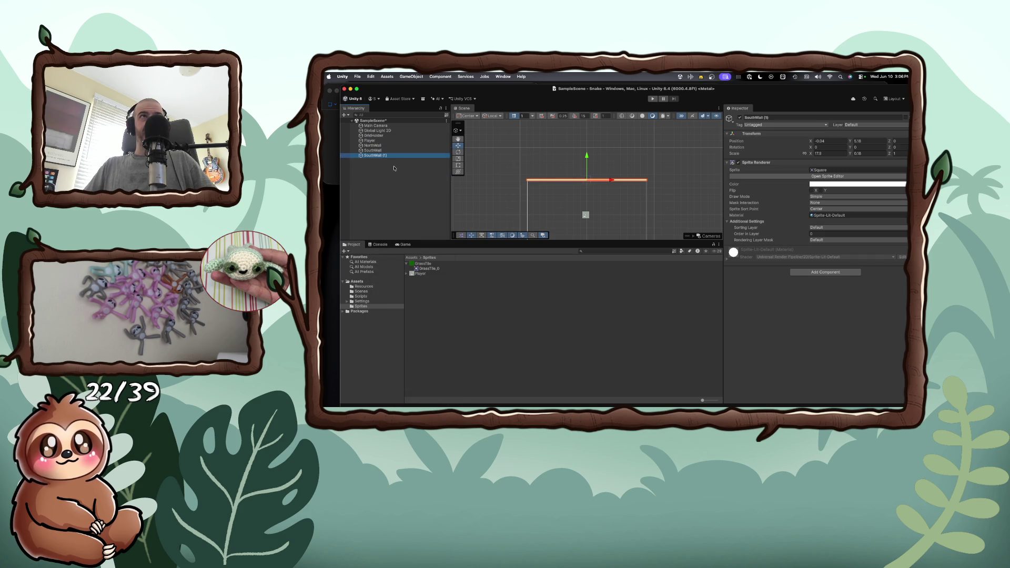
pyautogui.press('super+z')
# - Move SouthWall down to the board's bottom edge and nudge NorthWall into place
pyautogui.click(556, 176)
pyautogui.click(591, 180)
pyautogui.moveTo(590, 177); pyautogui.dragTo(591, 232)
pyautogui.scroll(-2, 590, 202)
pyautogui.click(585, 185)
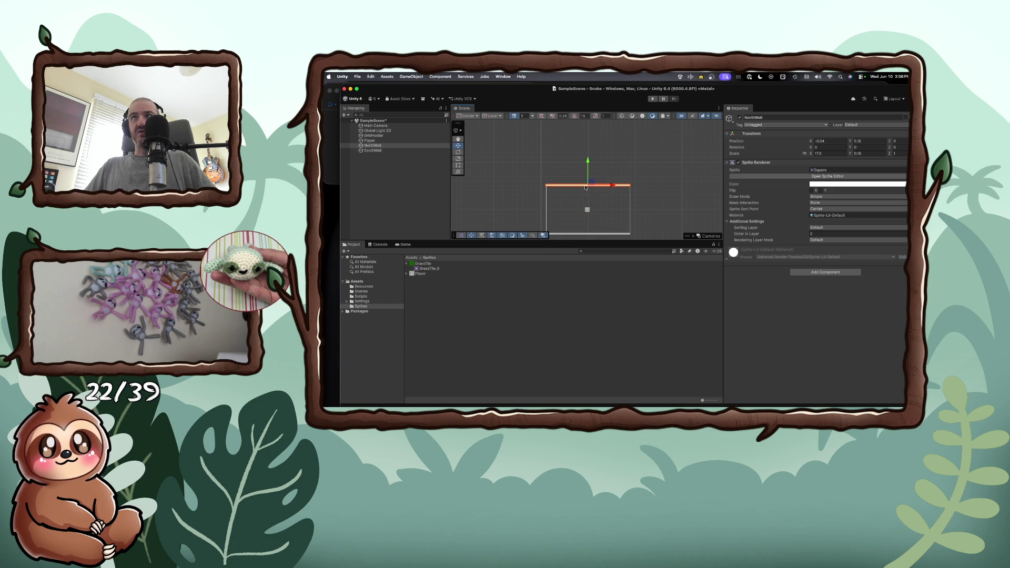
pyautogui.moveTo(591, 184); pyautogui.dragTo(593, 186)
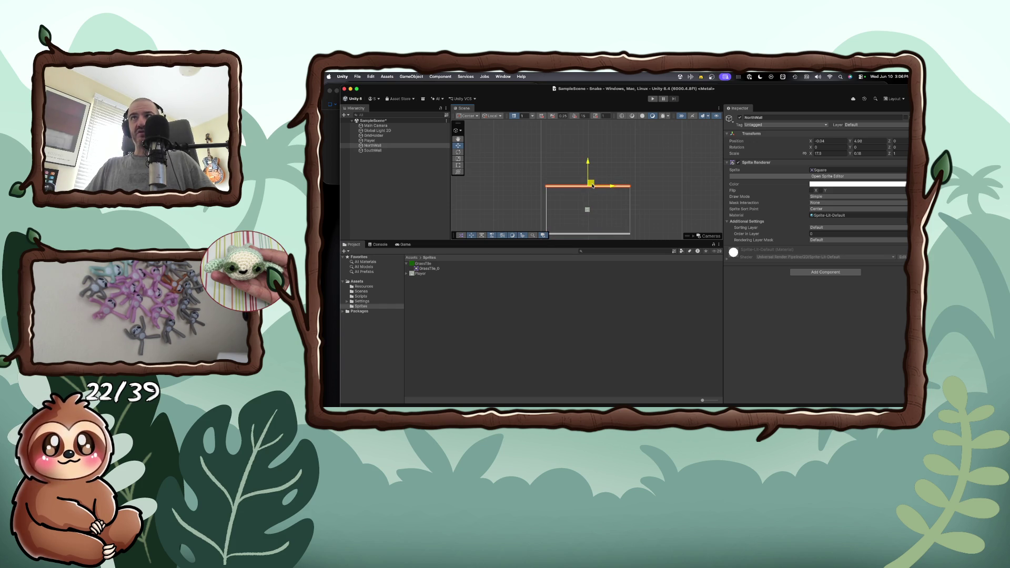
pyautogui.click(388, 158)
pyautogui.rightClick(389, 158)
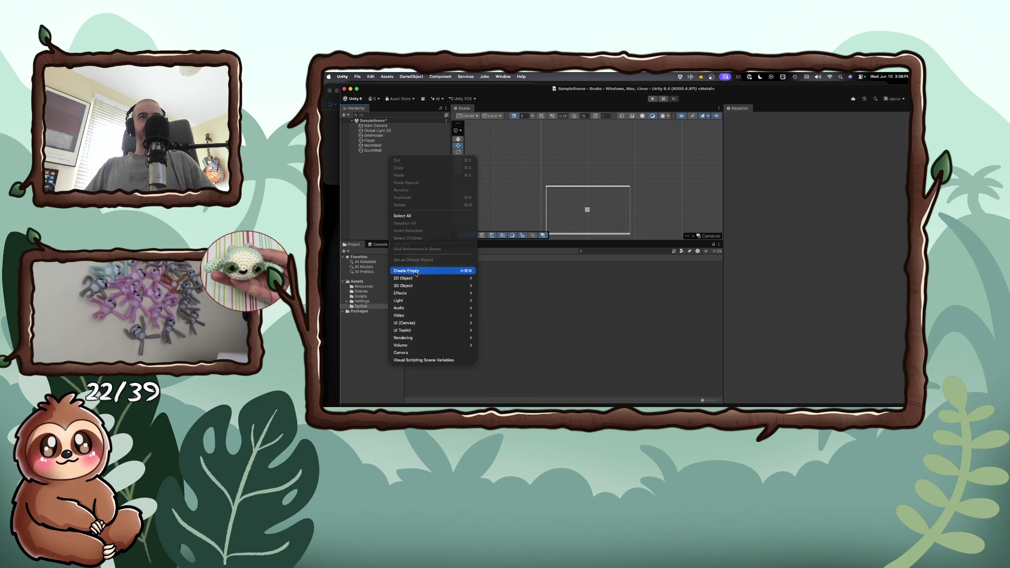
# - Create a new Square sprite and move it down toward the board
pyautogui.moveTo(419, 282)
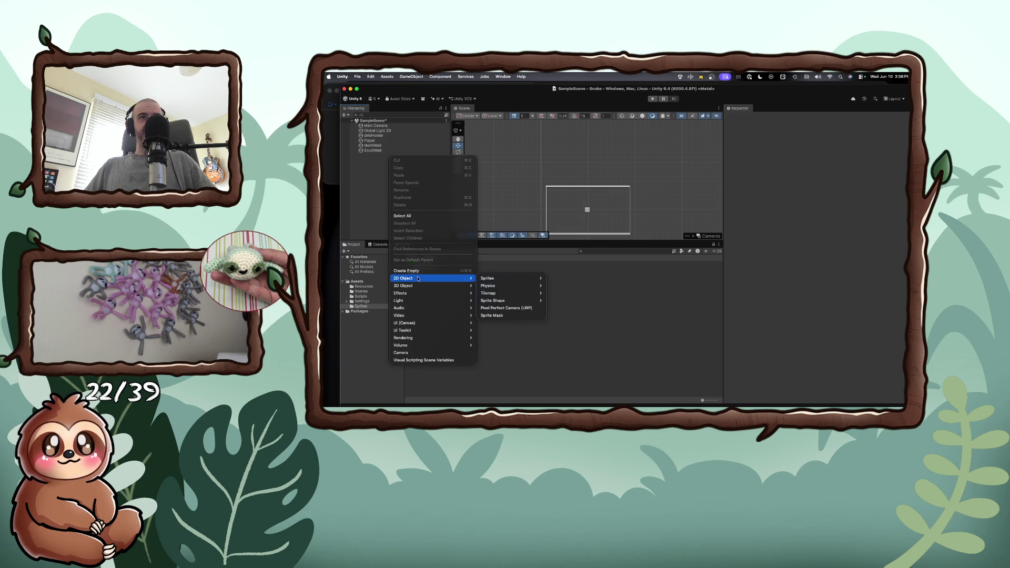
pyautogui.moveTo(505, 278)
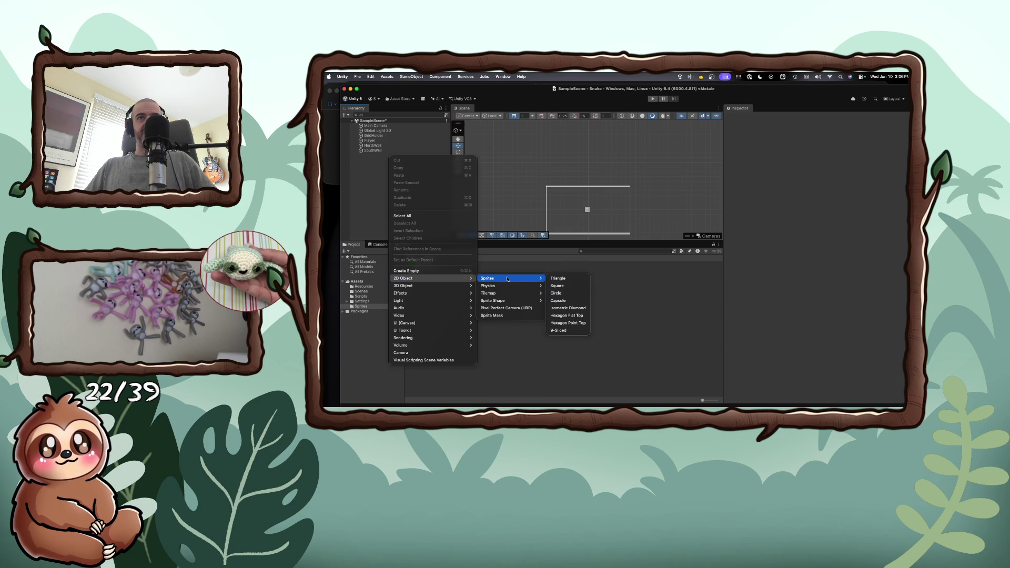
pyautogui.click(557, 286)
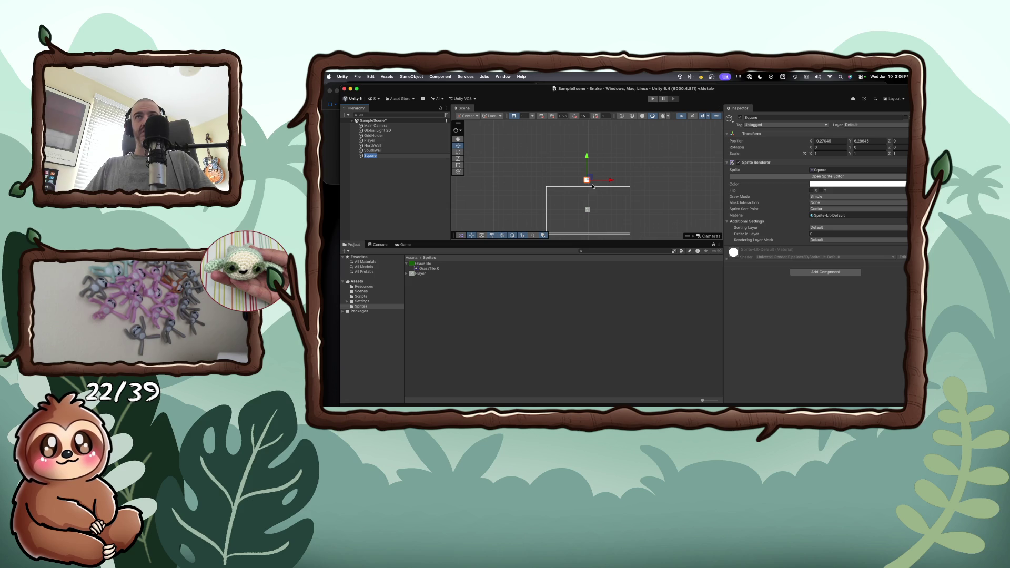
pyautogui.moveTo(587, 181)
pyautogui.mouseDown()
pyautogui.moveTo(571, 210)
pyautogui.moveTo(554, 199)
pyautogui.mouseUp()
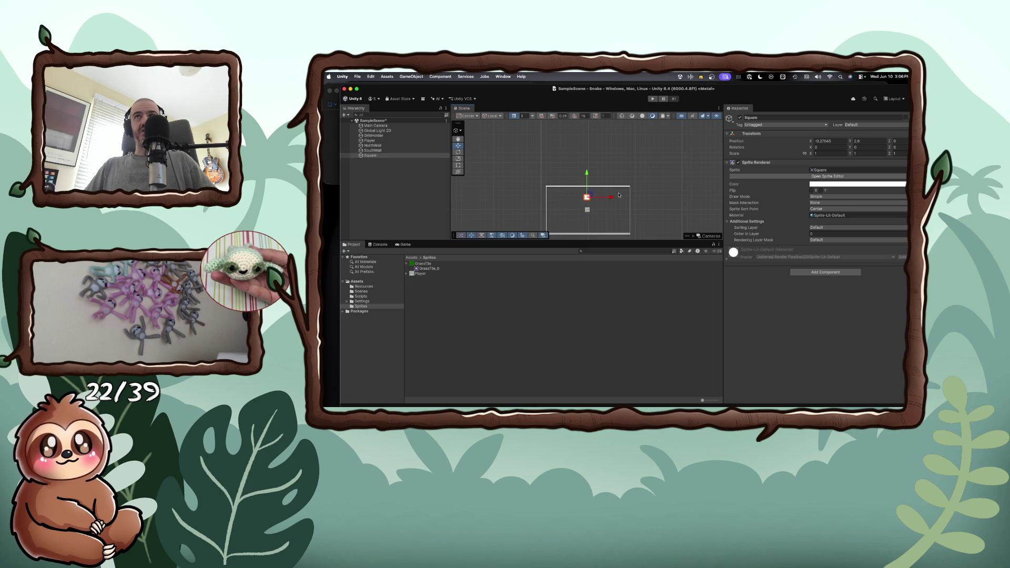
pyautogui.moveTo(587, 190)
pyautogui.mouseDown()
pyautogui.moveTo(578, 199)
pyautogui.moveTo(603, 197)
pyautogui.moveTo(567, 201)
pyautogui.mouseUp()
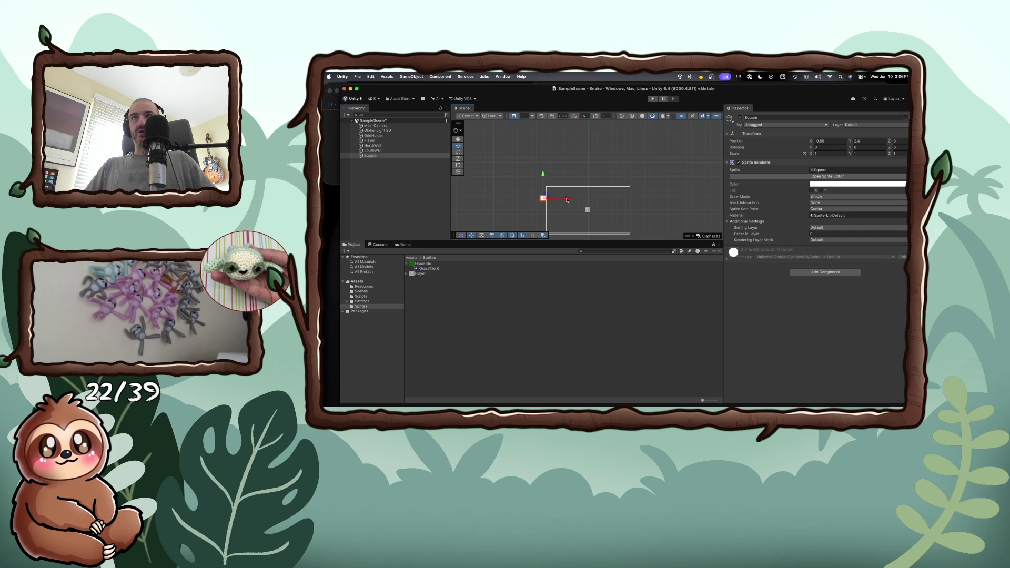
pyautogui.click(620, 188)
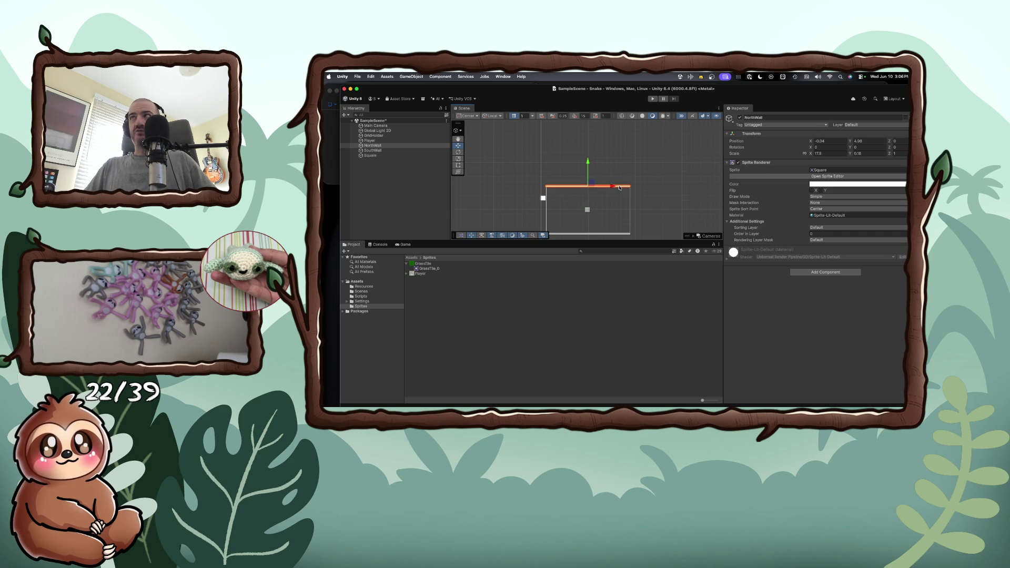
pyautogui.click(542, 198)
# - Stretch the square into a tall bar (Y scale 11.71) and place it at X -9.01
pyautogui.click(829, 153)
pyautogui.write('0.18')
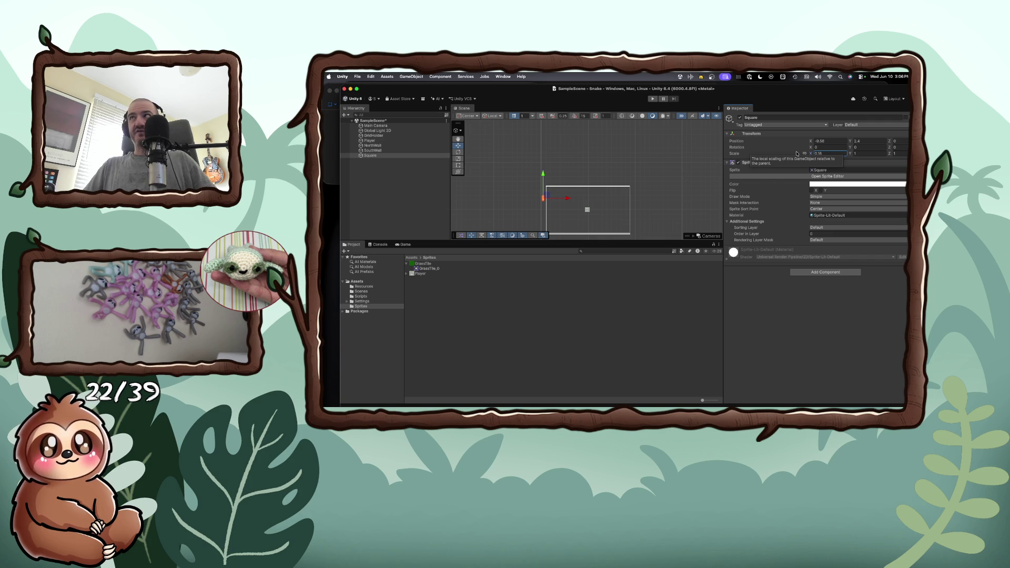
pyautogui.moveTo(544, 174); pyautogui.dragTo(543, 166)
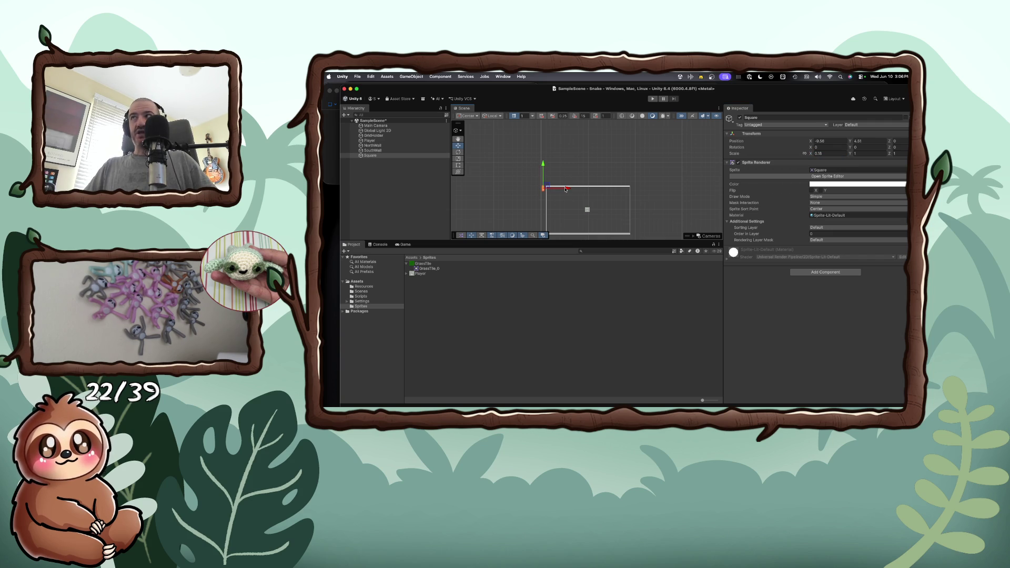
pyautogui.click(850, 154)
pyautogui.write('11.71')
pyautogui.moveTo(850, 154); pyautogui.dragTo(863, 154)
pyautogui.scroll(-1, 522, 198)
pyautogui.moveTo(542, 168); pyautogui.dragTo(552, 179)
pyautogui.scroll(-1, 558, 197)
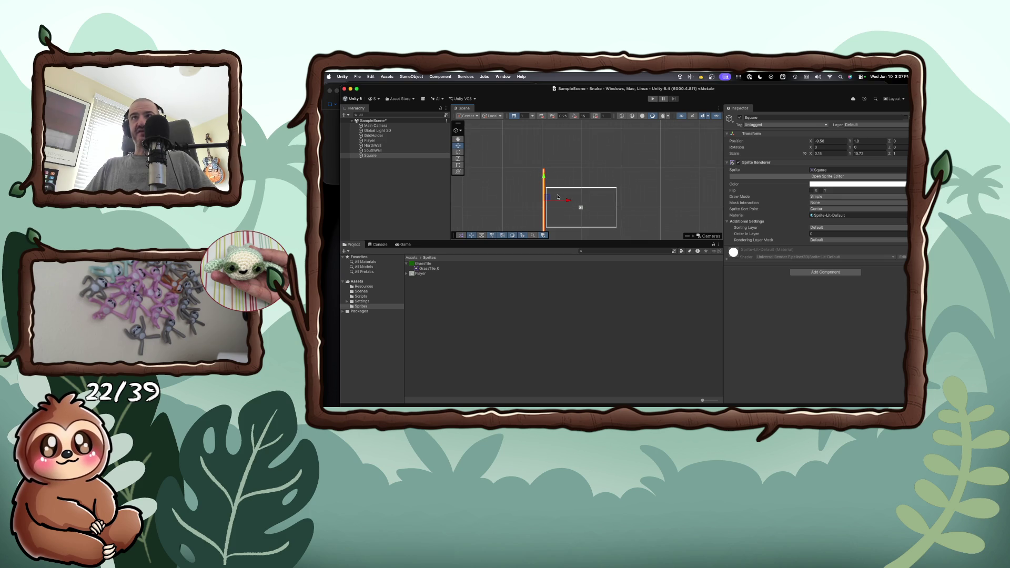
pyautogui.click(457, 139)
pyautogui.press('w')
pyautogui.moveTo(569, 202); pyautogui.dragTo(571, 202)
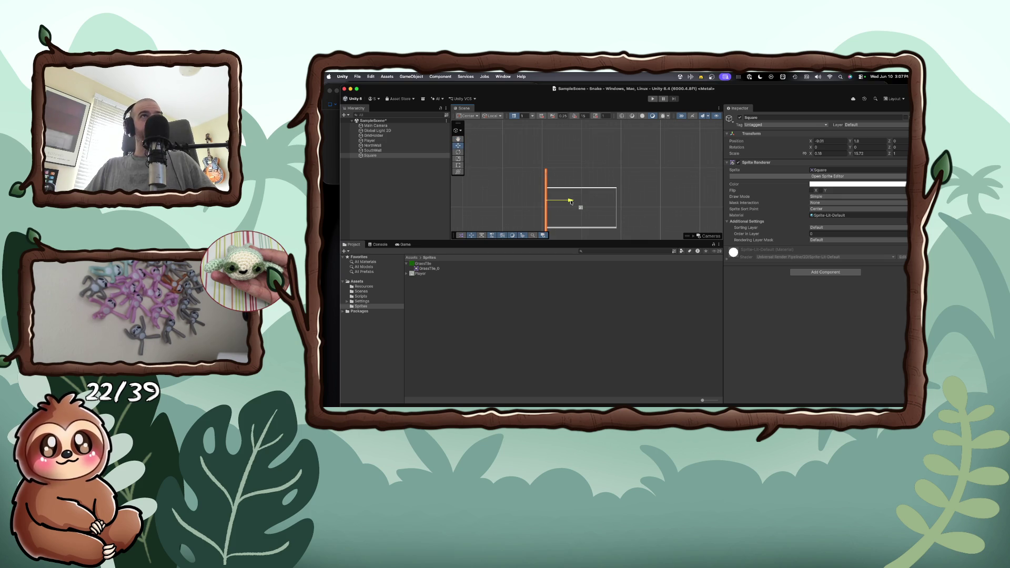
# - Rename the tall bar WestWall
pyautogui.doubleClick(371, 156)
pyautogui.rightClick(376, 156)
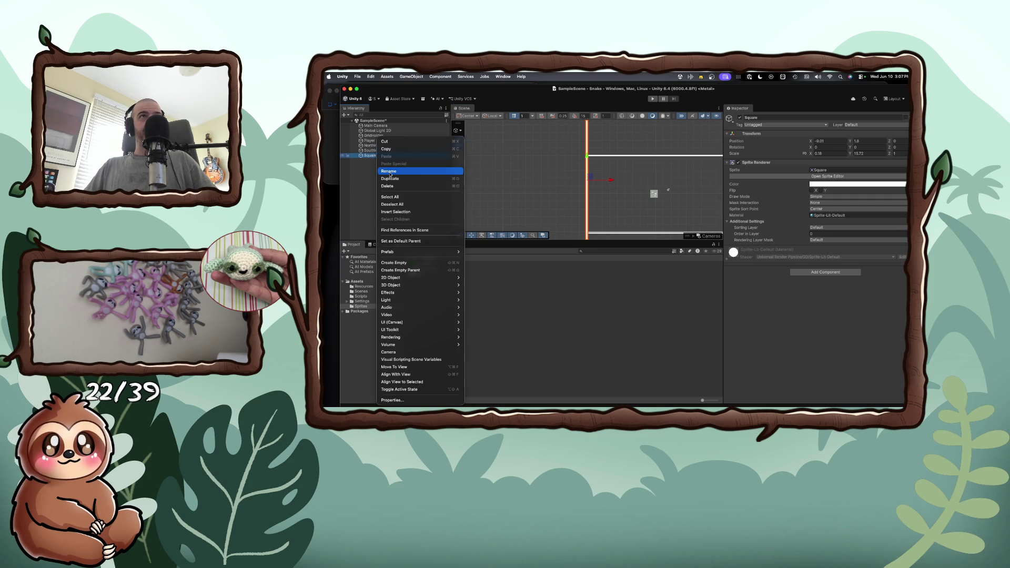
pyautogui.click(390, 171)
pyautogui.write('WestWall')
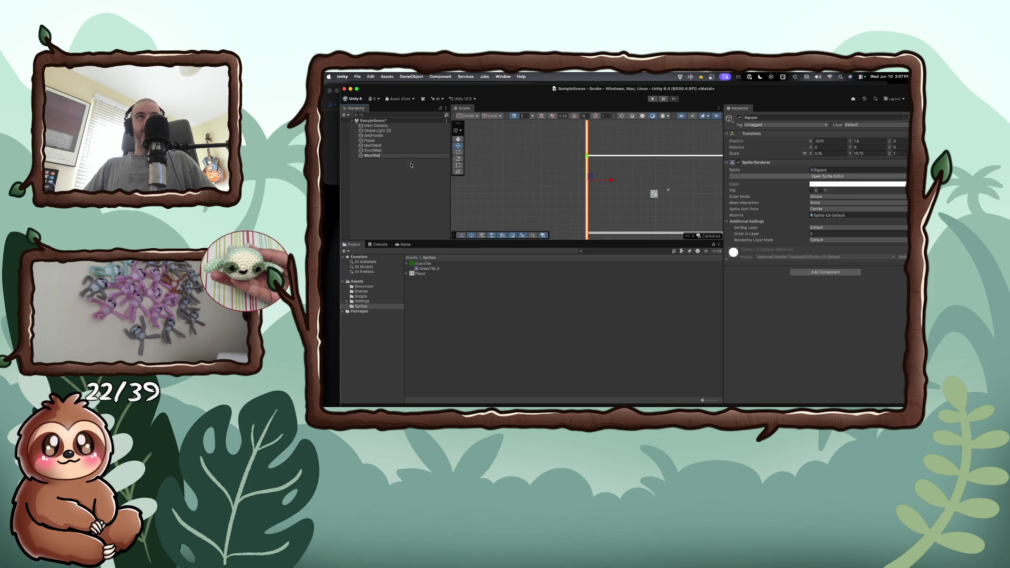
pyautogui.press('Return')
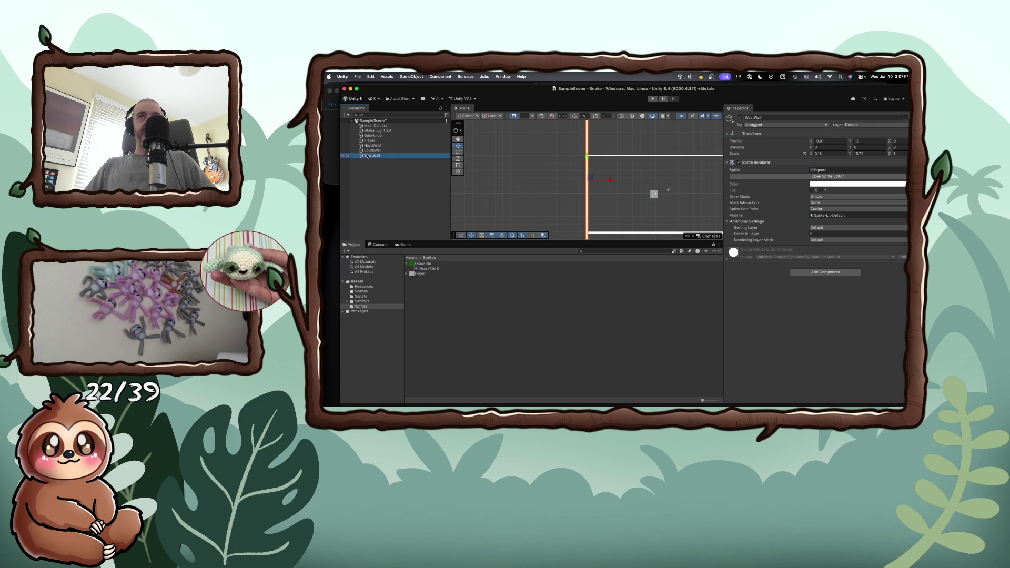
# - Set WestWall's Y scale to 10.4 and centre it along the board's left edge
pyautogui.click(853, 153)
pyautogui.write('12.88')
pyautogui.press('Return')
pyautogui.write('10.76')
pyautogui.press('Return')
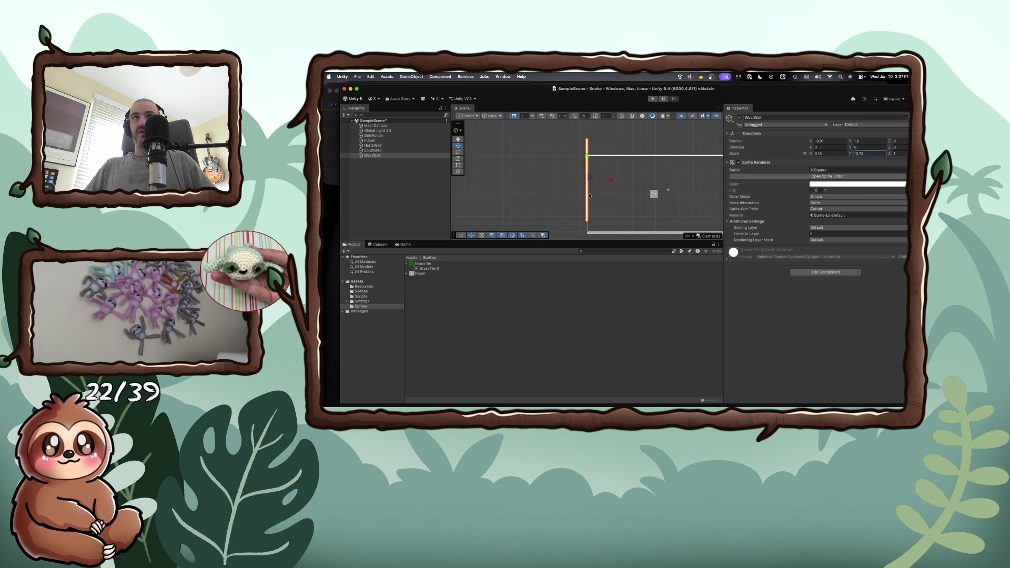
pyautogui.press('q')
pyautogui.moveTo(587, 193); pyautogui.dragTo(584, 185)
pyautogui.click(457, 146)
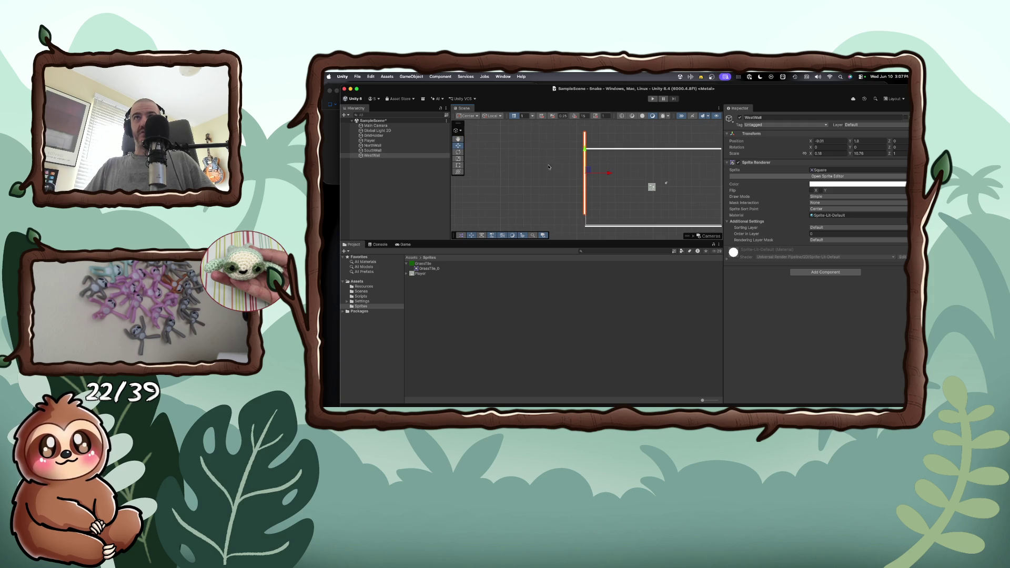
pyautogui.moveTo(585, 158); pyautogui.dragTo(585, 171)
pyautogui.click(853, 154)
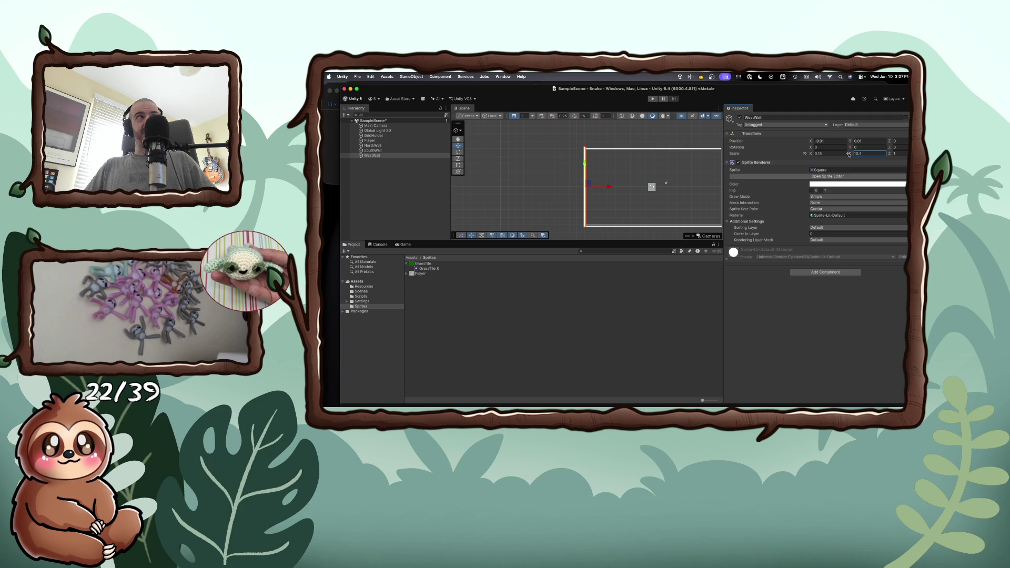
pyautogui.press('Return')
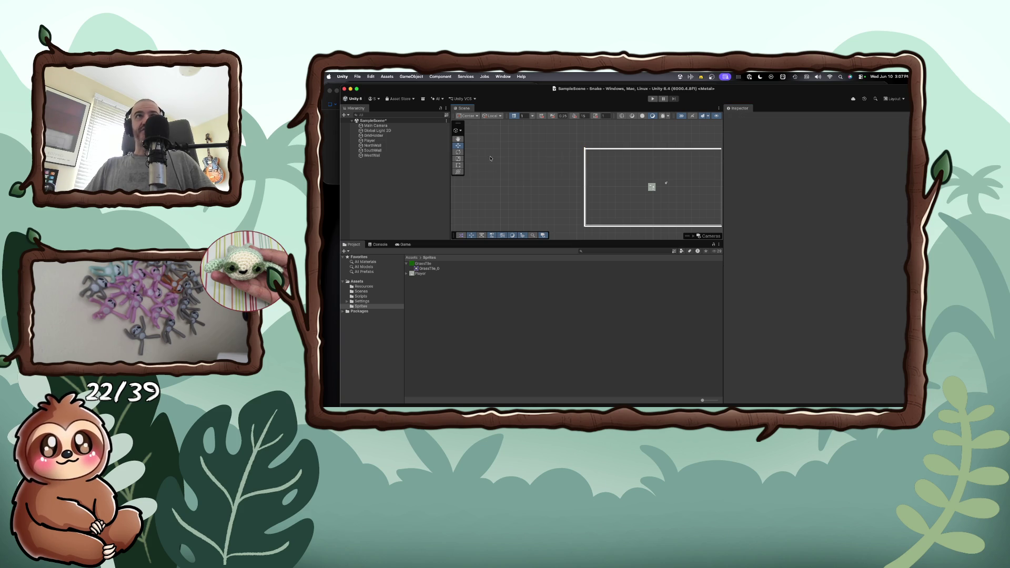
pyautogui.rightClick(367, 156)
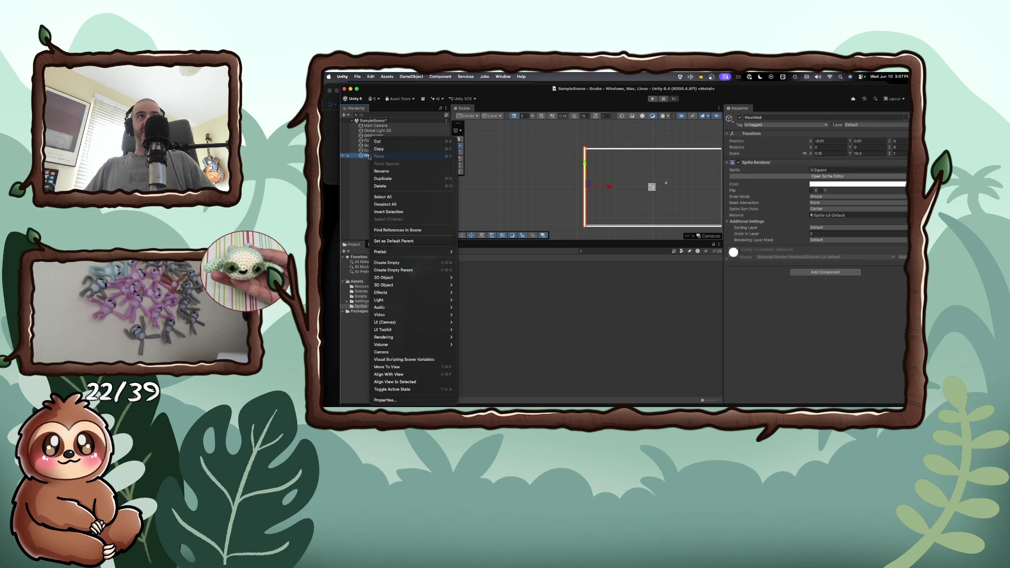
# - Duplicate WestWall as EastWall and move it to the board's right edge at X 8.66
pyautogui.click(393, 180)
pyautogui.write('EastWall')
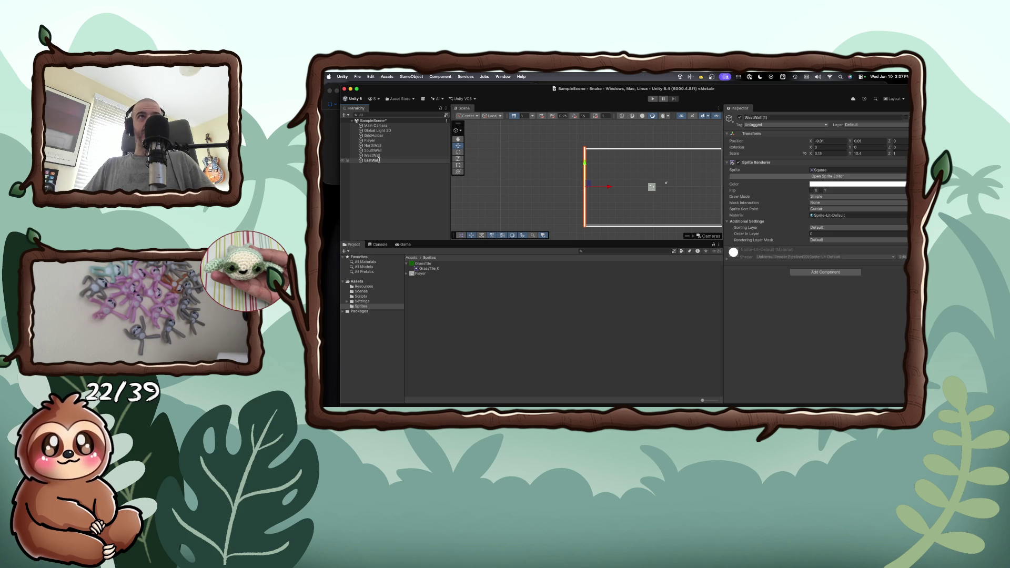
pyautogui.press('Return')
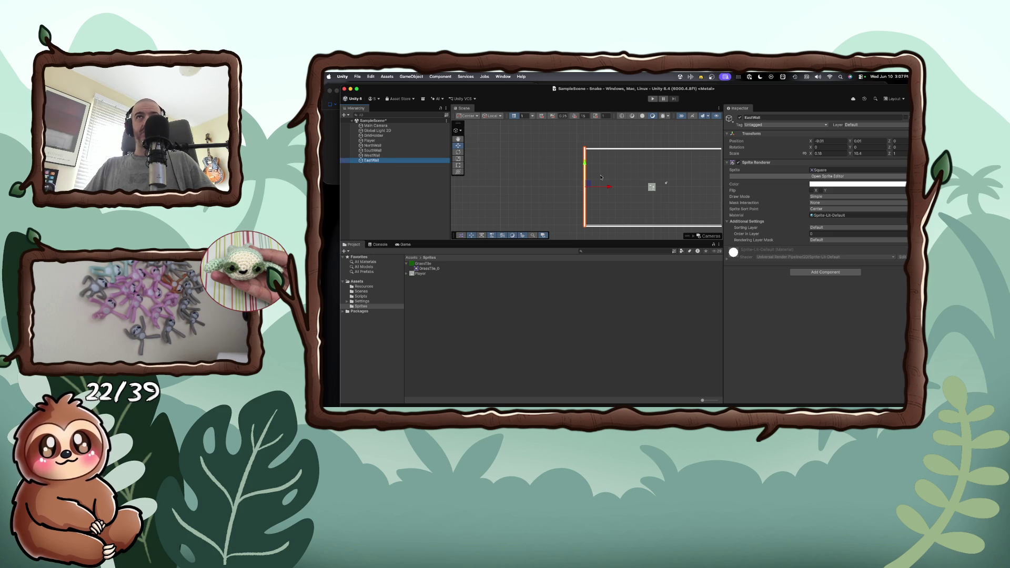
pyautogui.moveTo(604, 187); pyautogui.dragTo(745, 199)
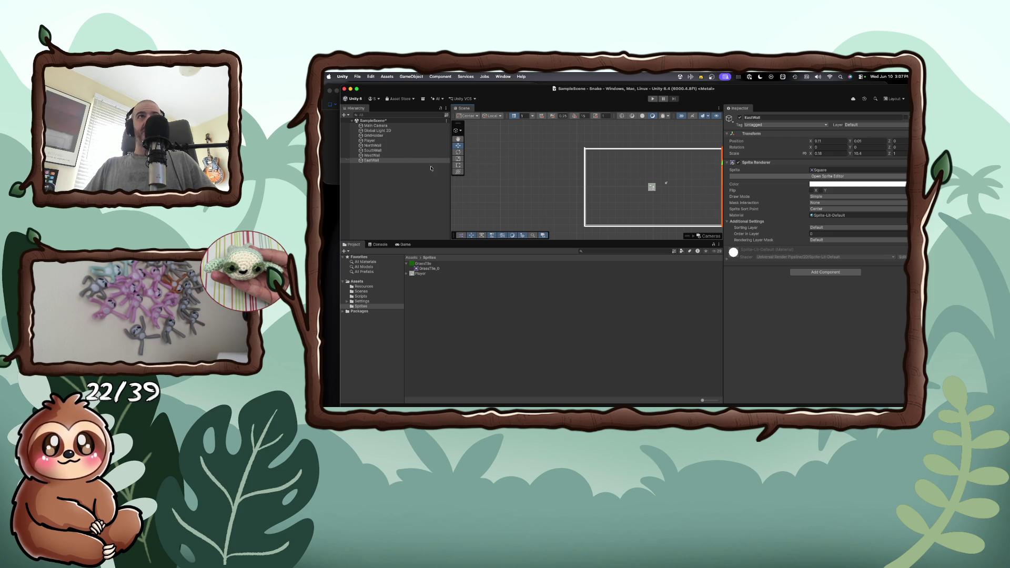
# - Select all four walls, NorthWall through EastWall, in the Hierarchy
pyautogui.click(372, 146)
pyautogui.keyDown('shift'); pyautogui.click(372, 160); pyautogui.keyUp('shift')
pyautogui.rightClick(371, 161)
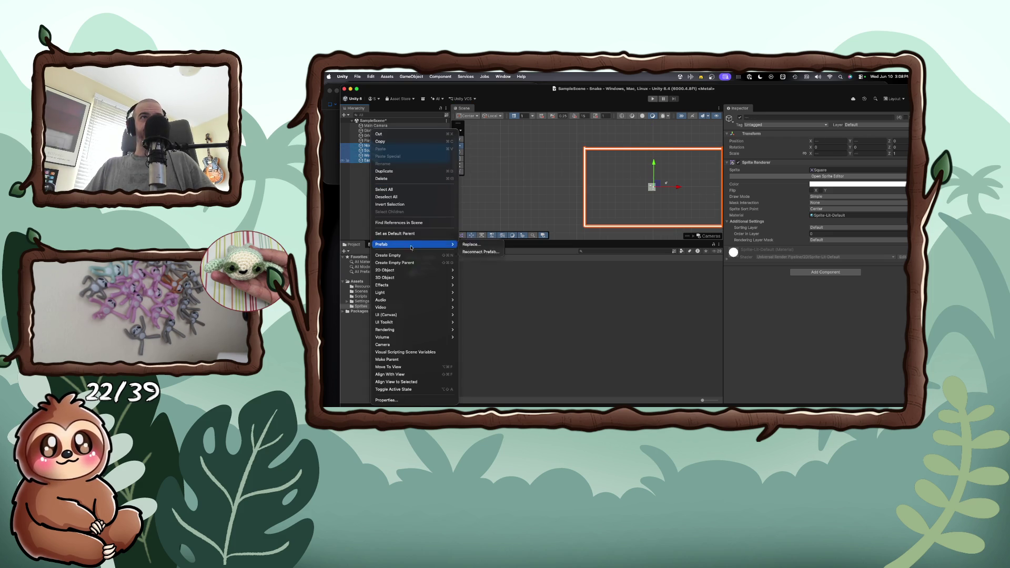
# - Group the selected walls under a new empty parent named Walls
pyautogui.click(395, 263)
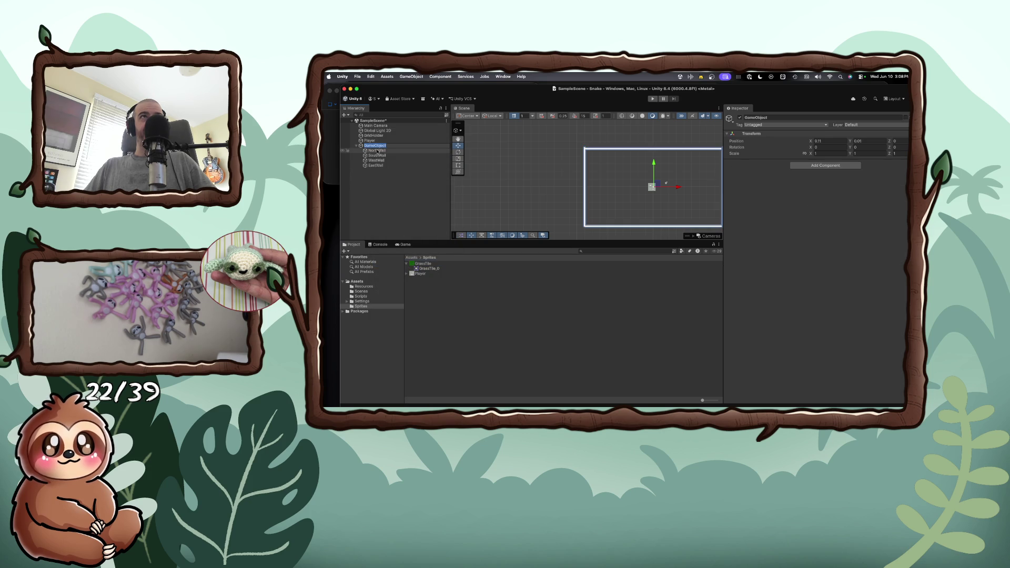
pyautogui.write('Walls')
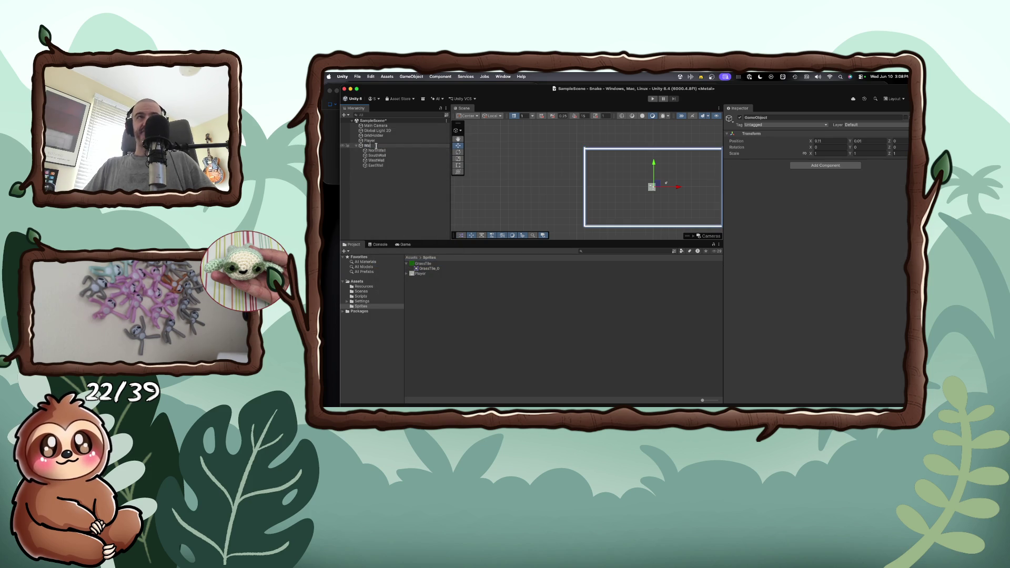
pyautogui.press('Return')
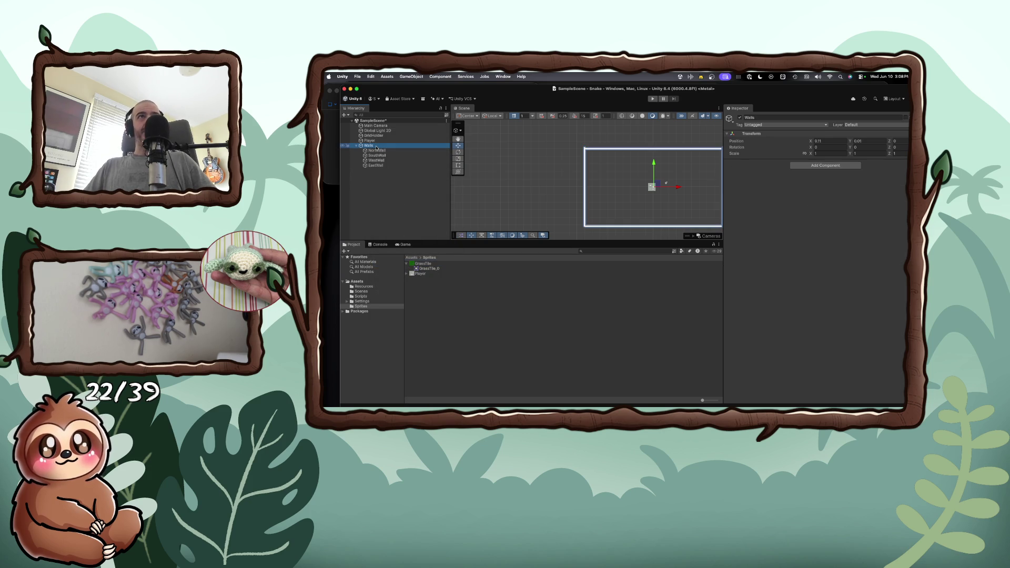
# - Add a Box Collider 2D component to all four child walls
pyautogui.click(377, 151)
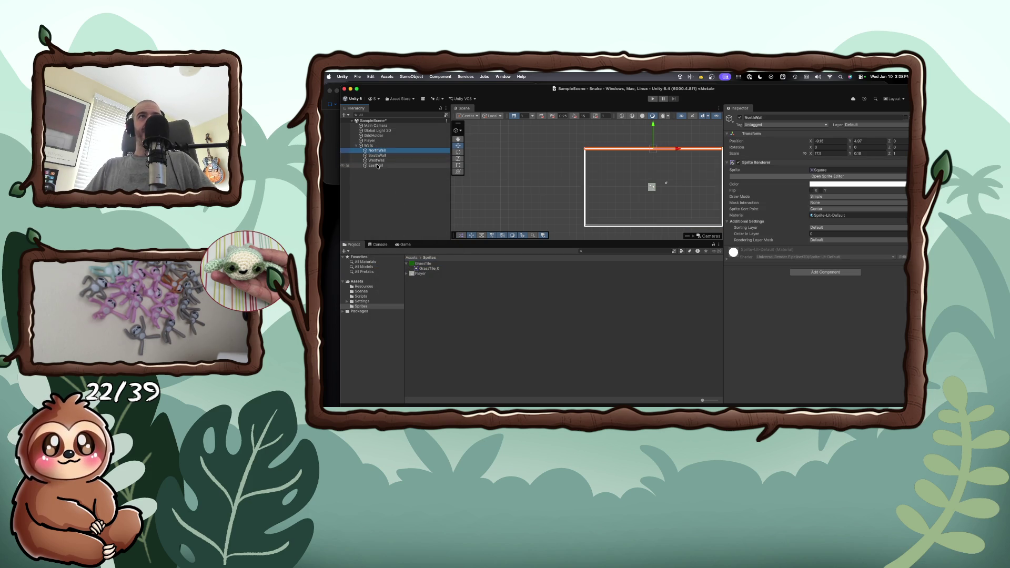
pyautogui.keyDown('shift'); pyautogui.click(376, 165); pyautogui.keyUp('shift')
pyautogui.click(826, 272)
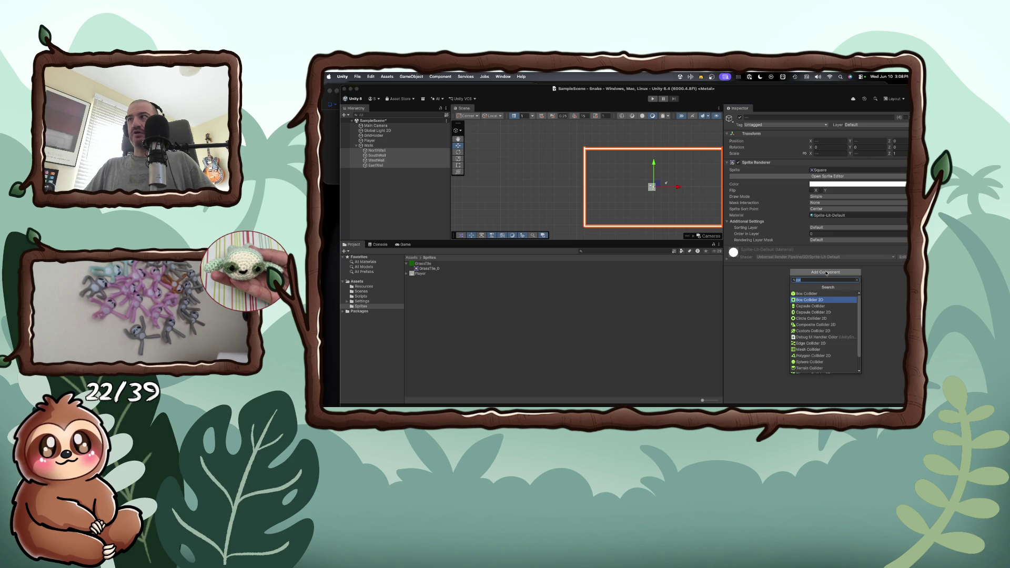
pyautogui.click(817, 301)
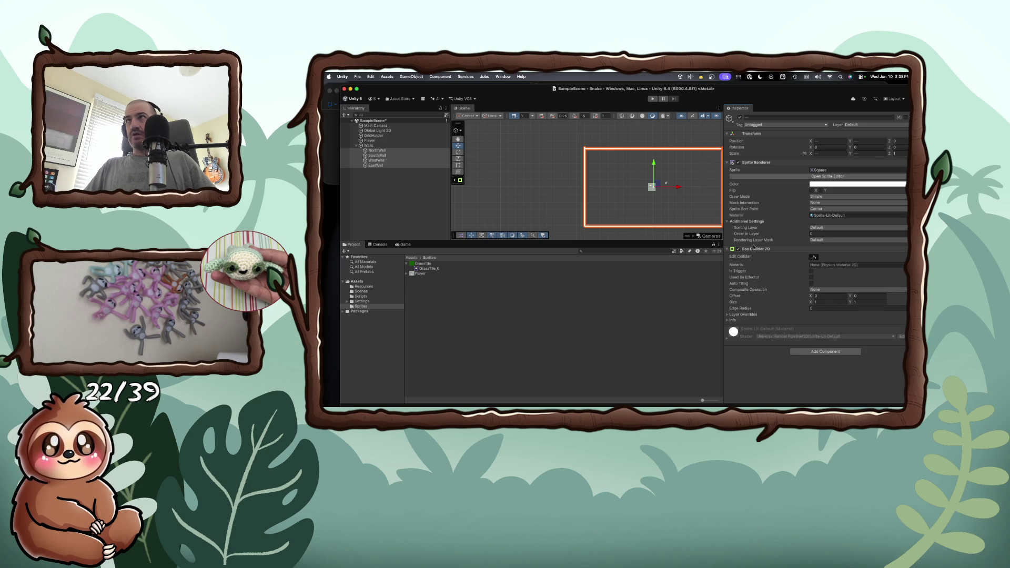
pyautogui.click(537, 191)
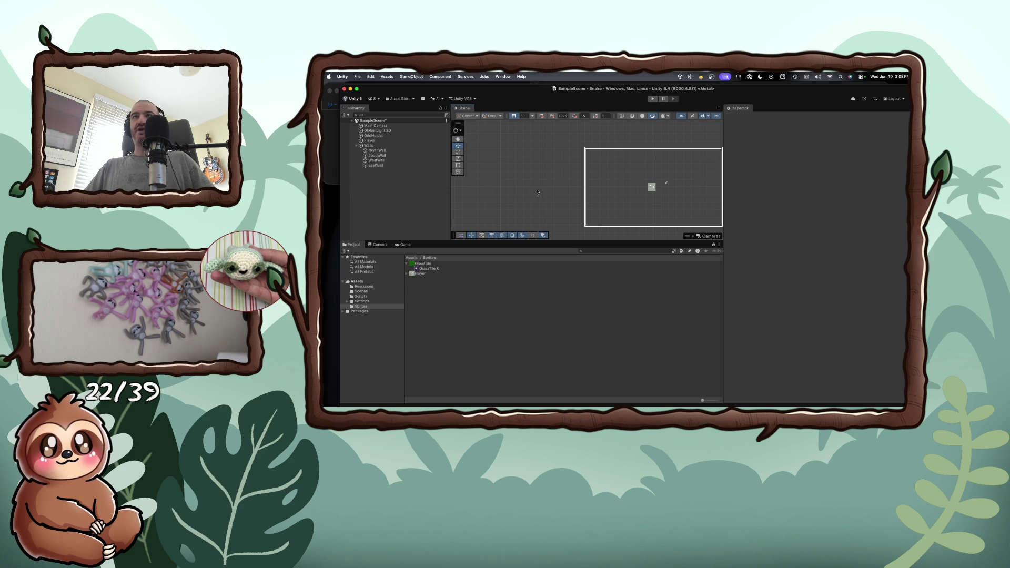
# - Test-run the scene in Play mode, widening the Inspector before stopping
pyautogui.click(653, 99)
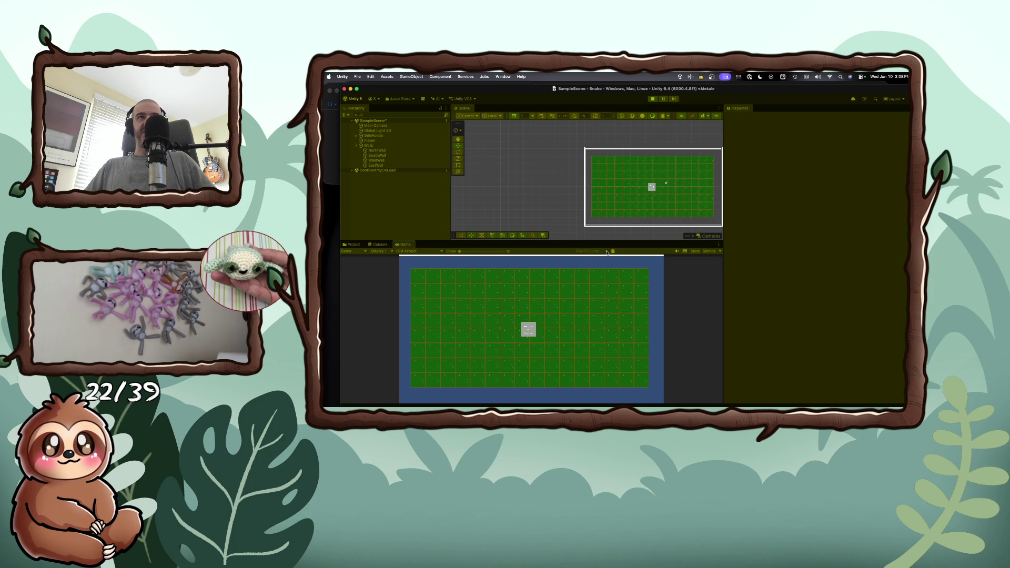
pyautogui.moveTo(724, 286)
pyautogui.mouseDown()
pyautogui.moveTo(505, 279)
pyautogui.moveTo(774, 277)
pyautogui.mouseUp()
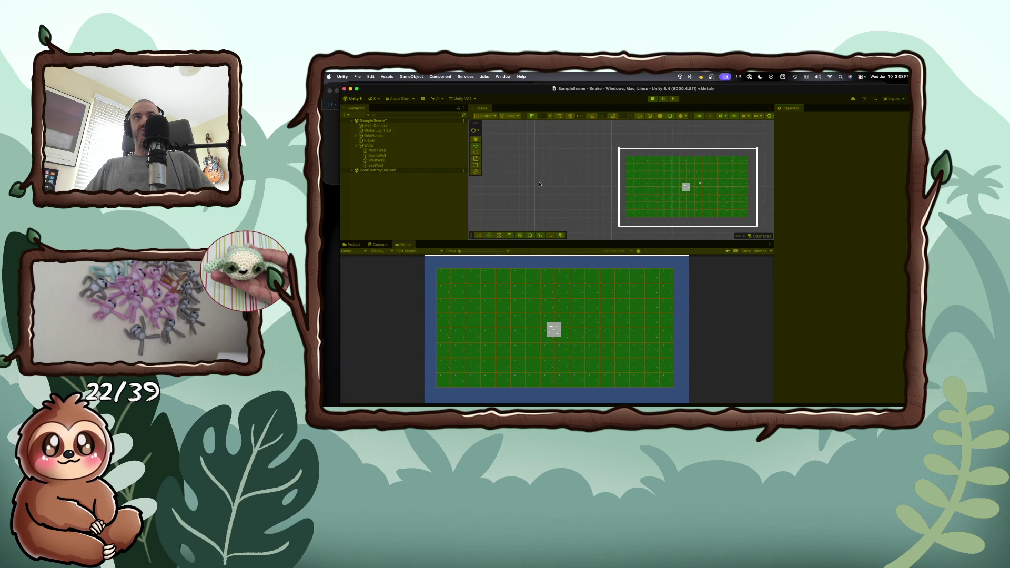
pyautogui.click(652, 98)
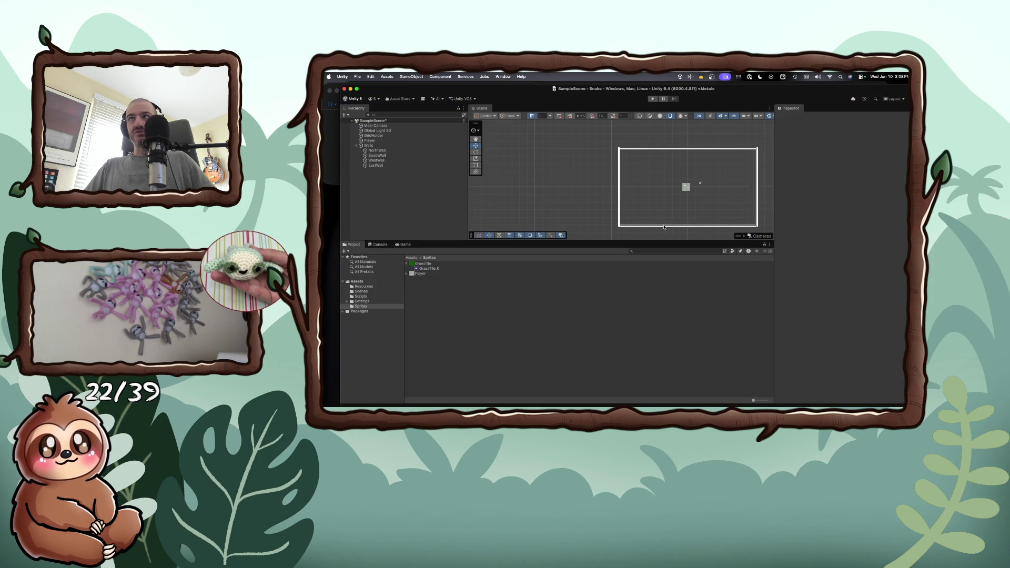
# - Review SouthWall, GridHolder, Player and Walls, collapse Walls, then show the Game view
pyautogui.click(664, 227)
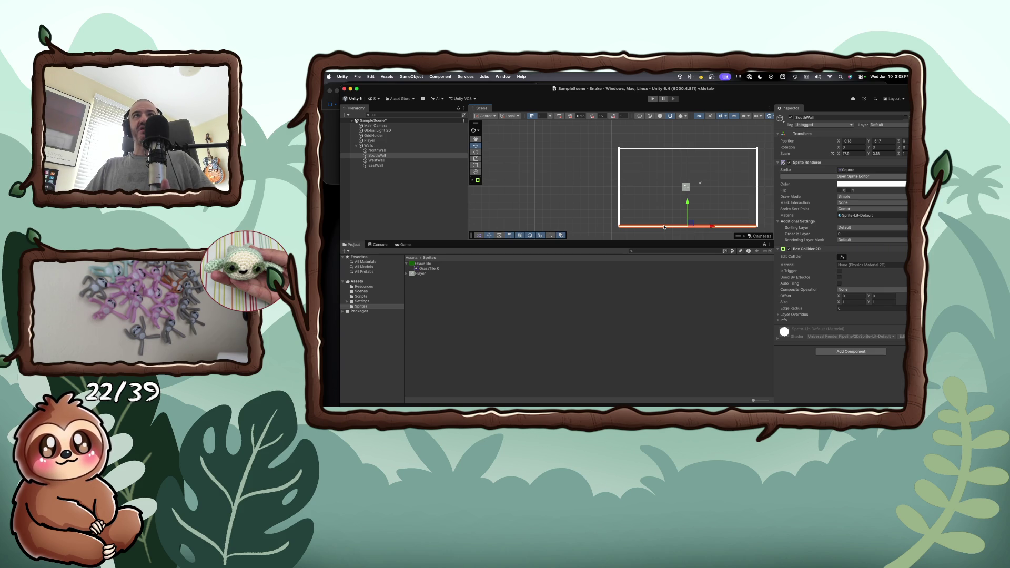
pyautogui.click(372, 136)
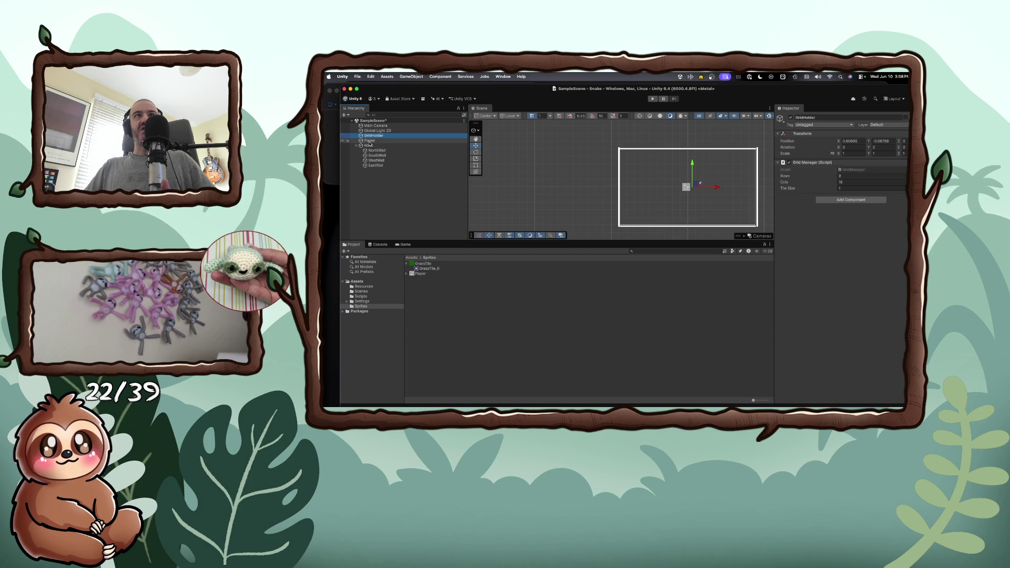
pyautogui.click(370, 141)
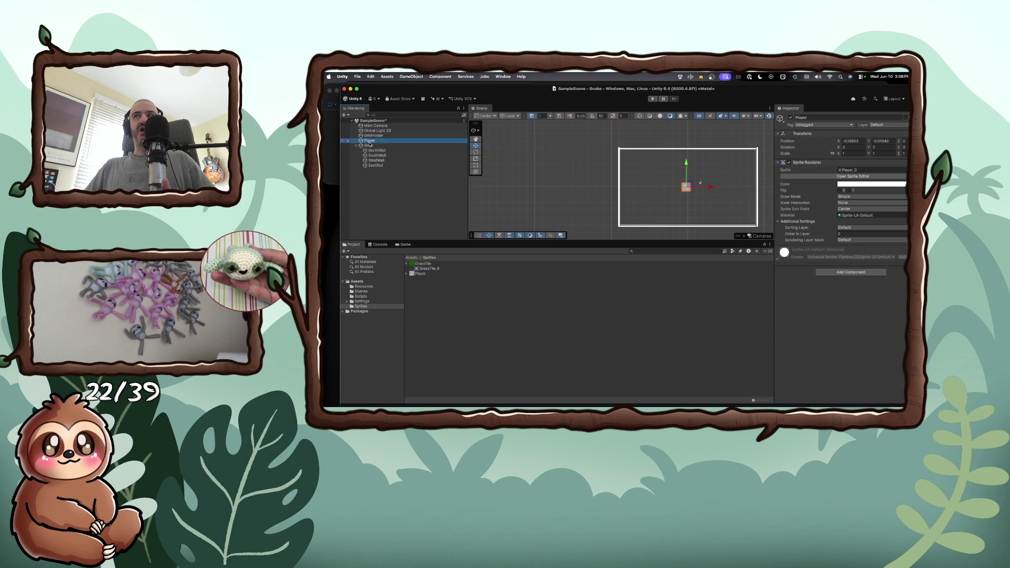
pyautogui.click(369, 146)
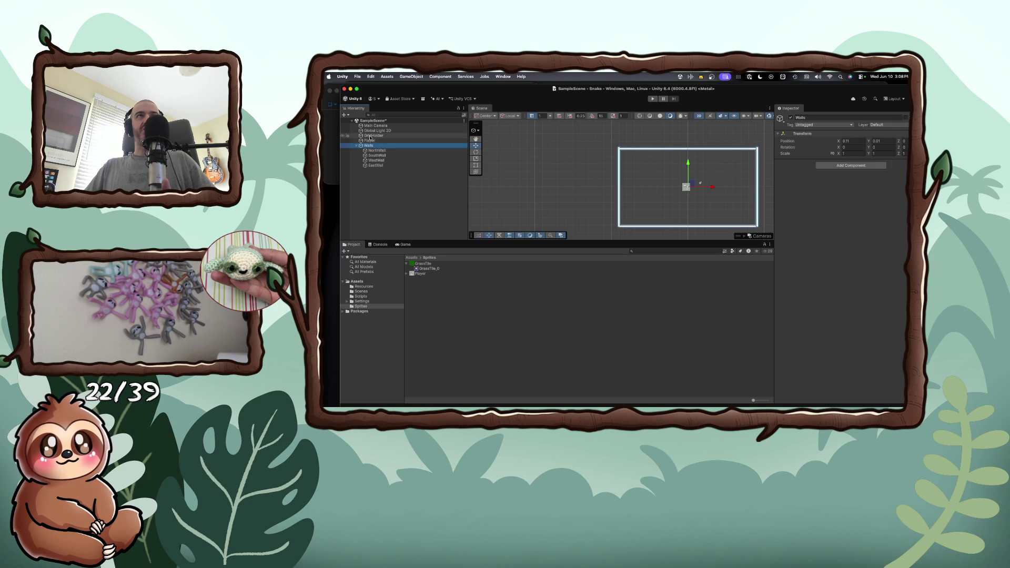
pyautogui.click(357, 146)
pyautogui.click(368, 136)
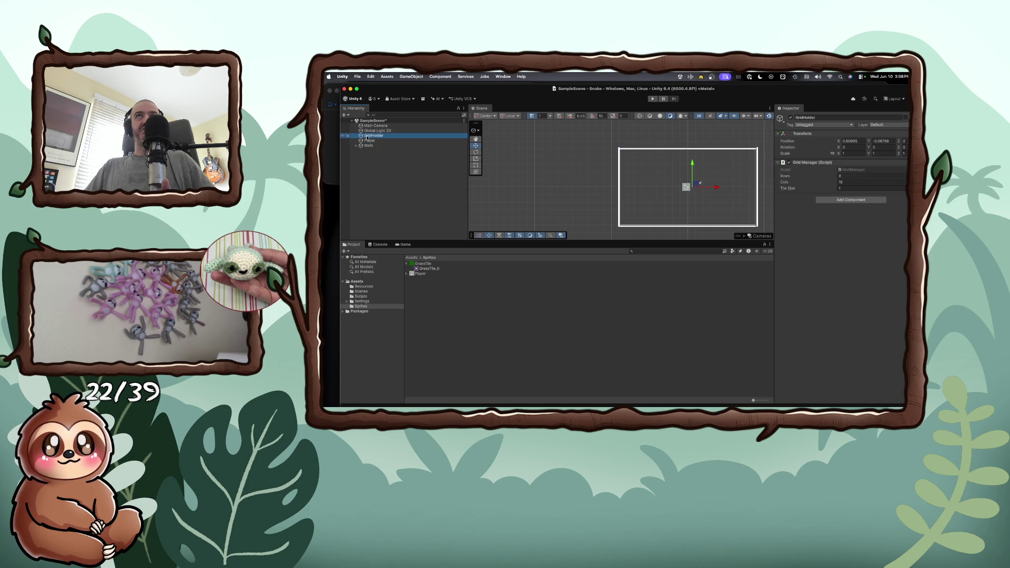
pyautogui.click(405, 244)
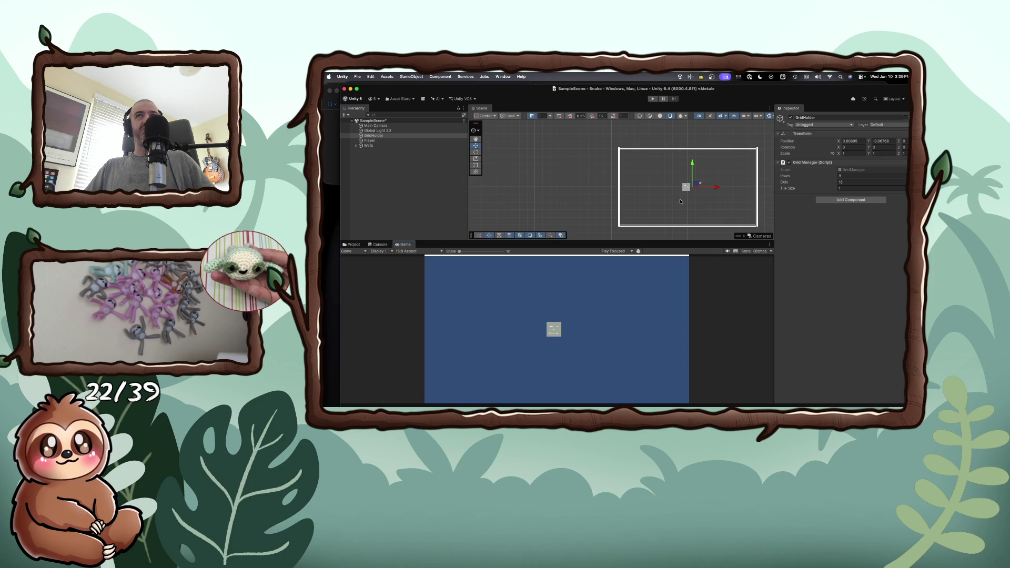
# - Move the south wall to Y -3.87 and the north wall to Y 3.51, then run the game
pyautogui.click(666, 226)
pyautogui.click(666, 228)
pyautogui.click(666, 227)
pyautogui.moveTo(688, 205); pyautogui.dragTo(688, 194)
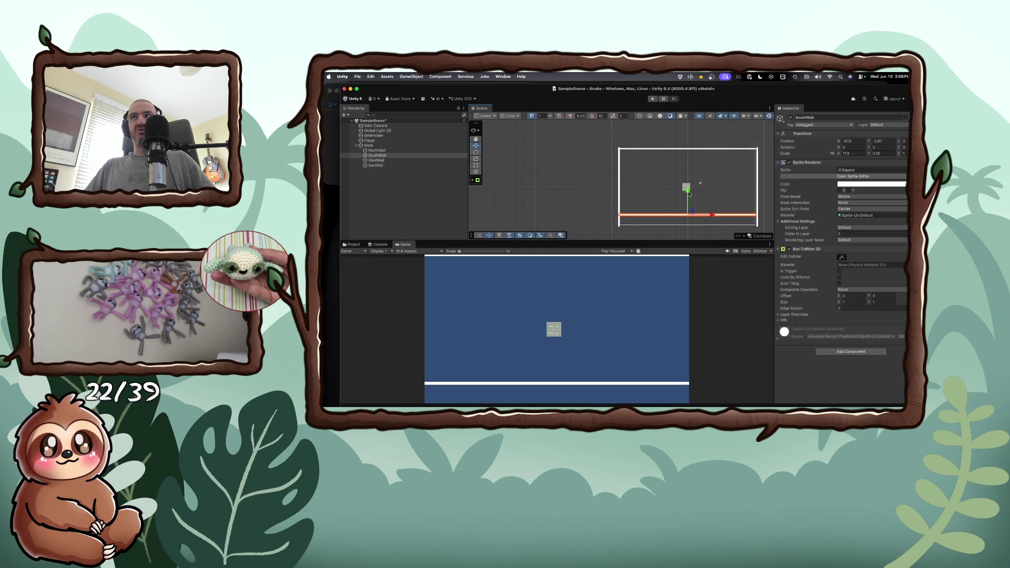
pyautogui.click(688, 149)
pyautogui.moveTo(687, 138); pyautogui.dragTo(688, 150)
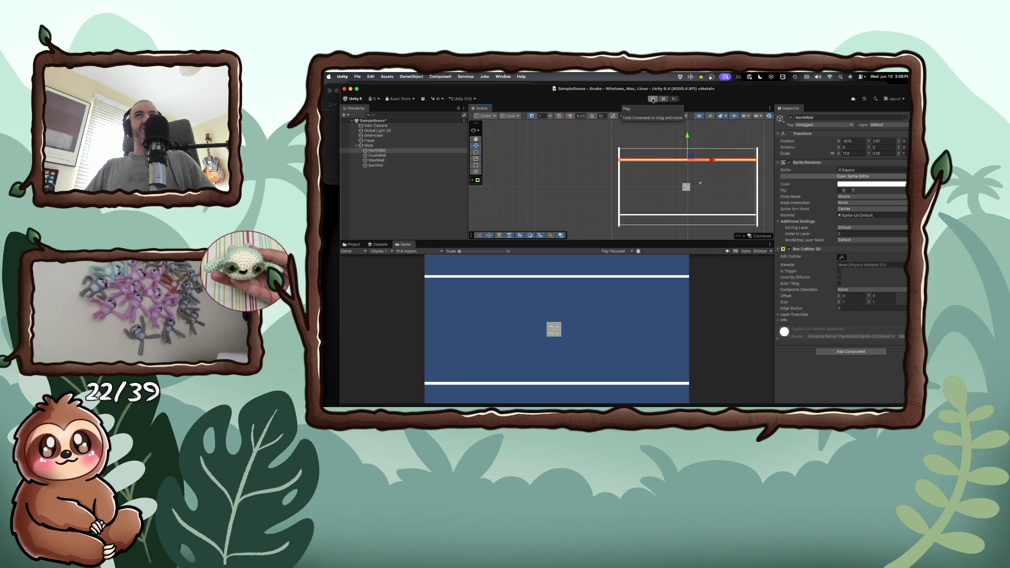
pyautogui.click(653, 100)
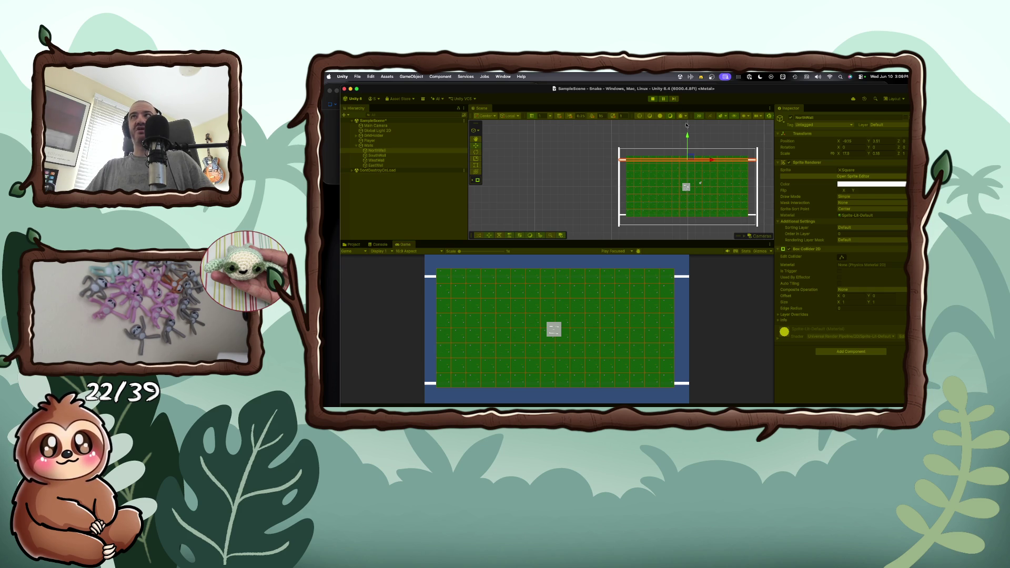
# - While playing, test north wall positions between Y 4.26 and 3.51, then stop the game
pyautogui.moveTo(689, 138); pyautogui.dragTo(687, 131)
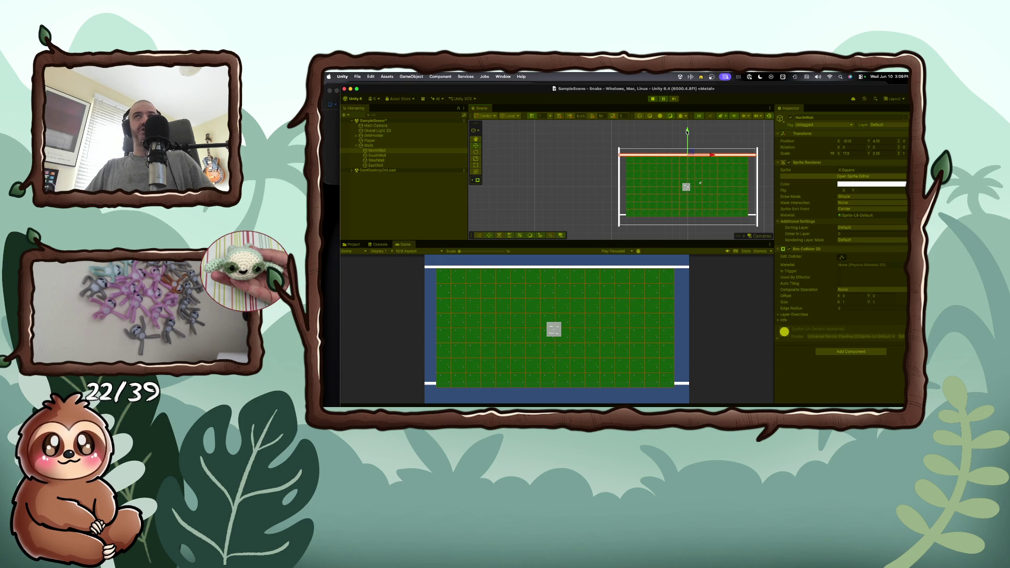
pyautogui.moveTo(688, 131); pyautogui.dragTo(687, 134)
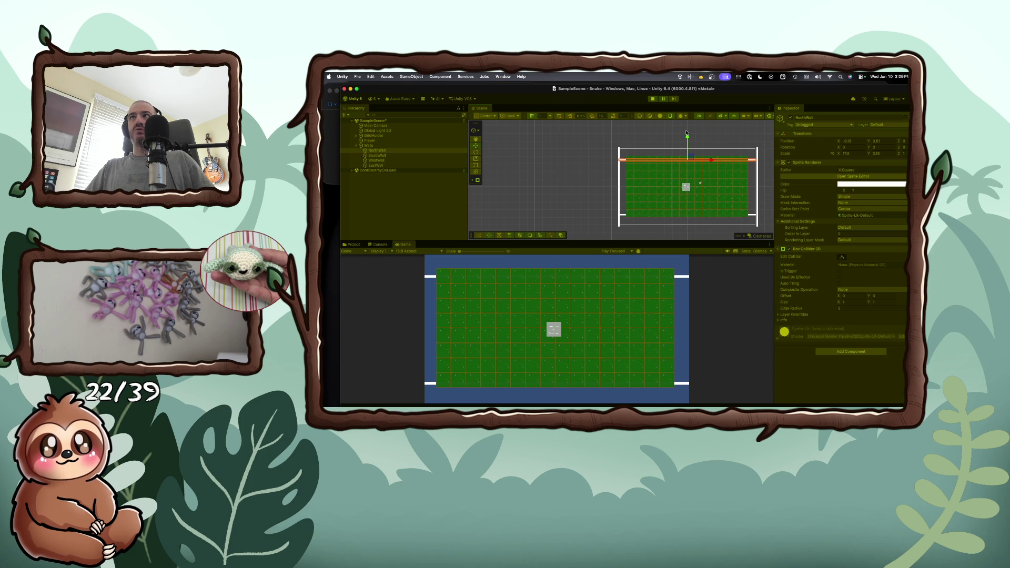
pyautogui.moveTo(688, 136); pyautogui.dragTo(687, 131)
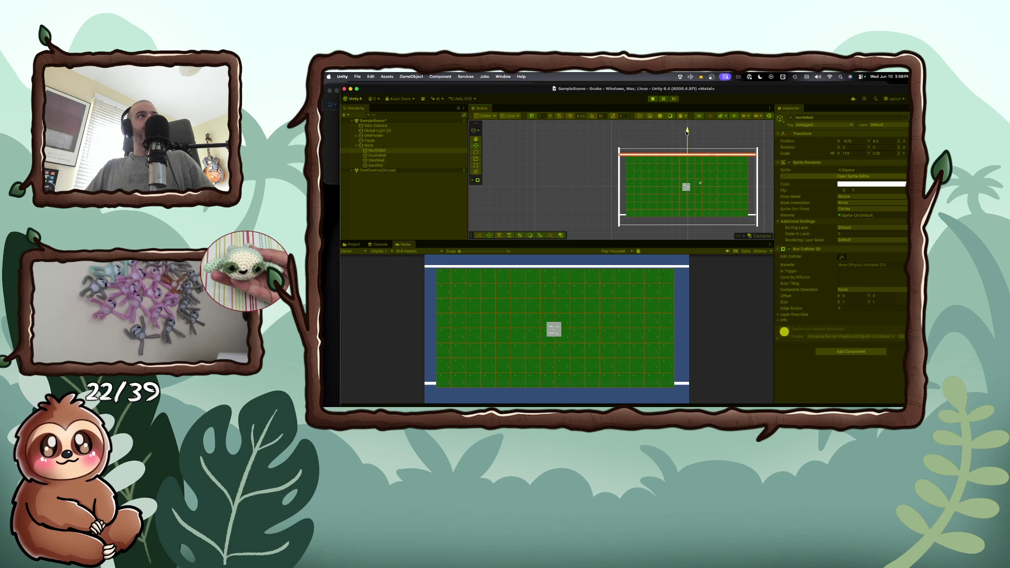
pyautogui.rightClick(688, 131)
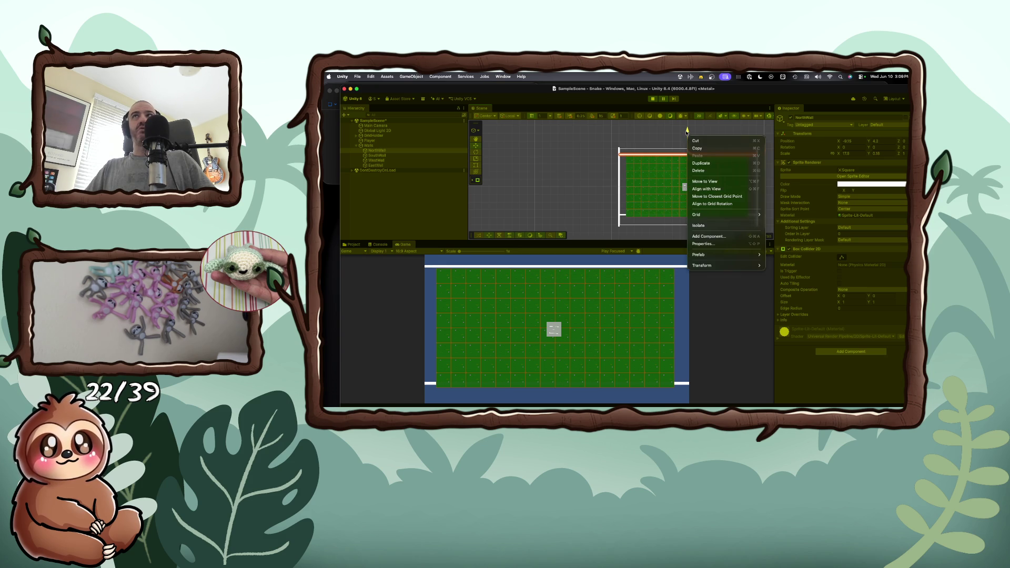
pyautogui.press('Escape')
pyautogui.click(653, 99)
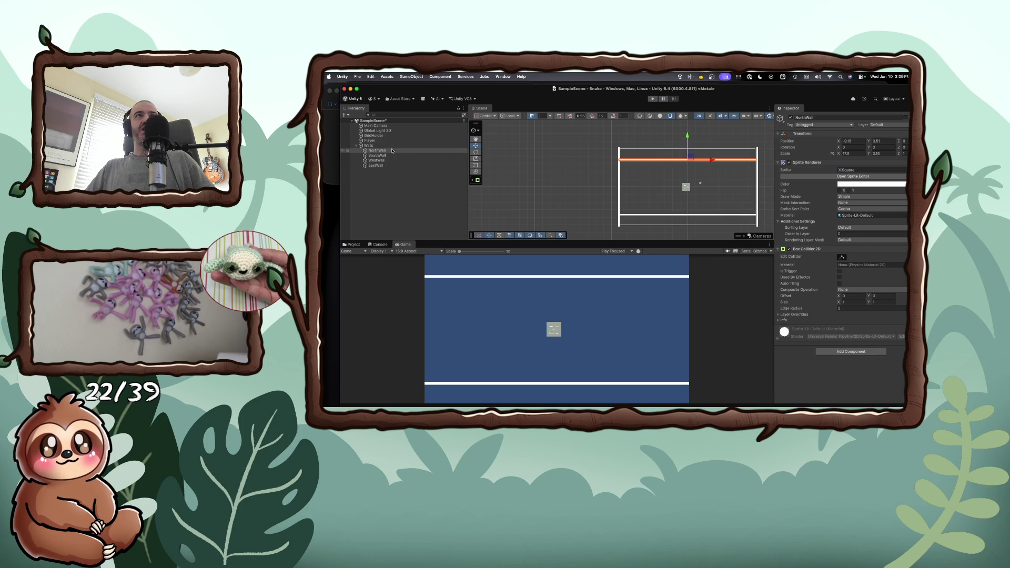
# - Frame GridHolder in the Scene view, run the game, and check its GrassTile clones
pyautogui.click(382, 136)
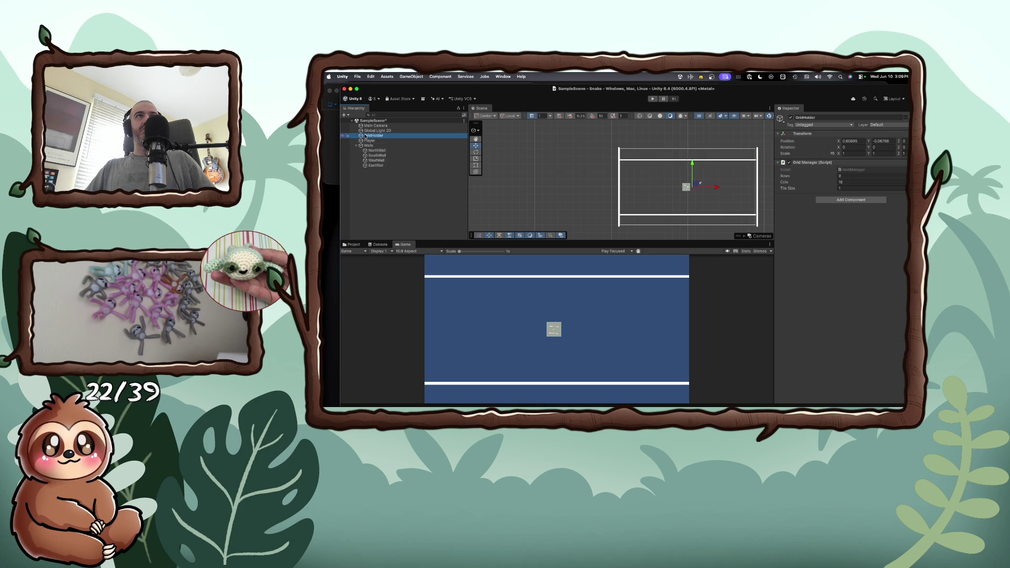
pyautogui.doubleClick(365, 136)
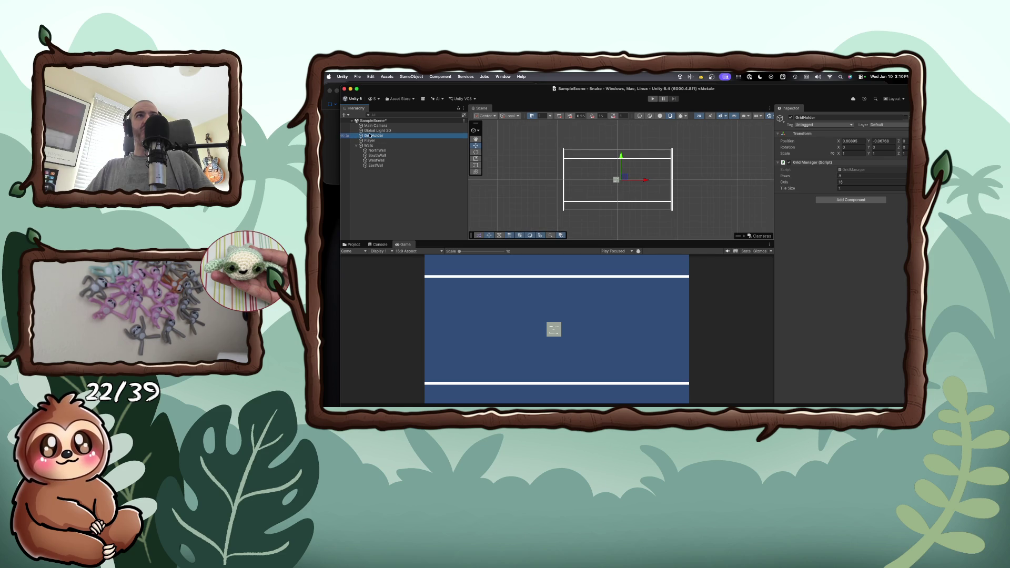
pyautogui.click(372, 140)
pyautogui.click(372, 137)
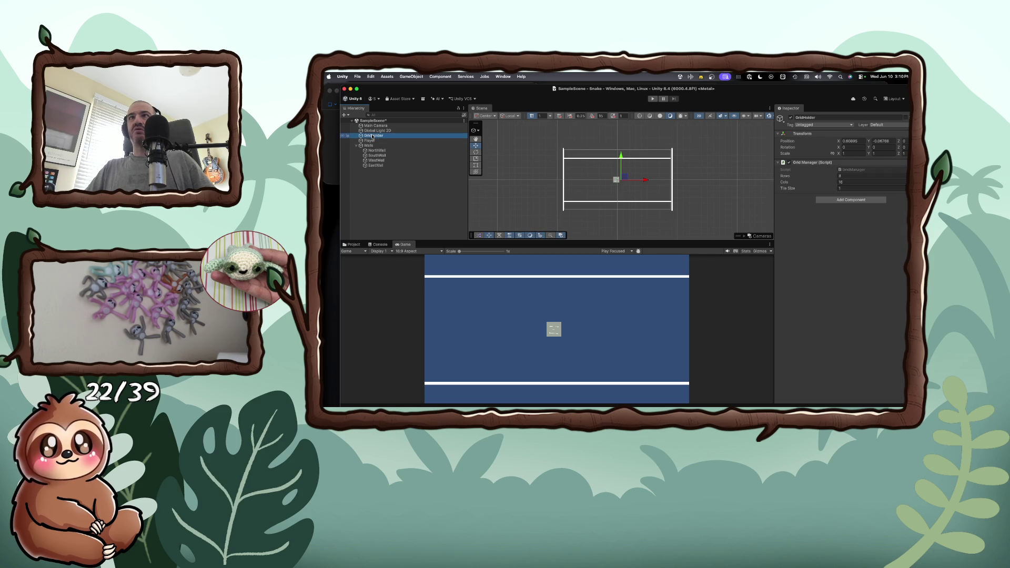
pyautogui.click(653, 99)
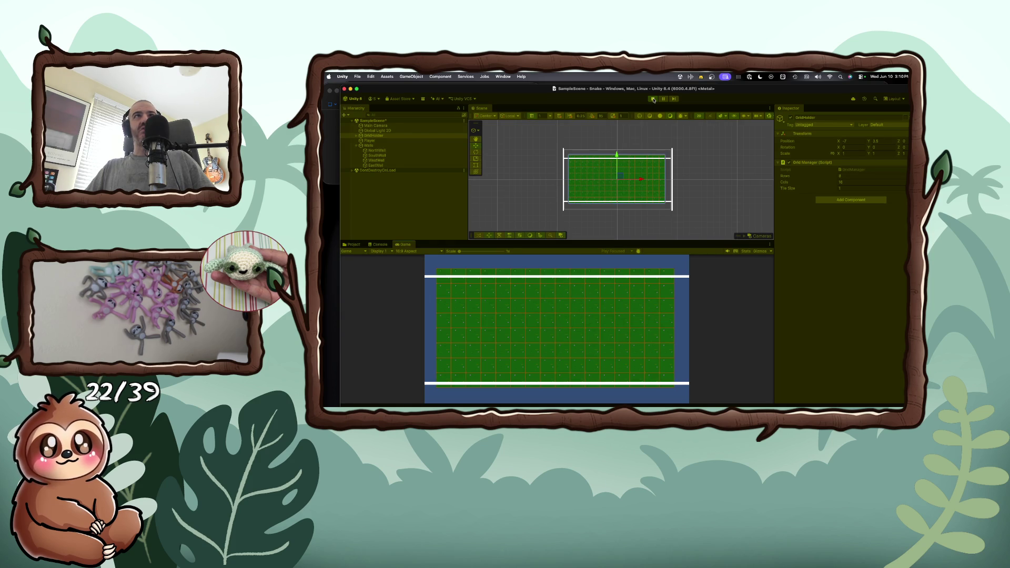
pyautogui.click(356, 136)
pyautogui.click(356, 137)
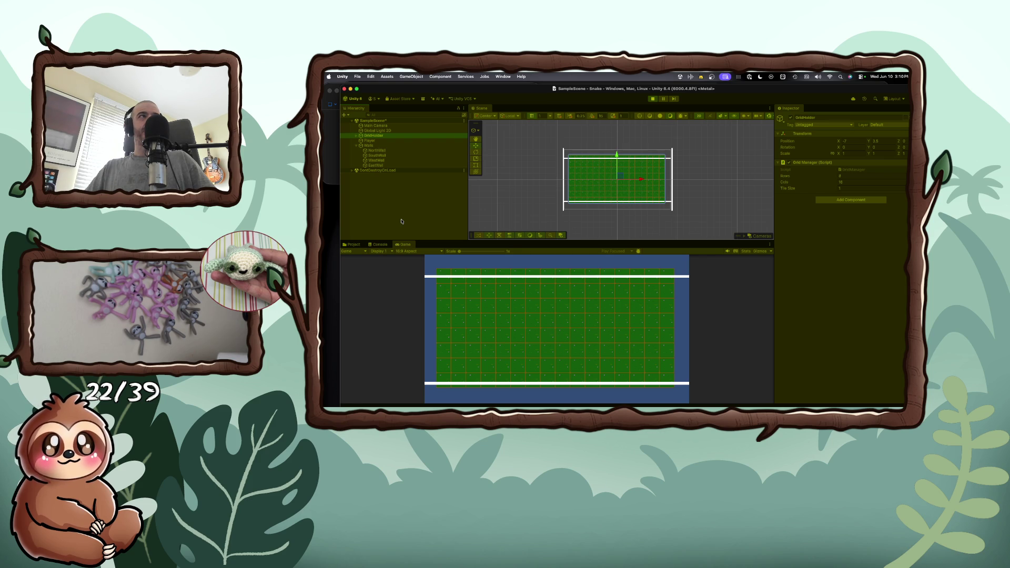
# - Stop the game, lower GridHolder to Y -0.43, and raise the north wall to Y 3.87. Run again
pyautogui.click(653, 99)
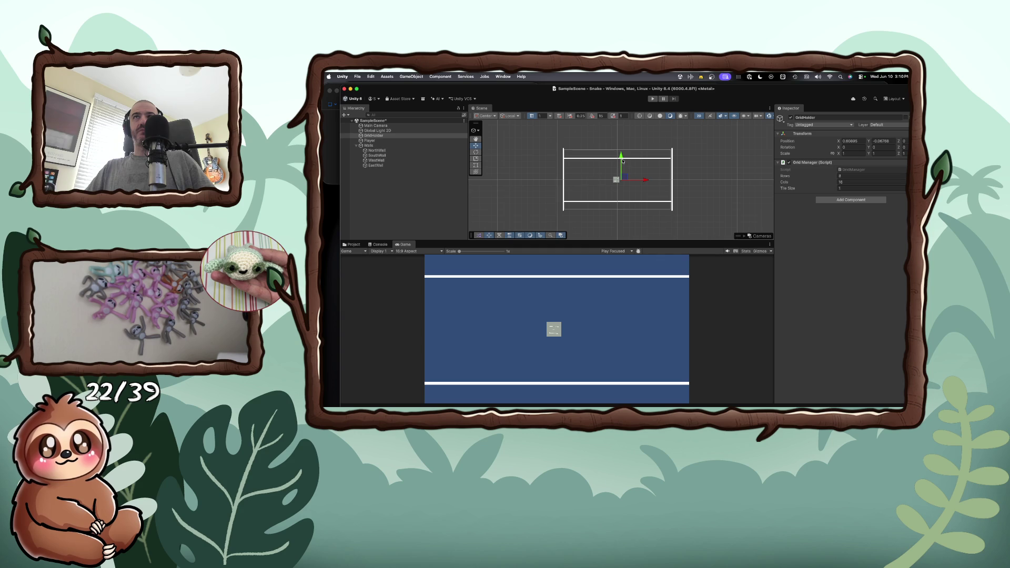
pyautogui.moveTo(622, 157); pyautogui.dragTo(624, 164)
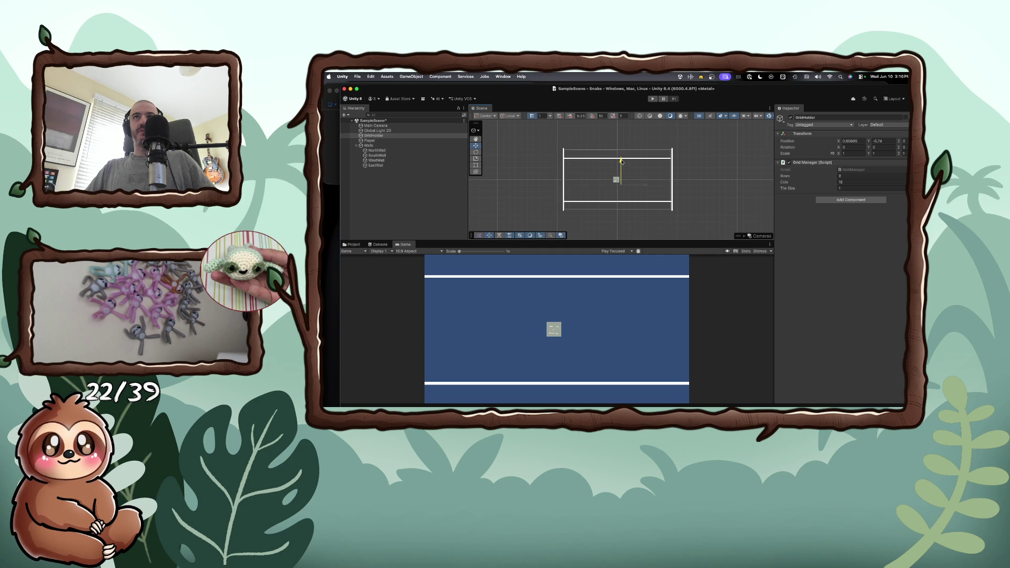
pyautogui.click(620, 202)
pyautogui.moveTo(617, 178); pyautogui.dragTo(618, 180)
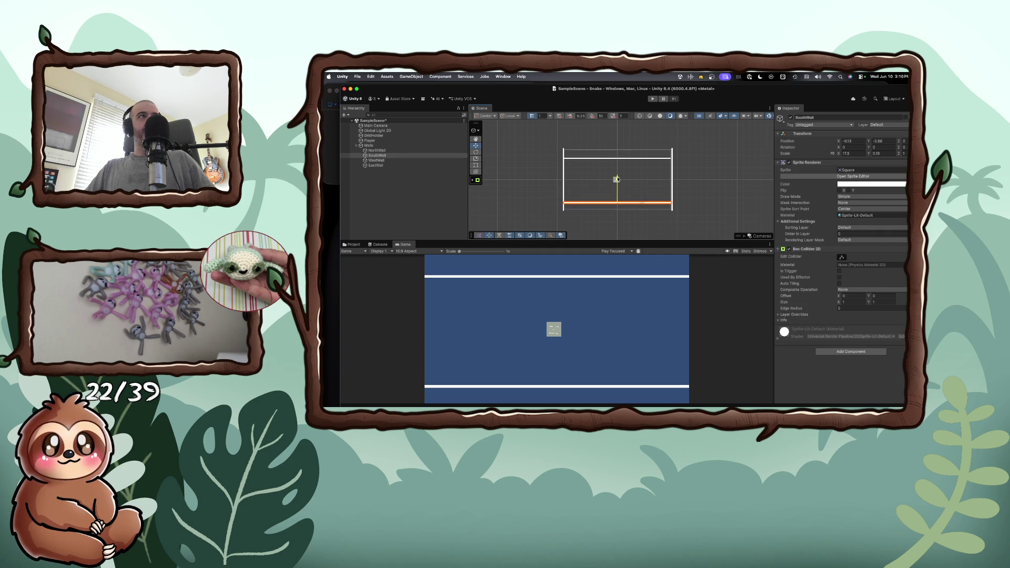
pyautogui.click(618, 157)
pyautogui.moveTo(617, 136); pyautogui.dragTo(617, 134)
pyautogui.click(652, 100)
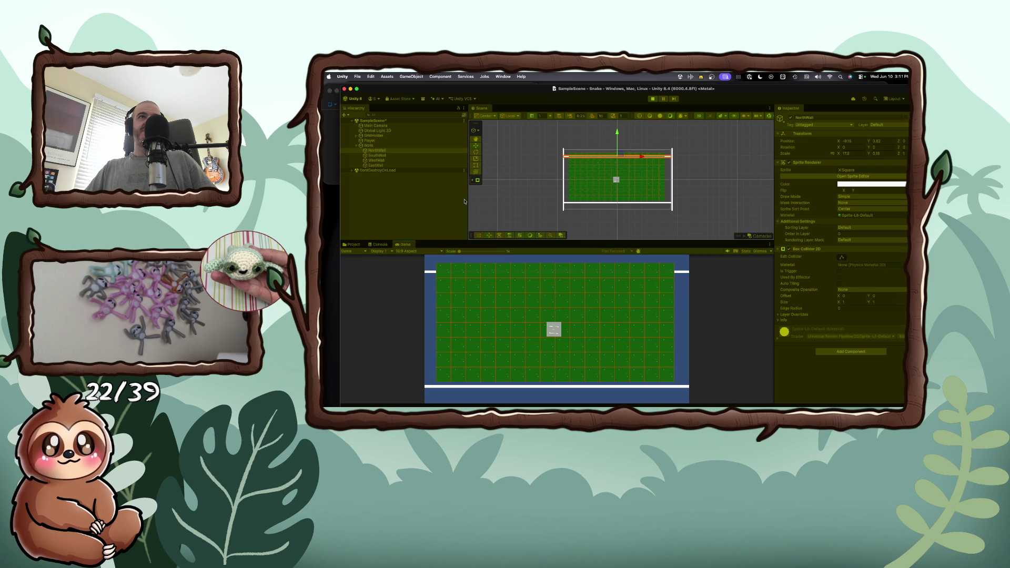
# - Inspect the Walls group and GridHolder's GrassTile clones in the Hierarchy
pyautogui.click(465, 201)
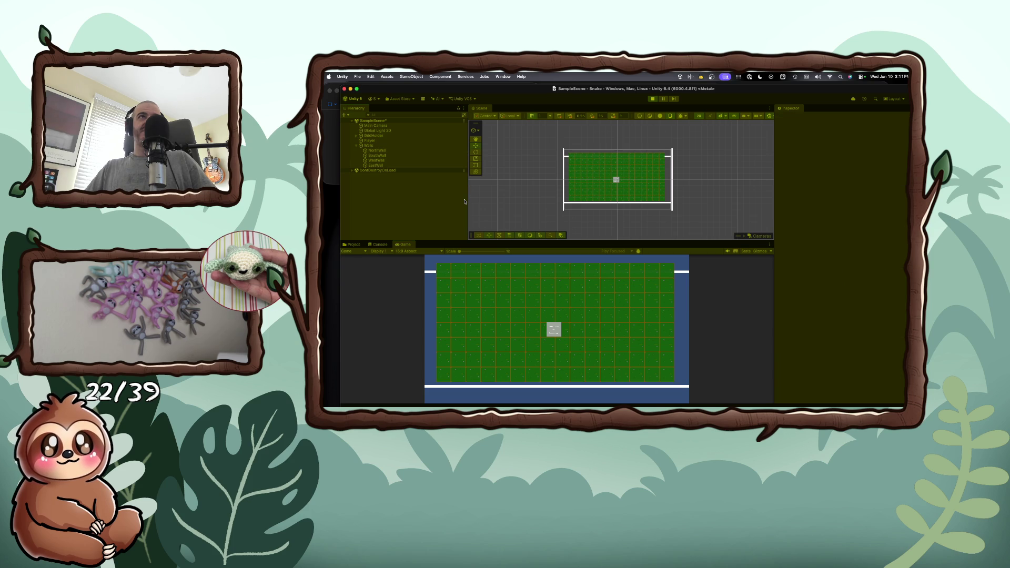
pyautogui.click(368, 146)
pyautogui.click(372, 136)
pyautogui.click(357, 136)
pyautogui.click(357, 136)
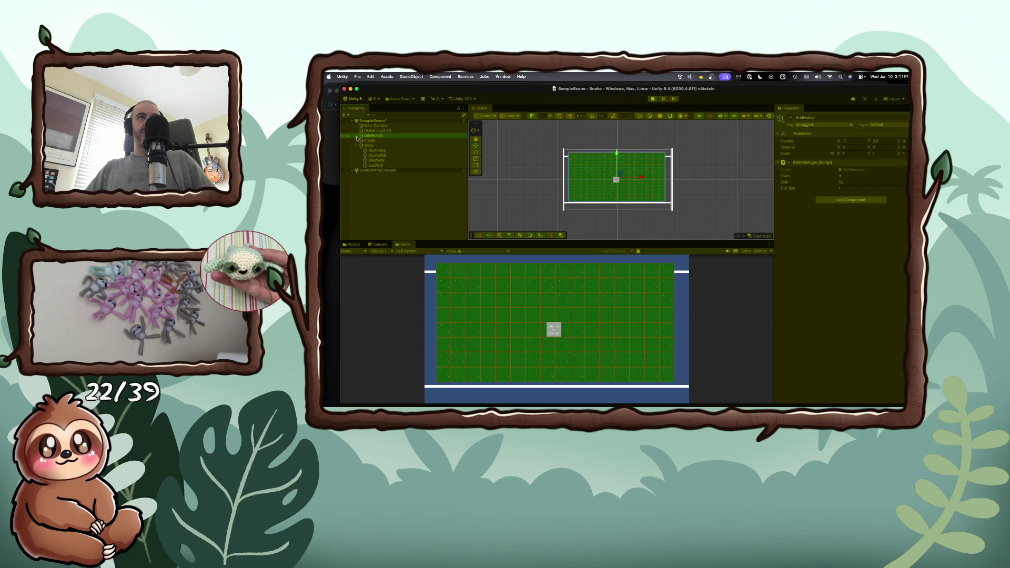
# - Open the Hierarchy create menu and dismiss it without adding anything
pyautogui.rightClick(385, 183)
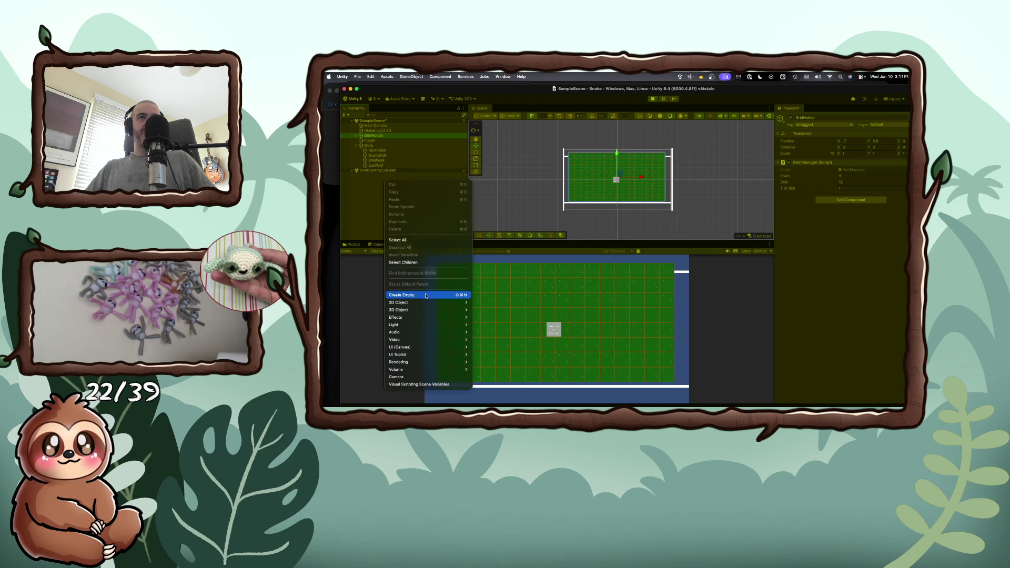
pyautogui.moveTo(417, 306)
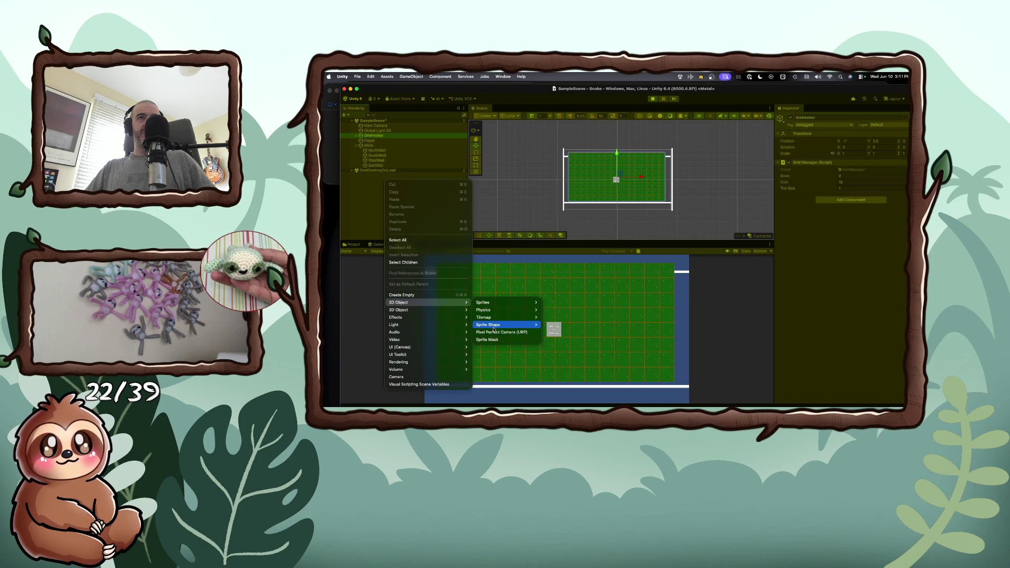
pyautogui.moveTo(494, 329)
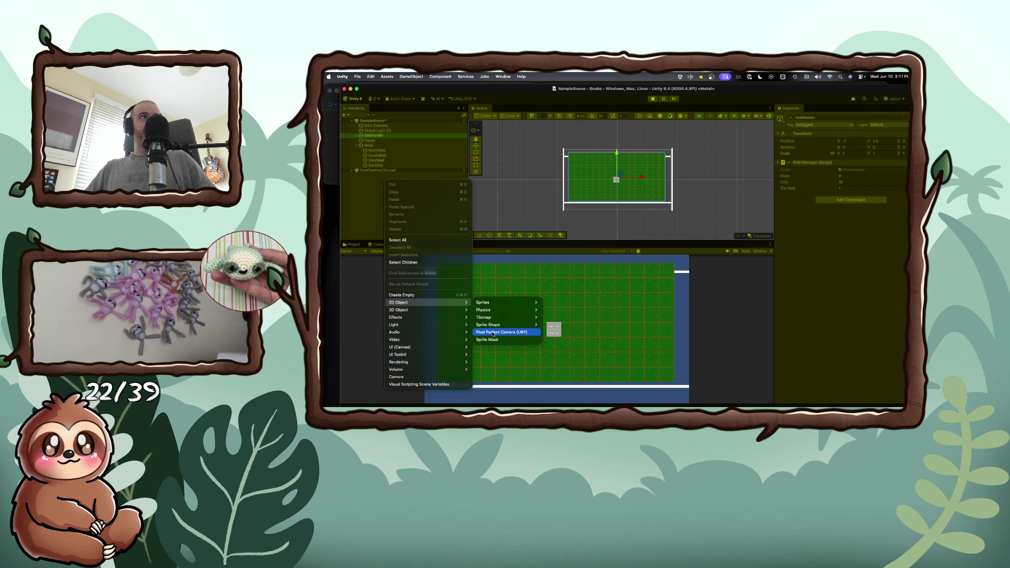
pyautogui.click(507, 213)
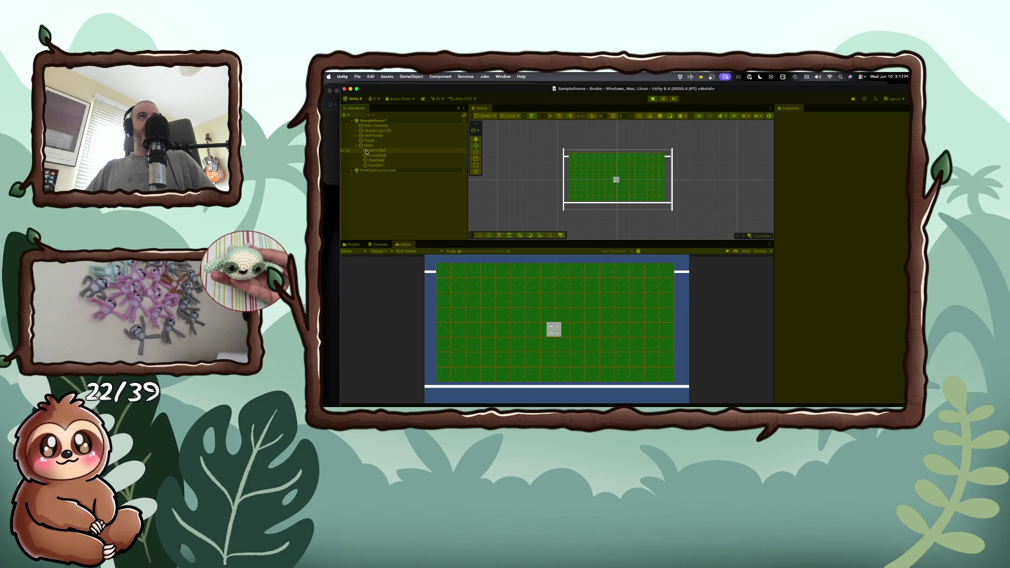
# - Hide GridHolder in the Scene view, stop the game, and bring up the Brave grid tutorial
pyautogui.click(343, 136)
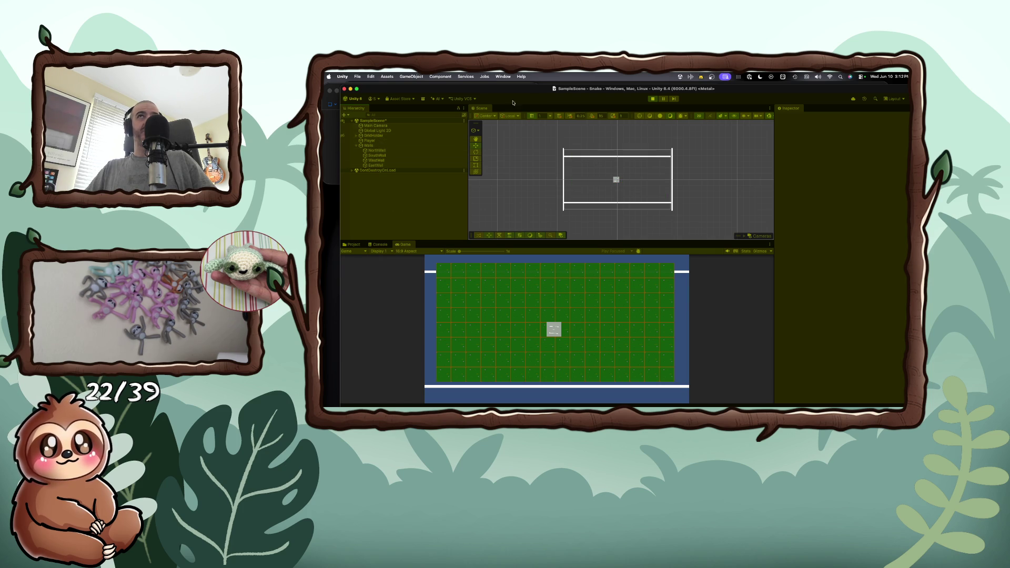
pyautogui.click(652, 99)
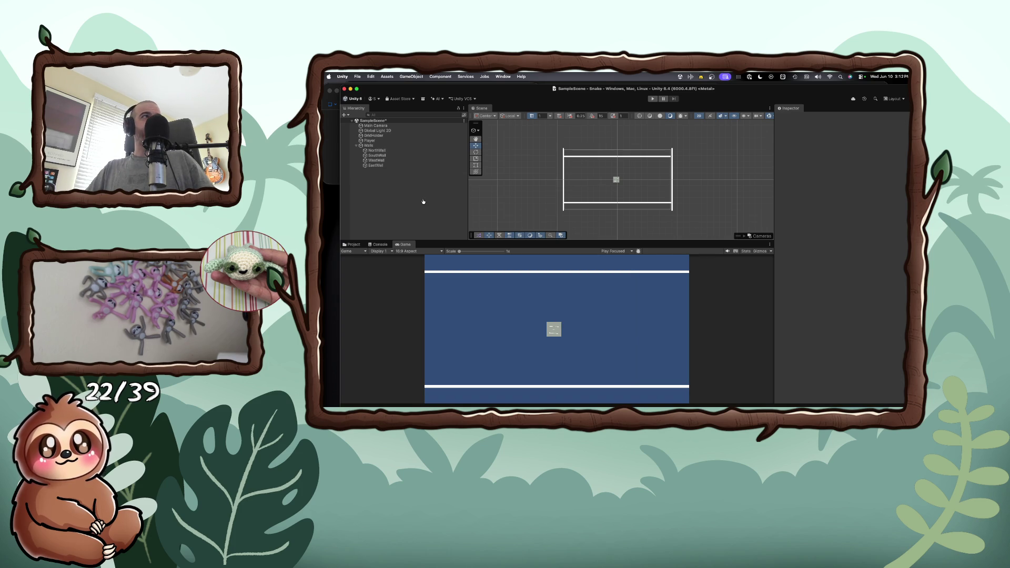
pyautogui.press('super+Tab')
pyautogui.moveTo(842, 245); pyautogui.dragTo(824, 115)
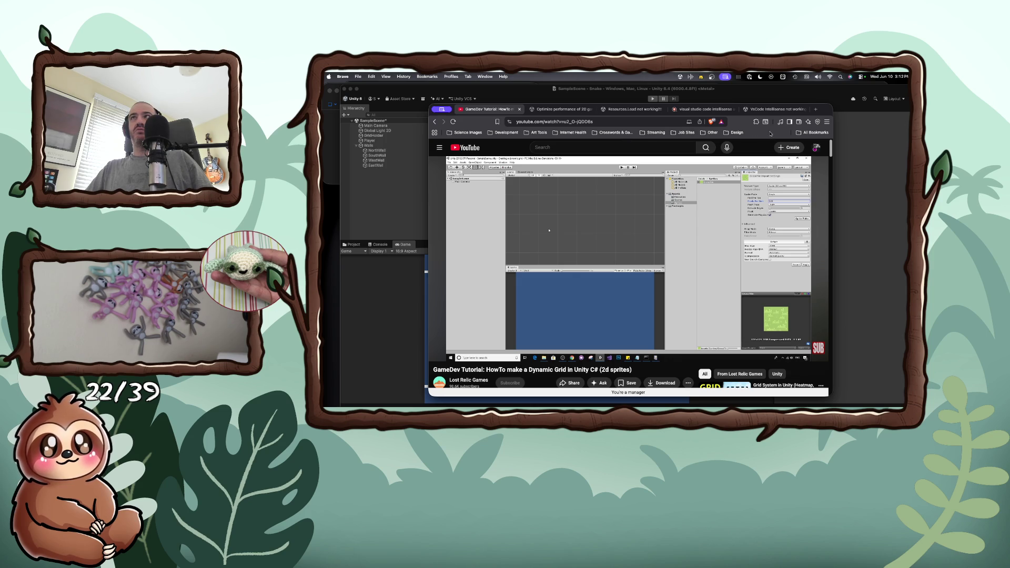
# - Browse the Design and Other bookmark folders, then return to the Unity editor
pyautogui.click(731, 133)
pyautogui.click(714, 133)
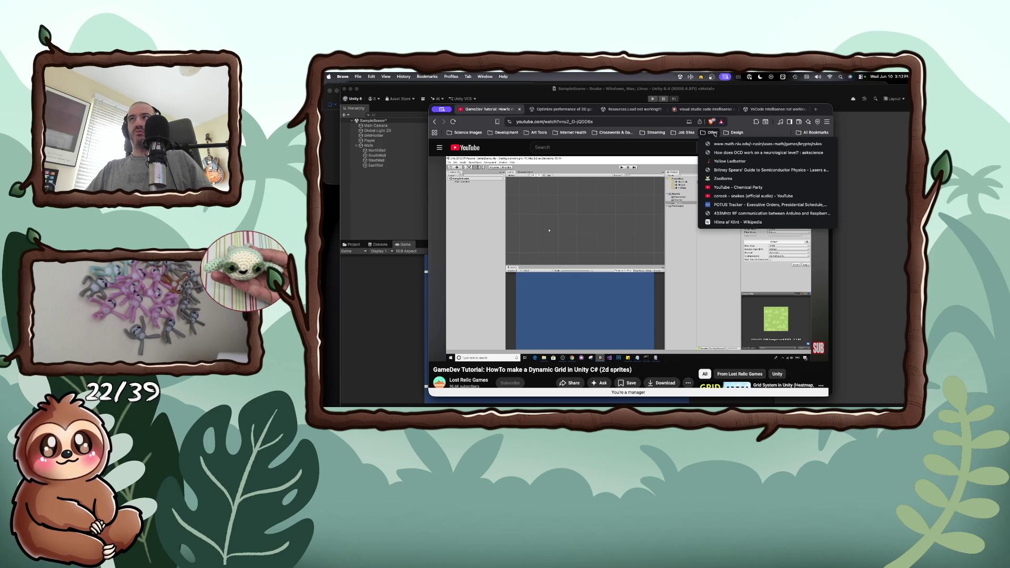
pyautogui.click(745, 122)
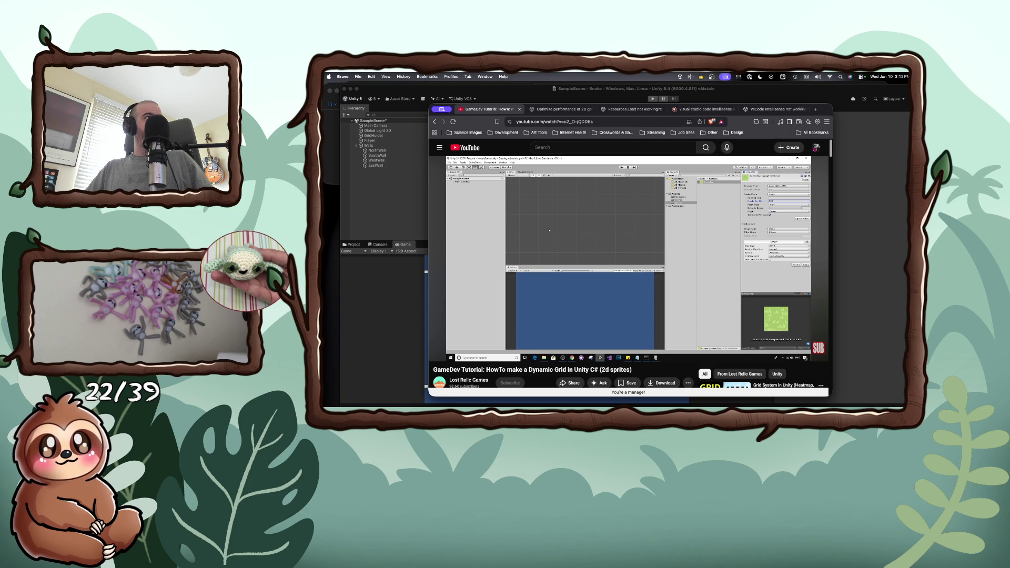
pyautogui.click(388, 211)
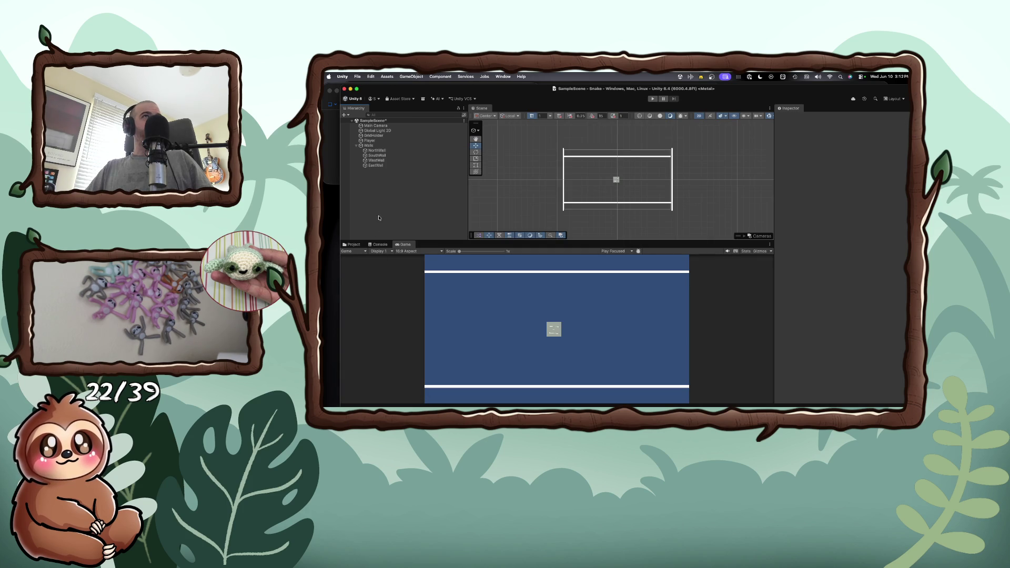
# - Add a Grid with a rectangular Tilemap child via 2D Object > Tilemap > Rectangular
pyautogui.rightClick(358, 181)
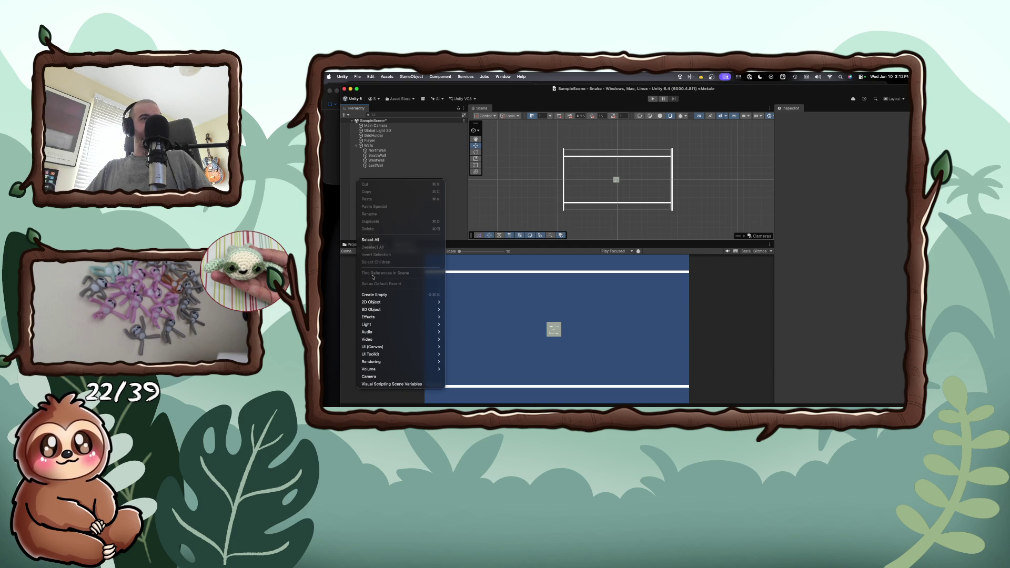
pyautogui.moveTo(380, 302)
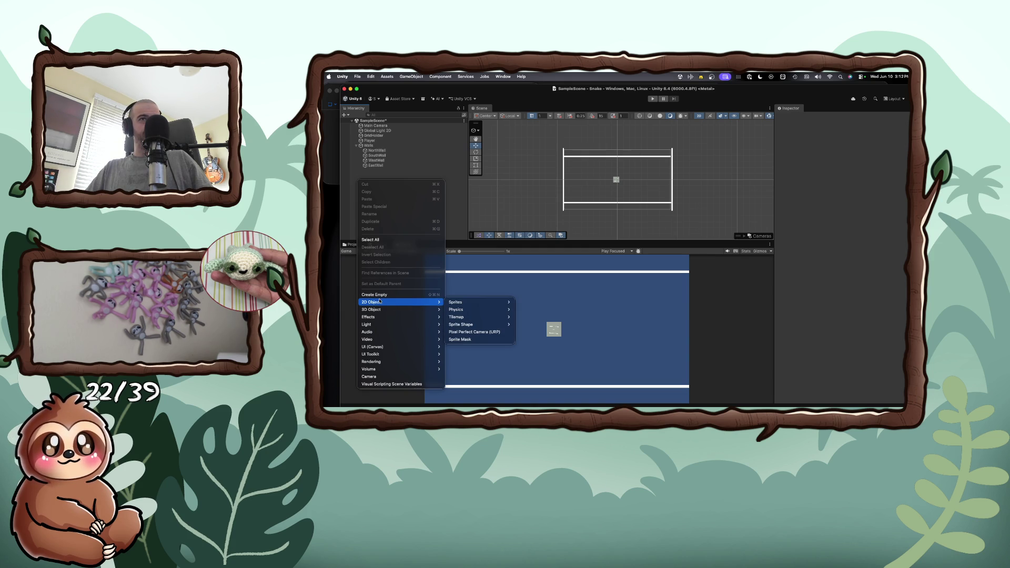
pyautogui.moveTo(488, 318)
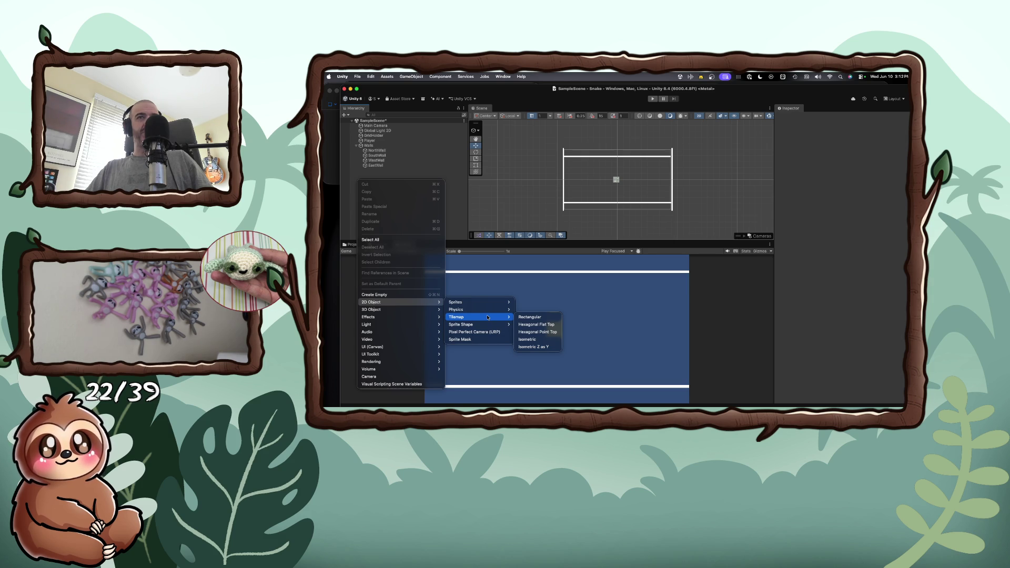
pyautogui.click(525, 318)
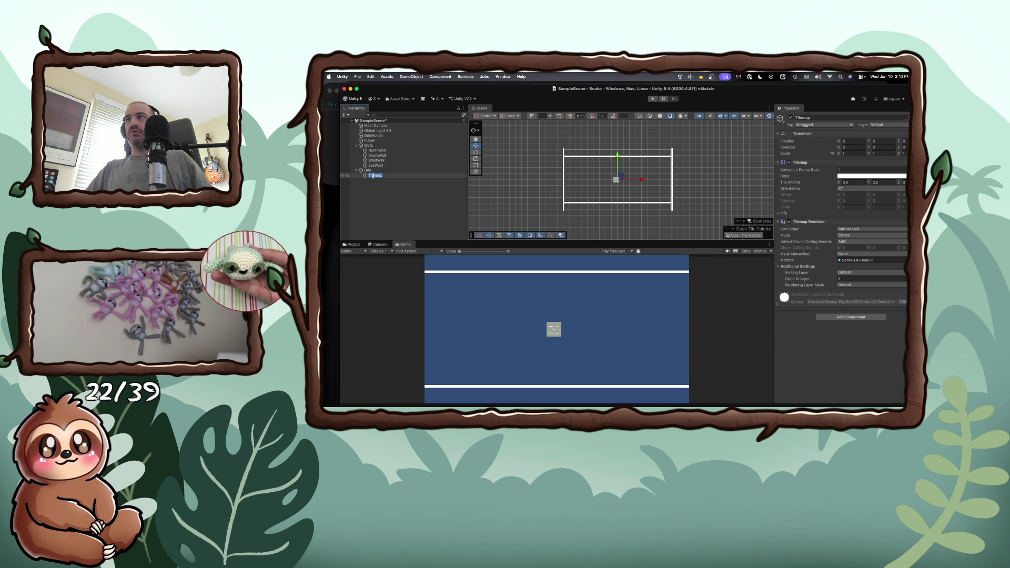
# - Maximize the Unity editor window and shift it slightly left
pyautogui.doubleClick(802, 89)
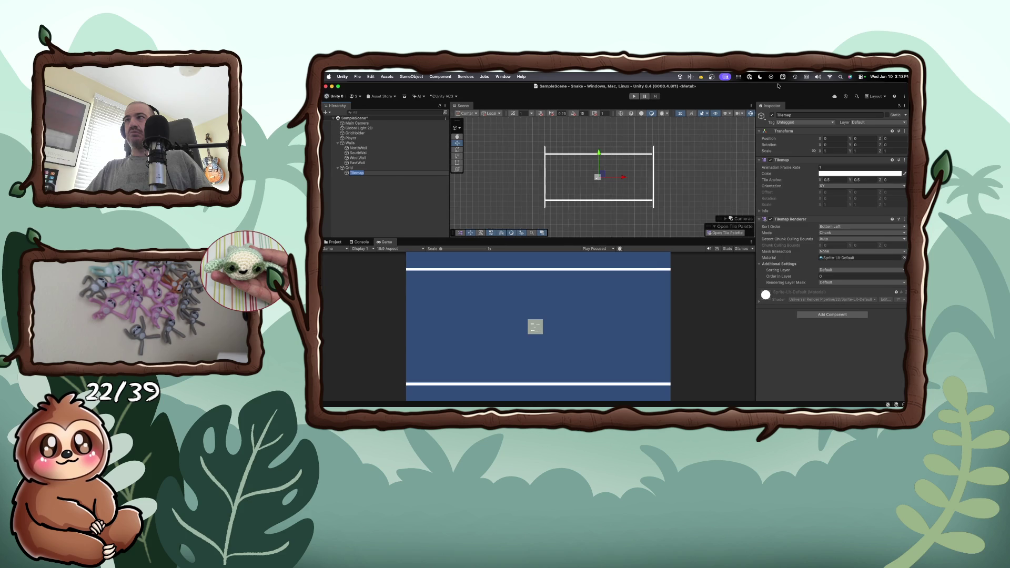
pyautogui.moveTo(783, 86); pyautogui.dragTo(764, 84)
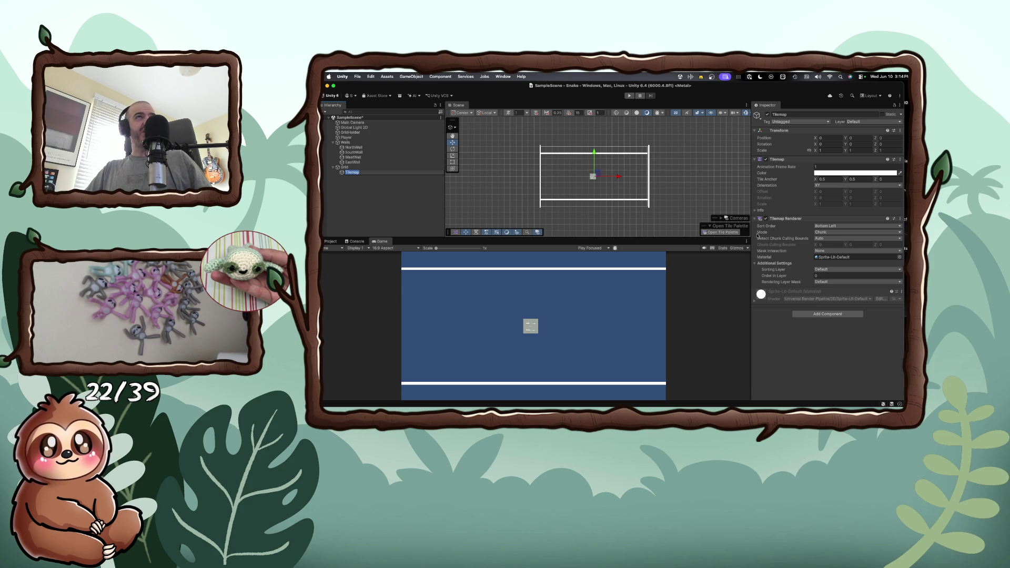
pyautogui.click(503, 77)
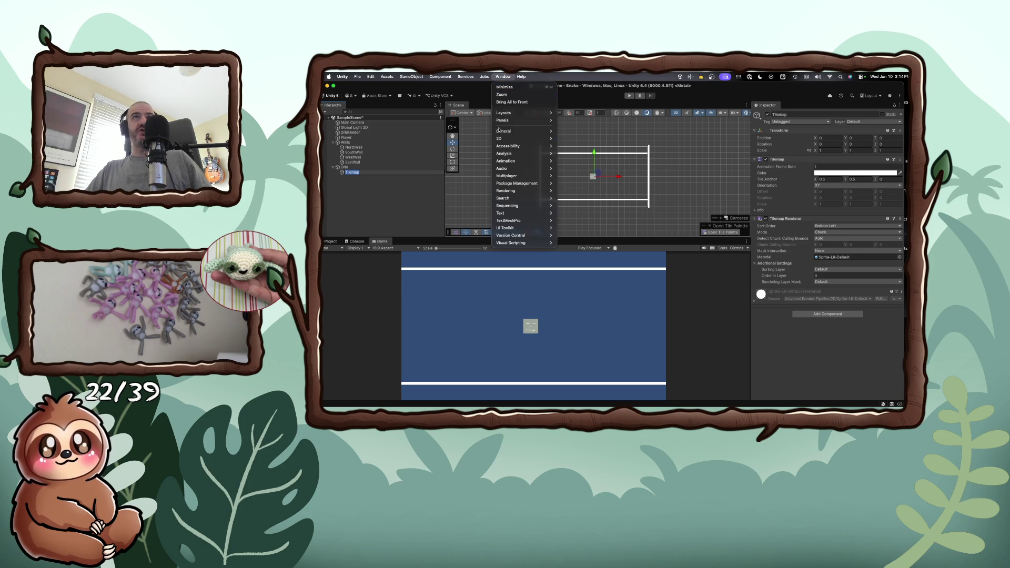
# - Open Window > 2D > Tile Palette and move the floating window over the Inspector
pyautogui.moveTo(521, 139)
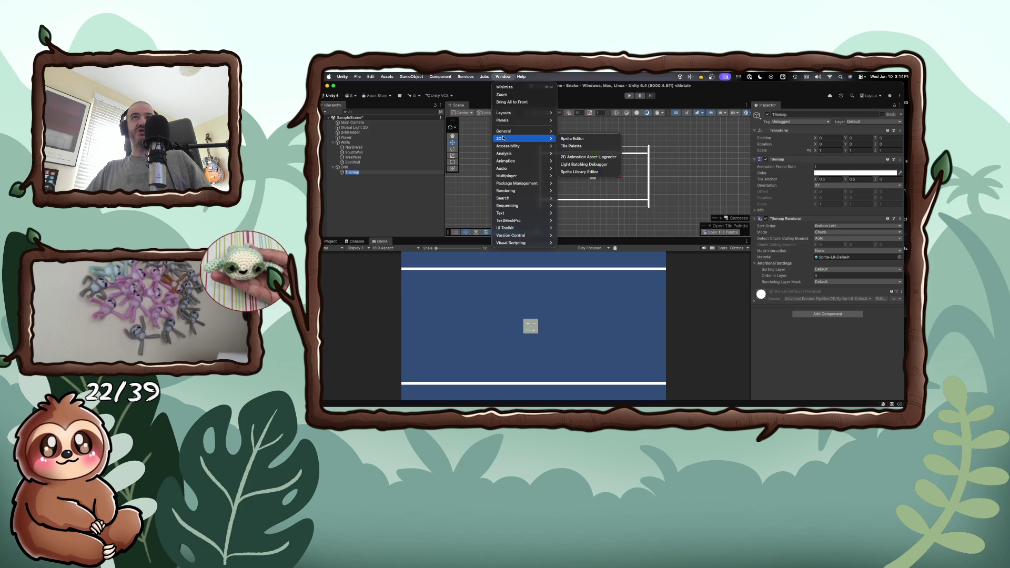
pyautogui.click(569, 146)
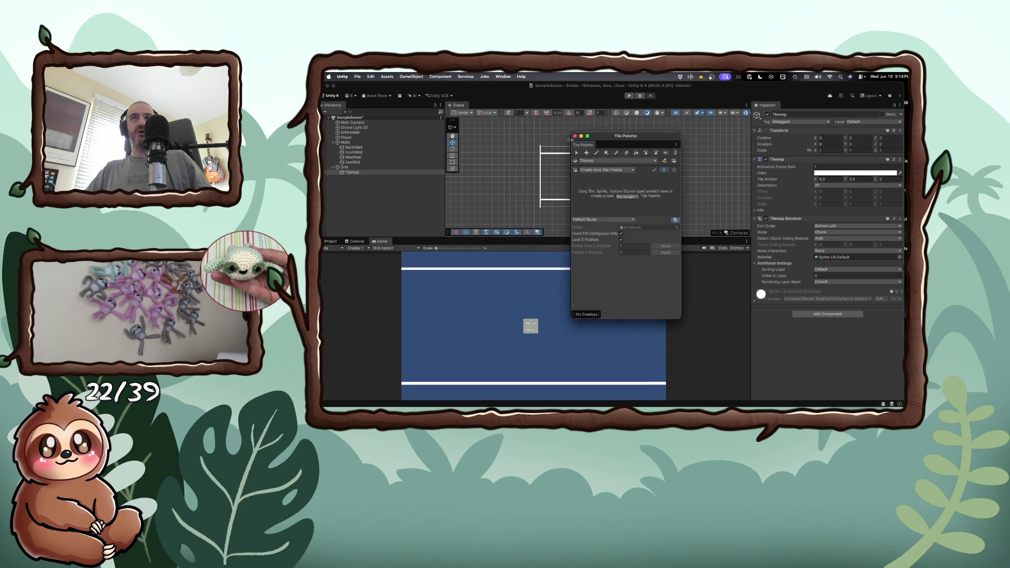
pyautogui.moveTo(608, 136); pyautogui.dragTo(687, 159)
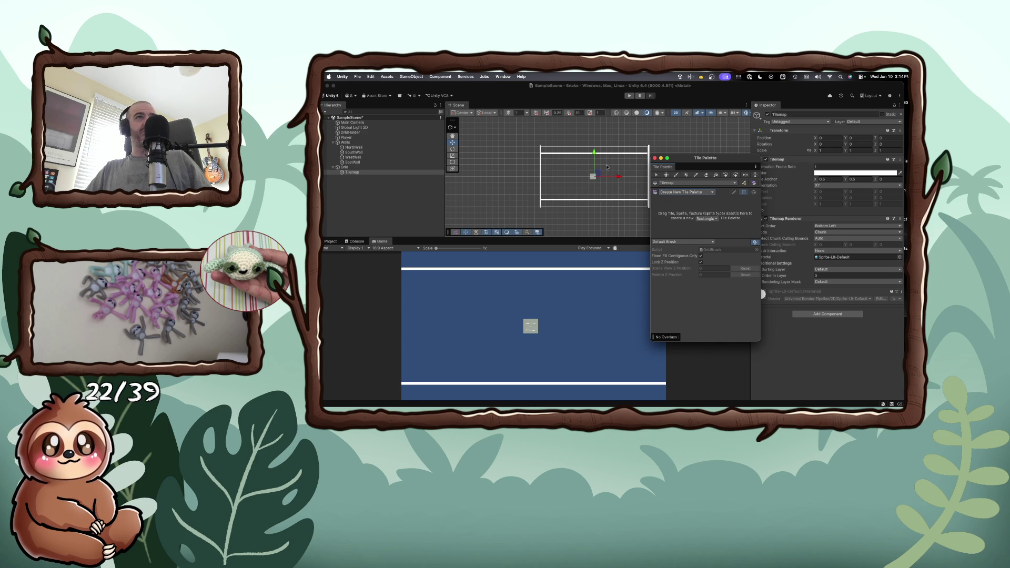
pyautogui.moveTo(694, 158)
pyautogui.mouseDown()
pyautogui.moveTo(806, 111)
pyautogui.moveTo(758, 115)
pyautogui.moveTo(787, 140)
pyautogui.moveTo(814, 101)
pyautogui.moveTo(815, 204)
pyautogui.moveTo(821, 107)
pyautogui.moveTo(837, 91)
pyautogui.moveTo(819, 231)
pyautogui.moveTo(816, 181)
pyautogui.moveTo(819, 213)
pyautogui.mouseUp()
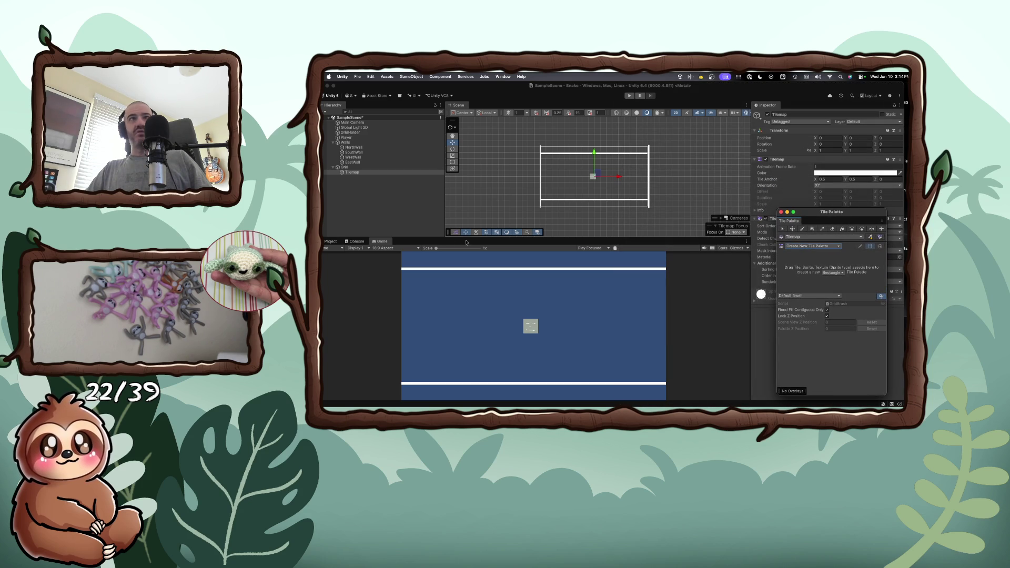
# - Show the Sprites folder in the Project panel, then shrink the editor to reveal the tutorial
pyautogui.click(330, 241)
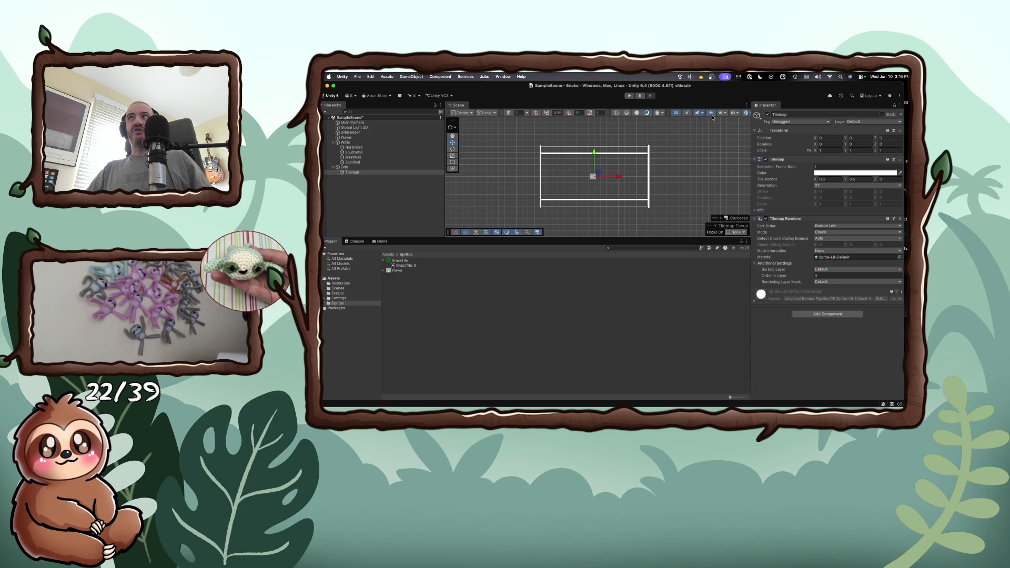
pyautogui.moveTo(752, 92)
pyautogui.mouseDown()
pyautogui.moveTo(754, 138)
pyautogui.moveTo(755, 91)
pyautogui.mouseUp()
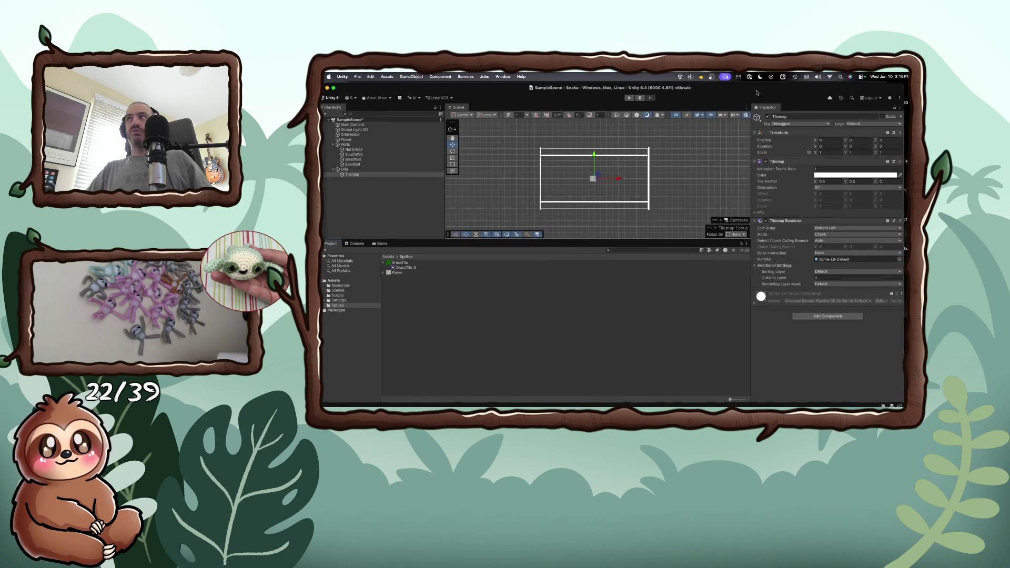
pyautogui.click(901, 107)
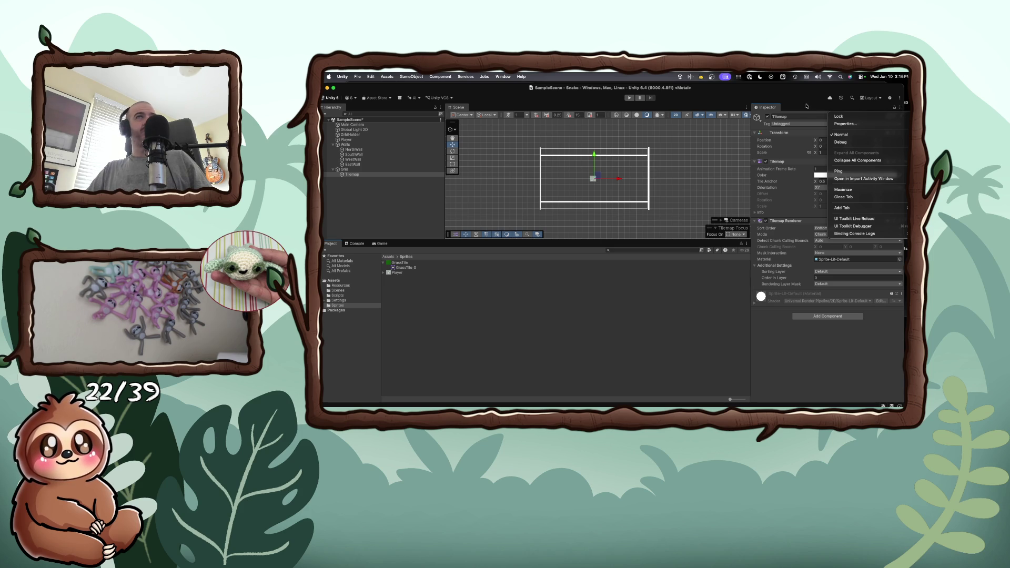
pyautogui.click(804, 106)
pyautogui.hotkey('ctrl', 'alt', 'Down')
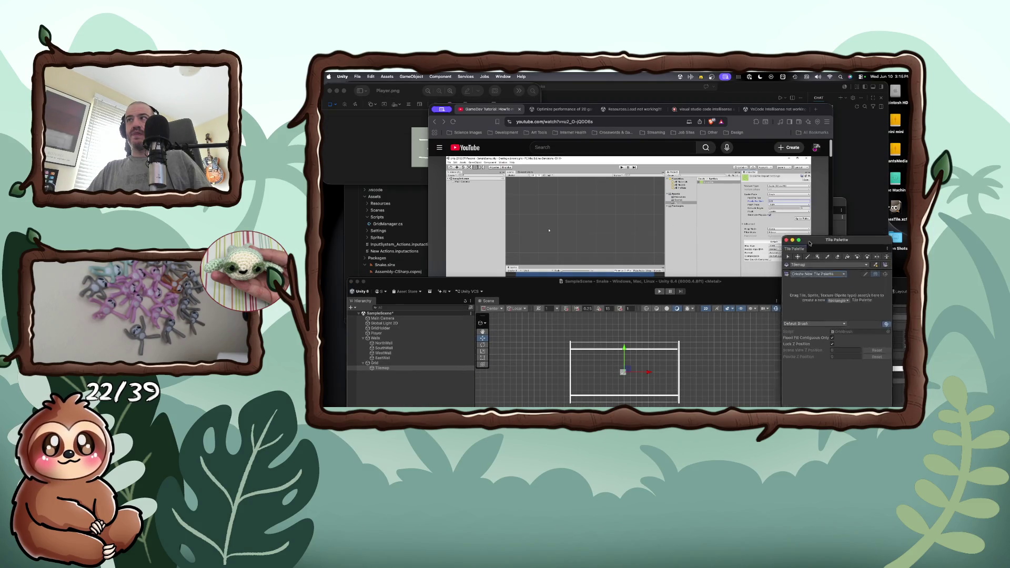
# - Check the YouTube tutorial, resize the Unity window, and dock the Tile Palette beside the Inspector
pyautogui.moveTo(736, 278); pyautogui.dragTo(735, 109)
pyautogui.hotkey('ctrl', 'alt', 'Down')
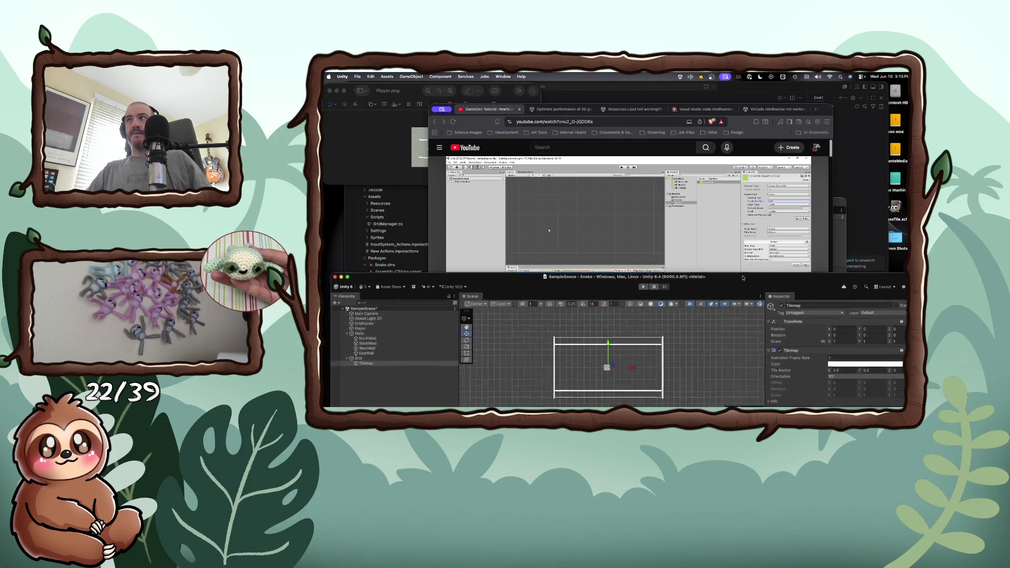
pyautogui.click(790, 297)
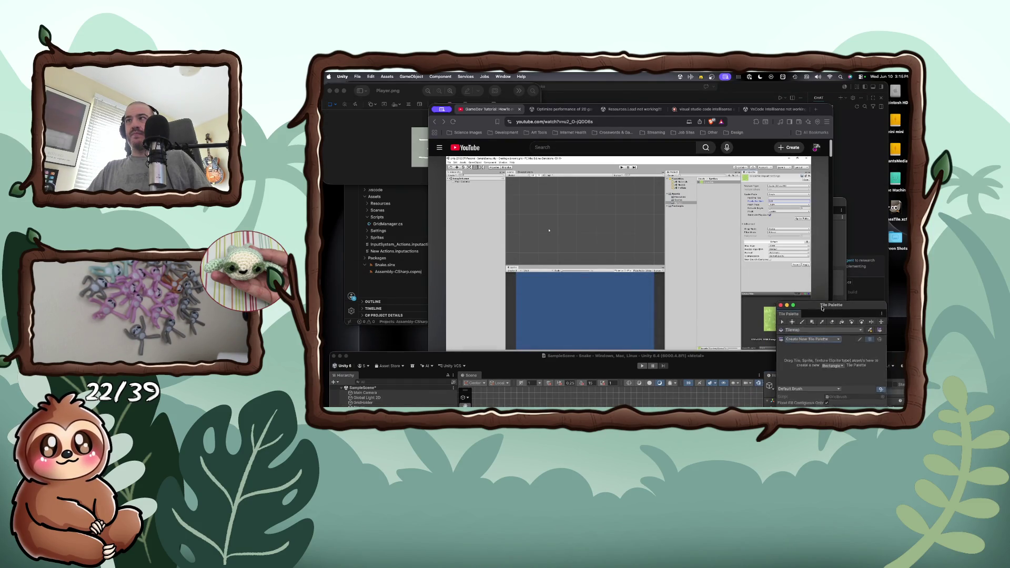
pyautogui.moveTo(785, 359); pyautogui.dragTo(734, 176)
pyautogui.doubleClick(734, 177)
pyautogui.moveTo(890, 375)
pyautogui.mouseDown()
pyautogui.moveTo(832, 375)
pyautogui.moveTo(799, 243)
pyautogui.mouseUp()
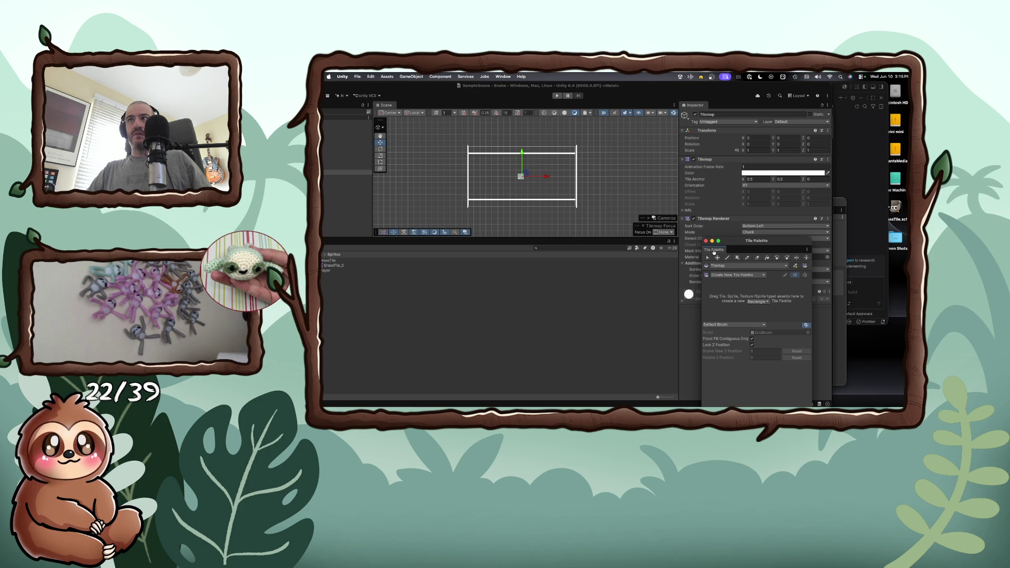
pyautogui.moveTo(713, 249); pyautogui.dragTo(705, 113)
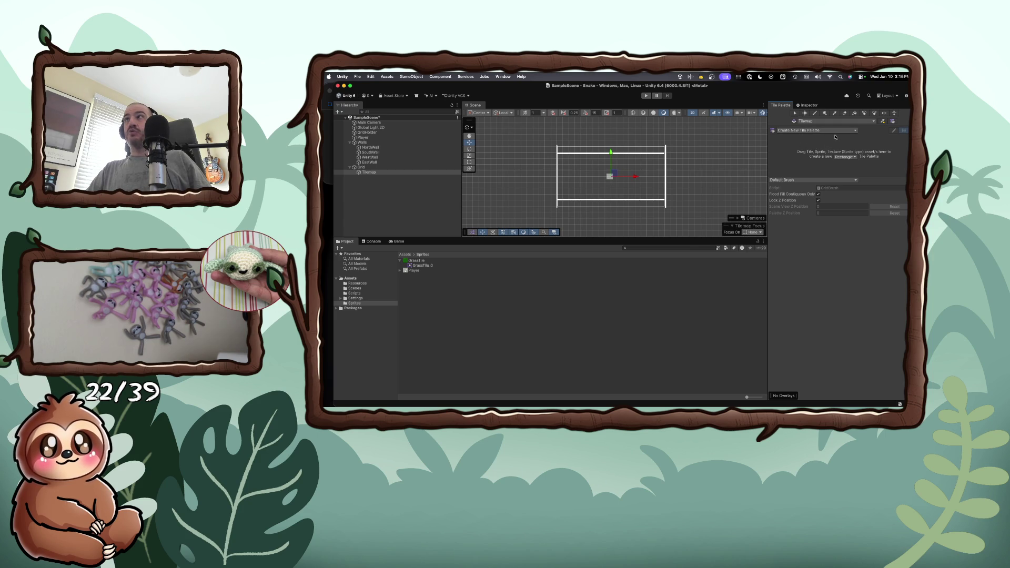
# - Drag the GrassTile sprite from the Project panel into the empty Tile Palette
pyautogui.click(852, 131)
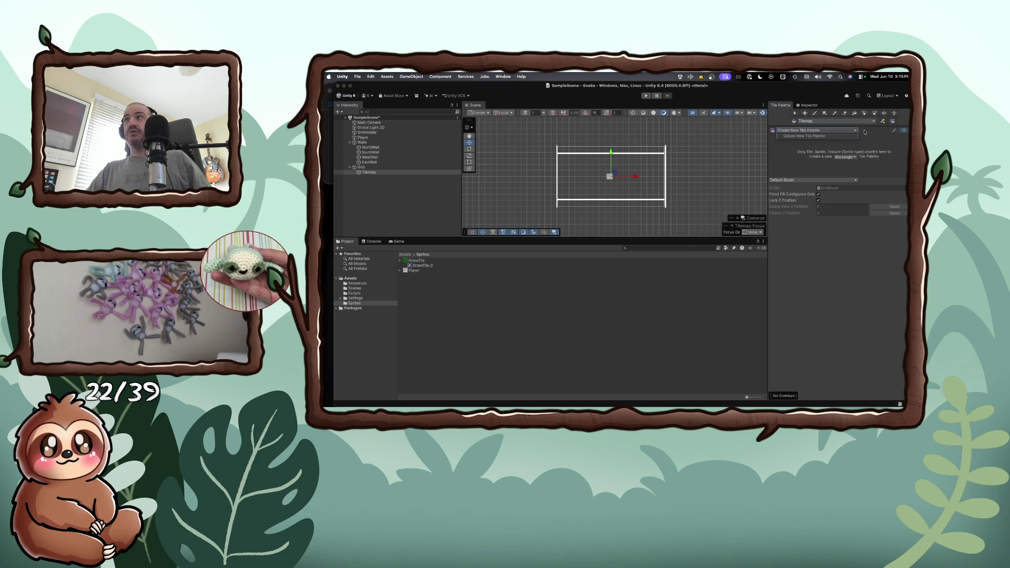
pyautogui.click(816, 135)
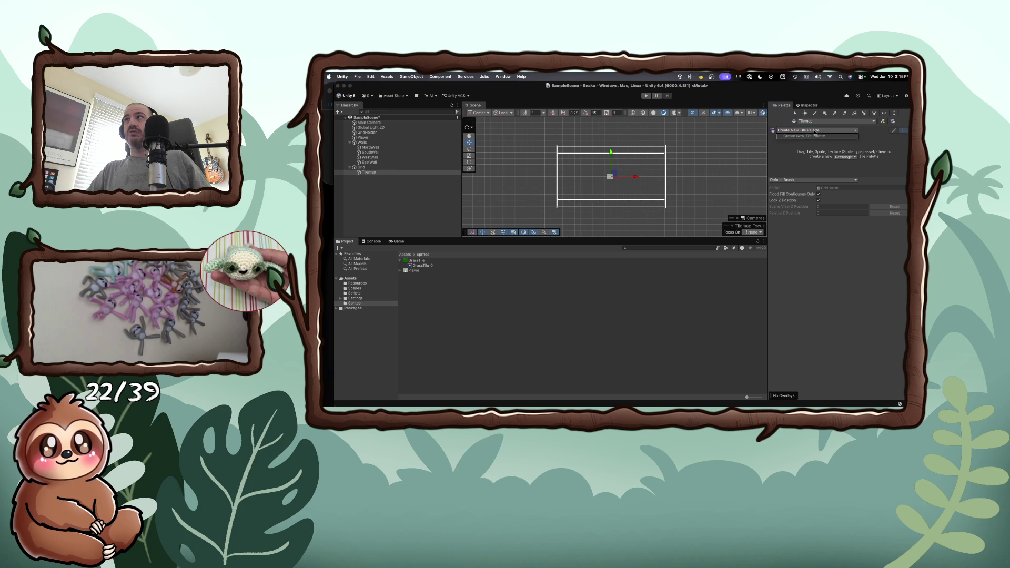
pyautogui.click(417, 261)
pyautogui.moveTo(417, 262)
pyautogui.mouseDown()
pyautogui.moveTo(500, 251)
pyautogui.moveTo(790, 146)
pyautogui.mouseUp()
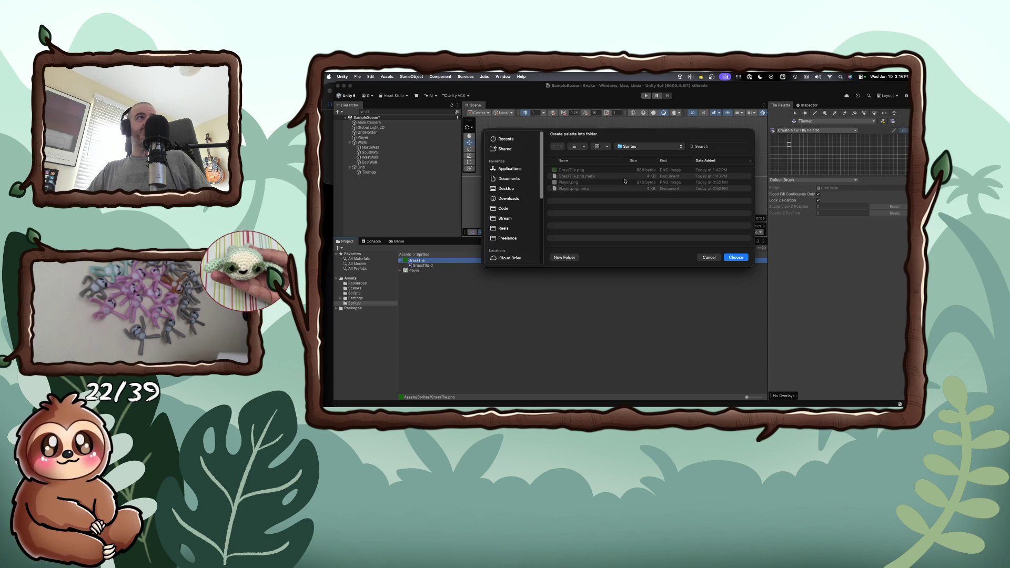
# - Create an Art folder under Assets and save the New Tile Palette into it
pyautogui.click(635, 149)
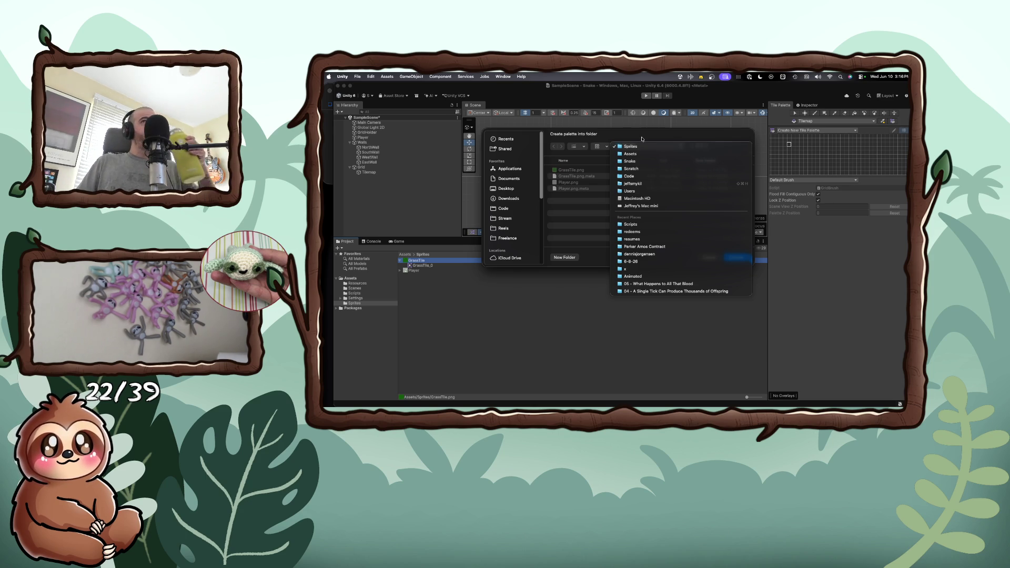
pyautogui.click(636, 153)
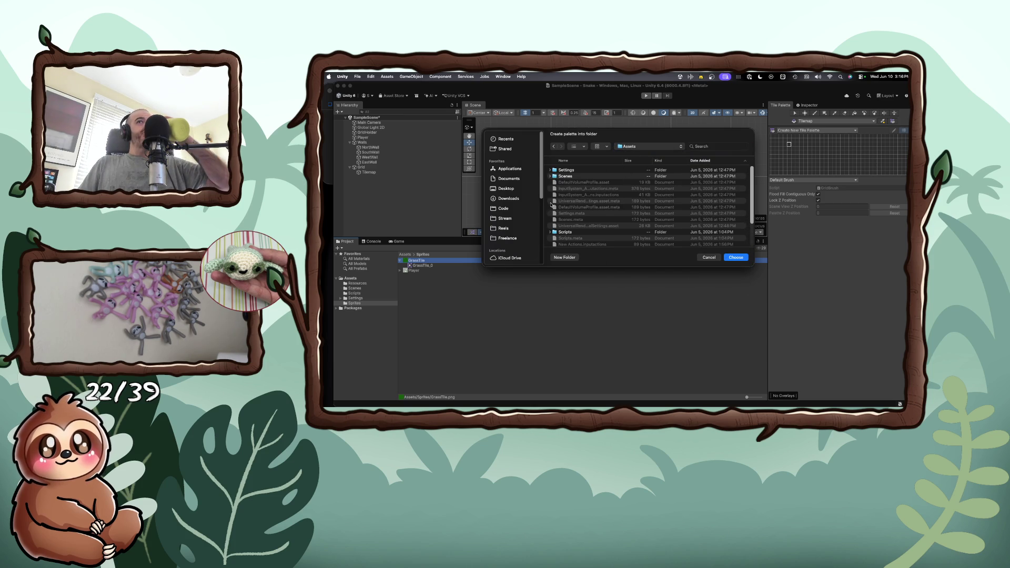
pyautogui.scroll(-3, 558, 189)
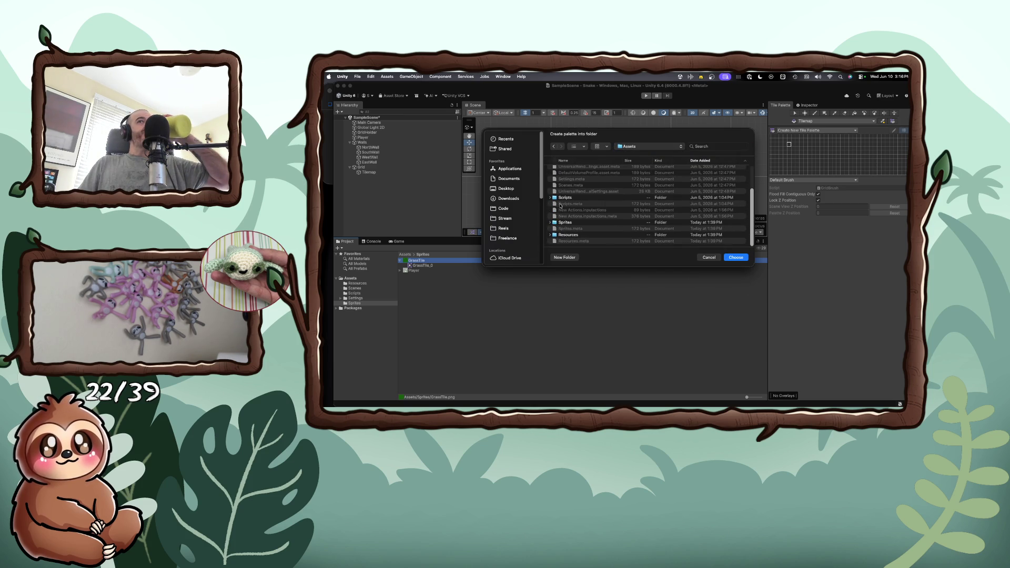
pyautogui.click(571, 258)
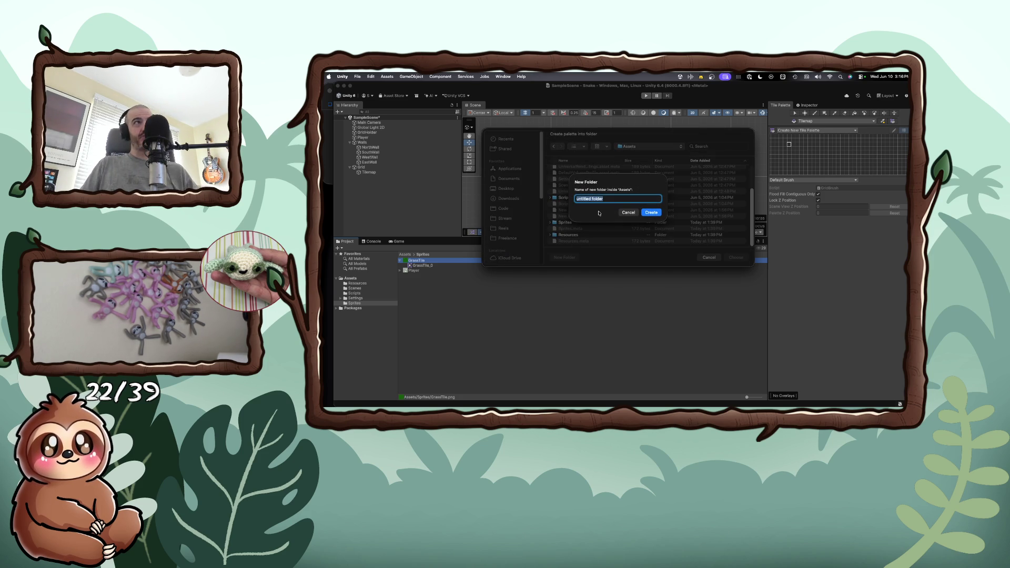
pyautogui.write('Art')
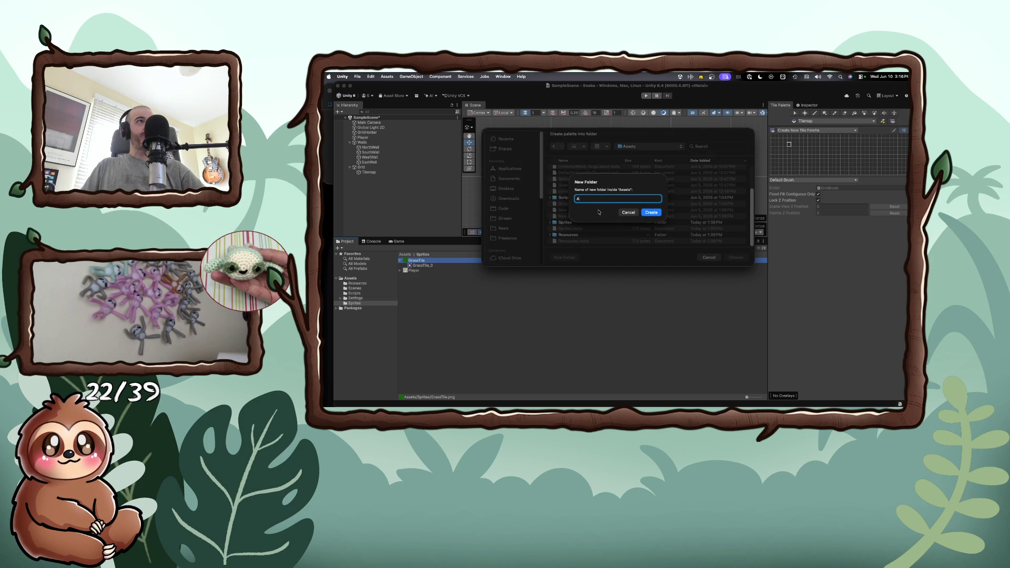
pyautogui.click(651, 212)
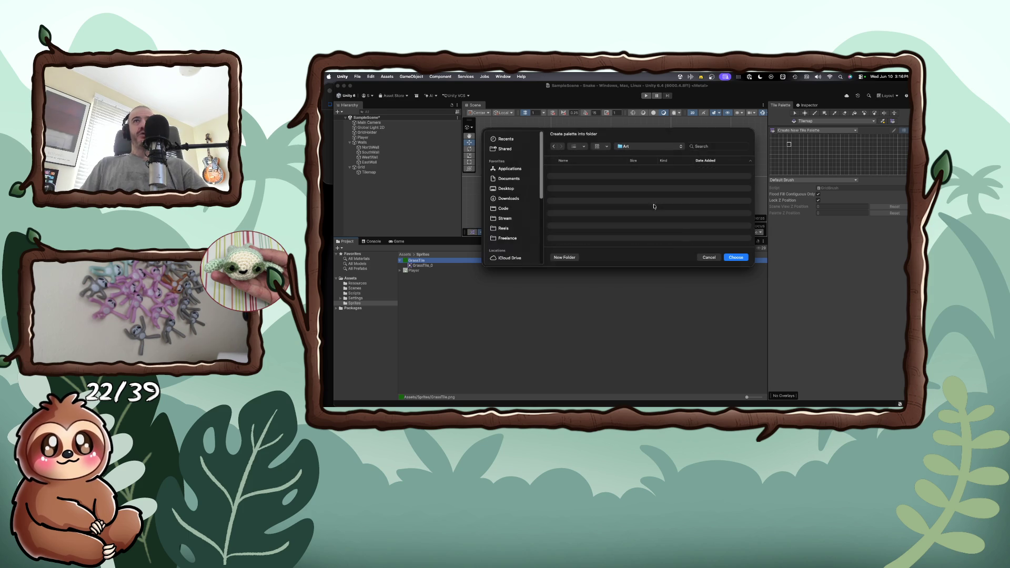
pyautogui.click(735, 257)
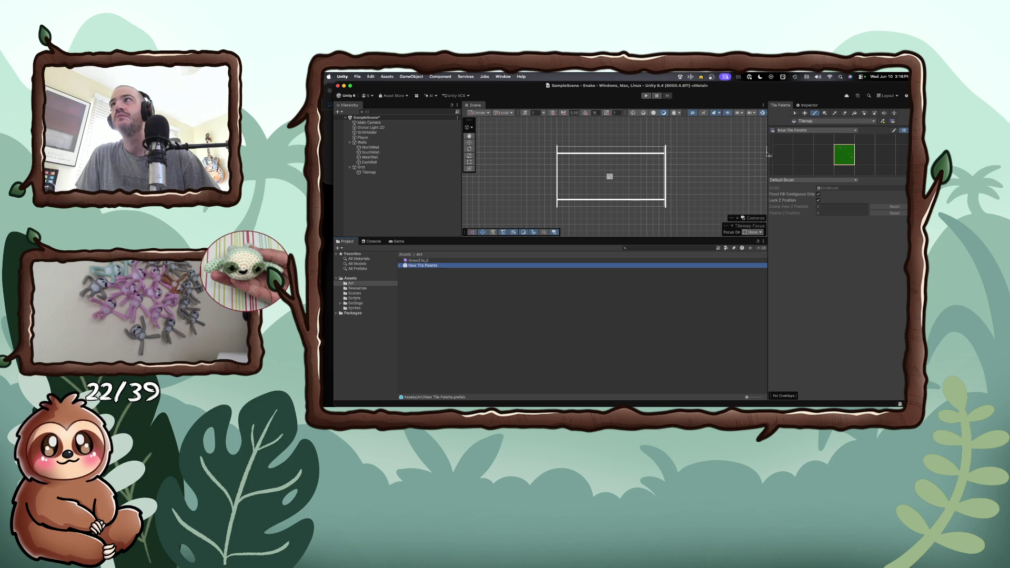
# - Paint green grass tiles across the area inside the walls and start Play mode
pyautogui.moveTo(561, 151)
pyautogui.mouseDown()
pyautogui.moveTo(663, 155)
pyautogui.moveTo(663, 204)
pyautogui.moveTo(559, 205)
pyautogui.moveTo(560, 158)
pyautogui.moveTo(659, 157)
pyautogui.moveTo(658, 199)
pyautogui.moveTo(628, 162)
pyautogui.moveTo(567, 170)
pyautogui.moveTo(653, 169)
pyautogui.moveTo(652, 198)
pyautogui.moveTo(637, 172)
pyautogui.moveTo(574, 173)
pyautogui.moveTo(567, 195)
pyautogui.moveTo(647, 197)
pyautogui.moveTo(568, 185)
pyautogui.moveTo(604, 181)
pyautogui.moveTo(643, 182)
pyautogui.moveTo(563, 194)
pyautogui.mouseUp()
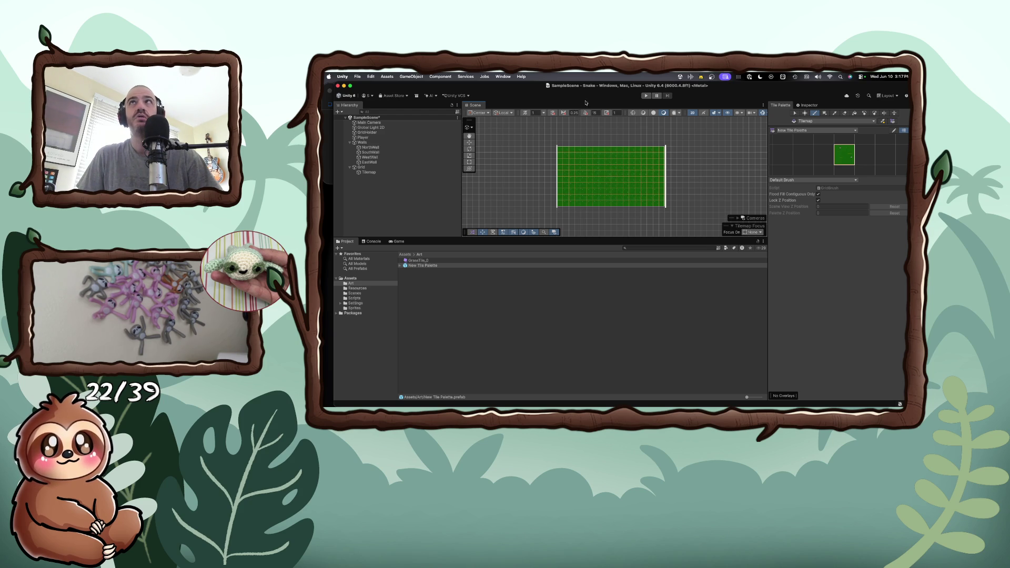
pyautogui.click(647, 96)
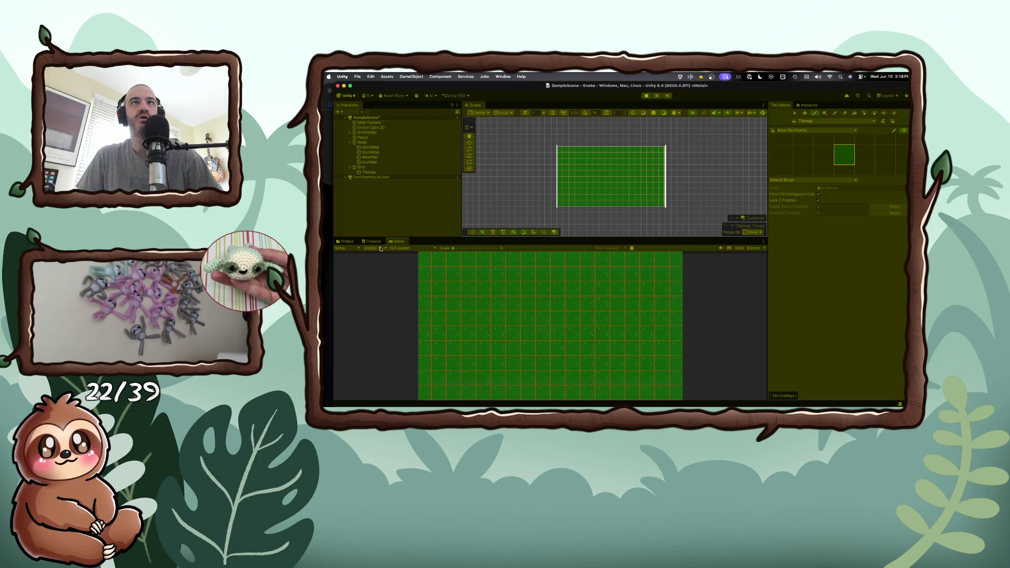
# - Check the Display 1 setting, frame the Main Camera over the tilemap, then stop Play mode
pyautogui.click(385, 249)
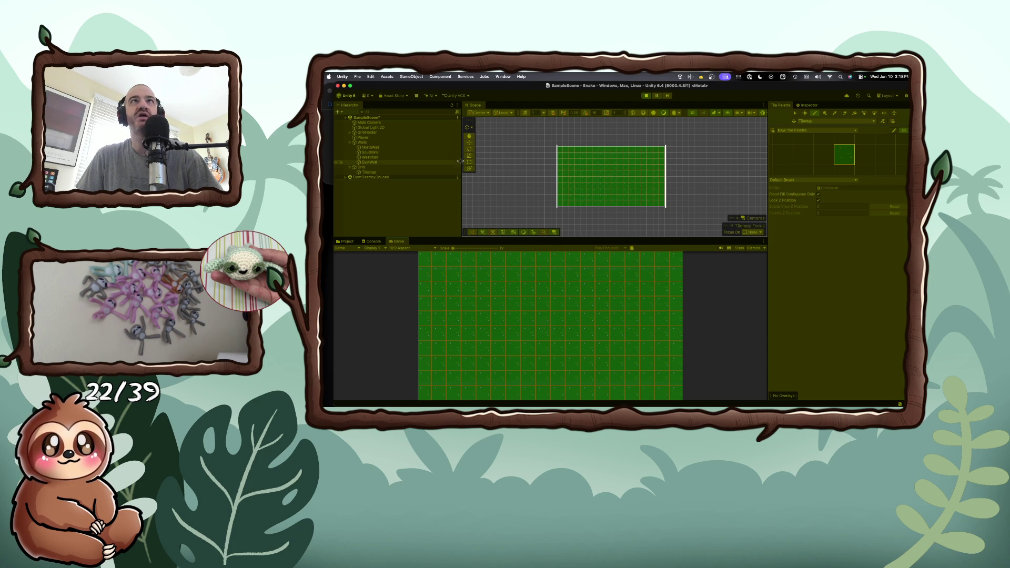
pyautogui.click(390, 123)
pyautogui.doubleClick(375, 123)
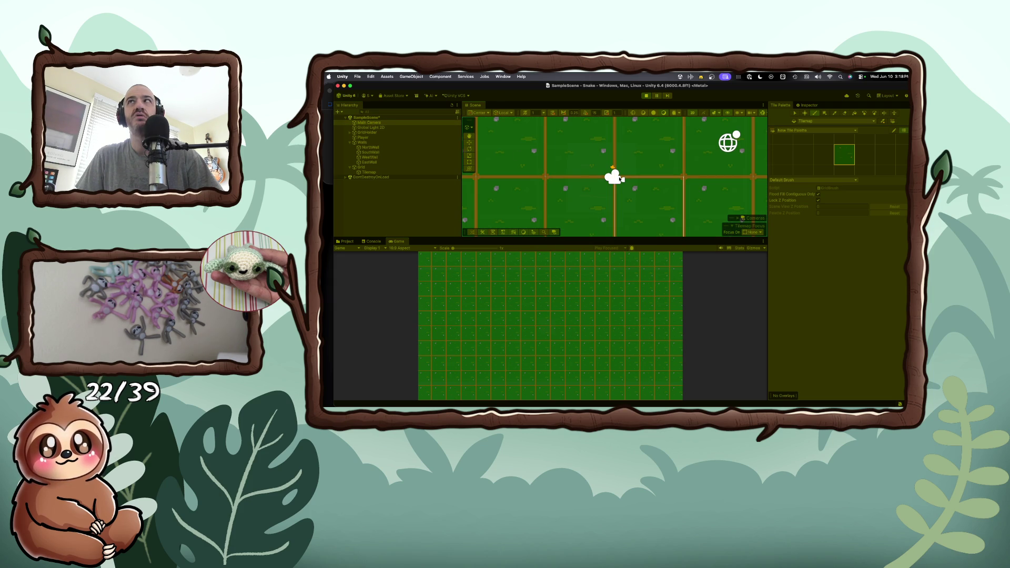
pyautogui.doubleClick(393, 123)
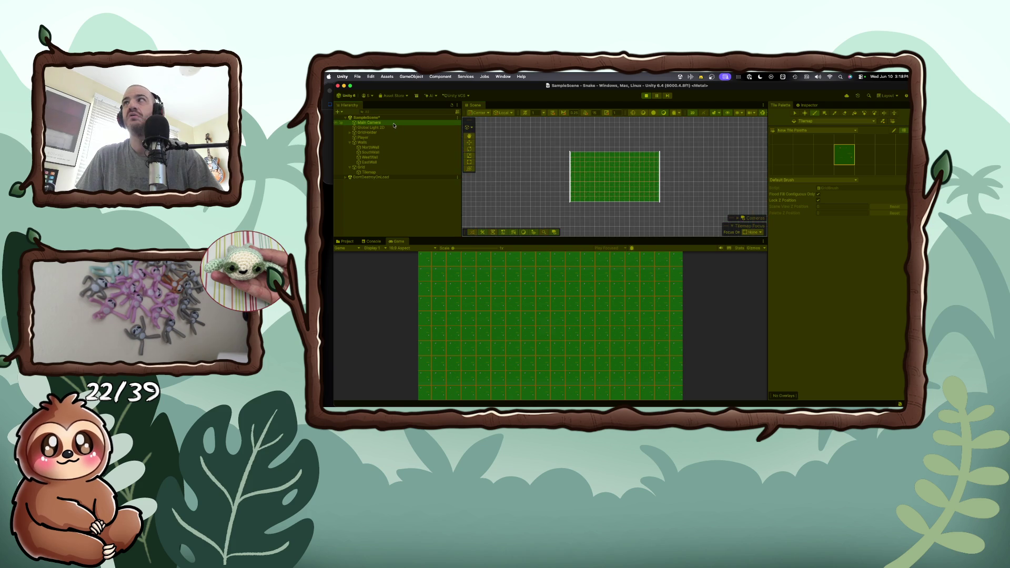
pyautogui.doubleClick(377, 123)
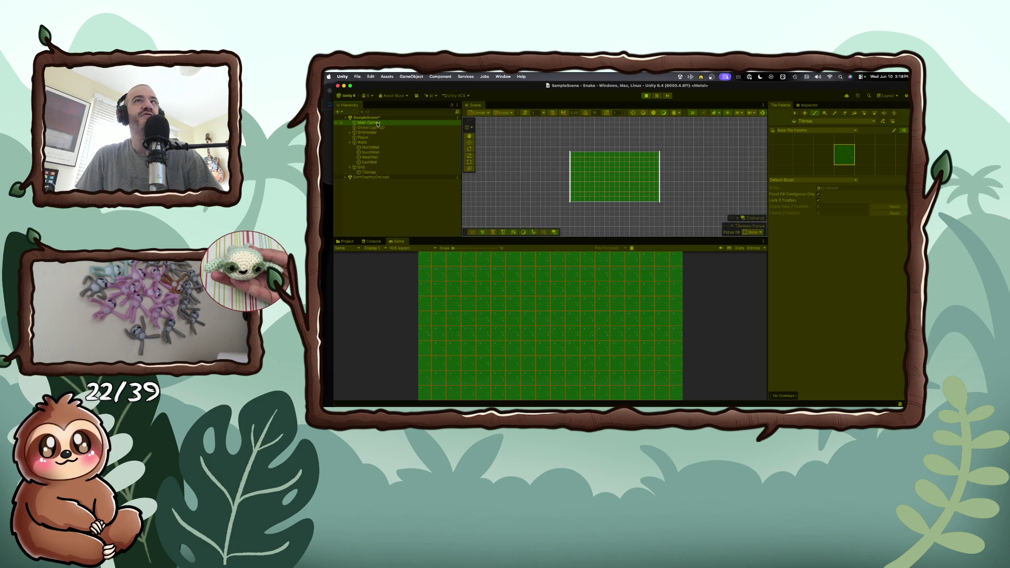
pyautogui.click(647, 95)
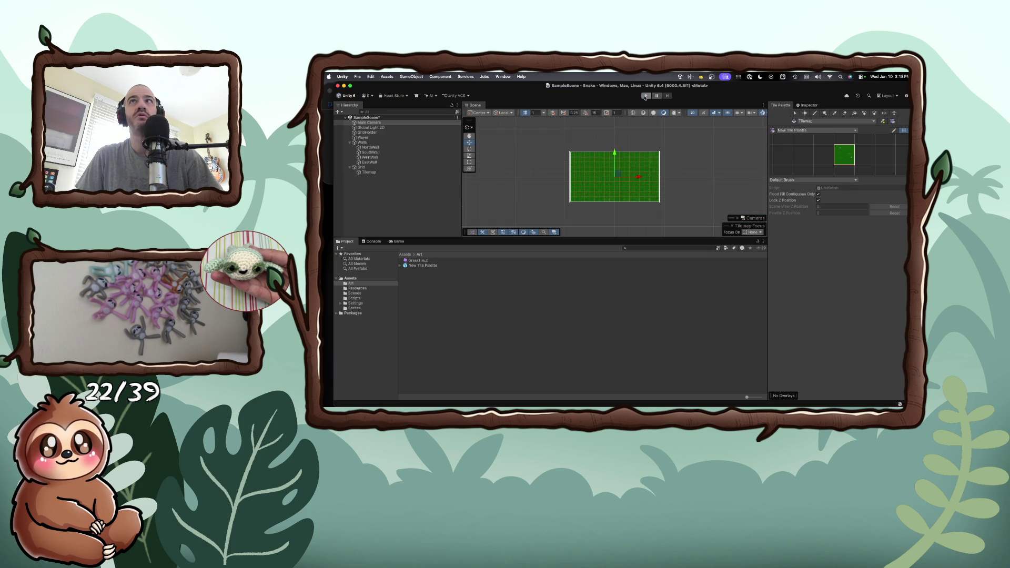
# - Keep the Main Camera Orthographic, scrub its size to 5.67, and preview in Play mode
pyautogui.doubleClick(377, 123)
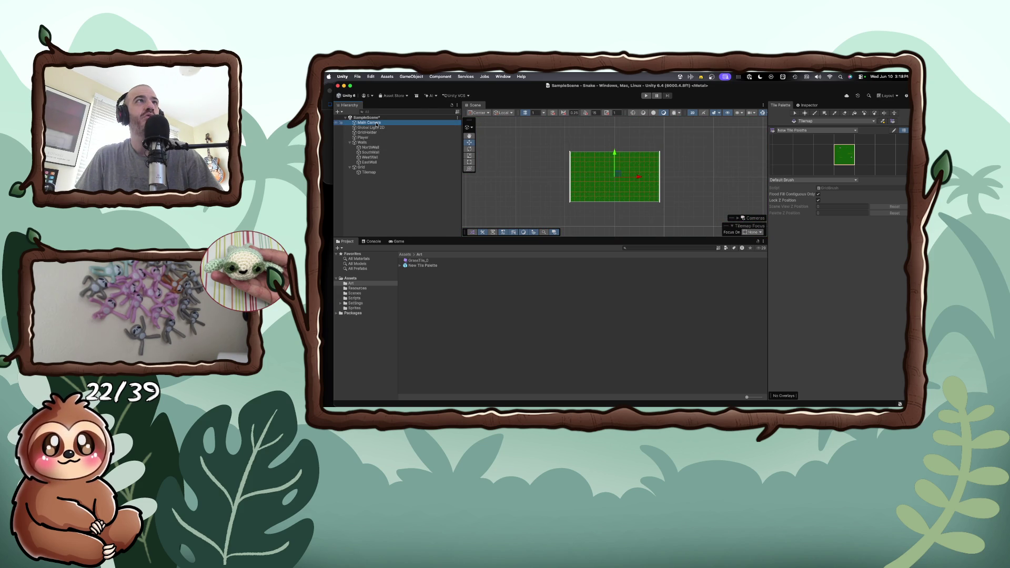
pyautogui.click(808, 106)
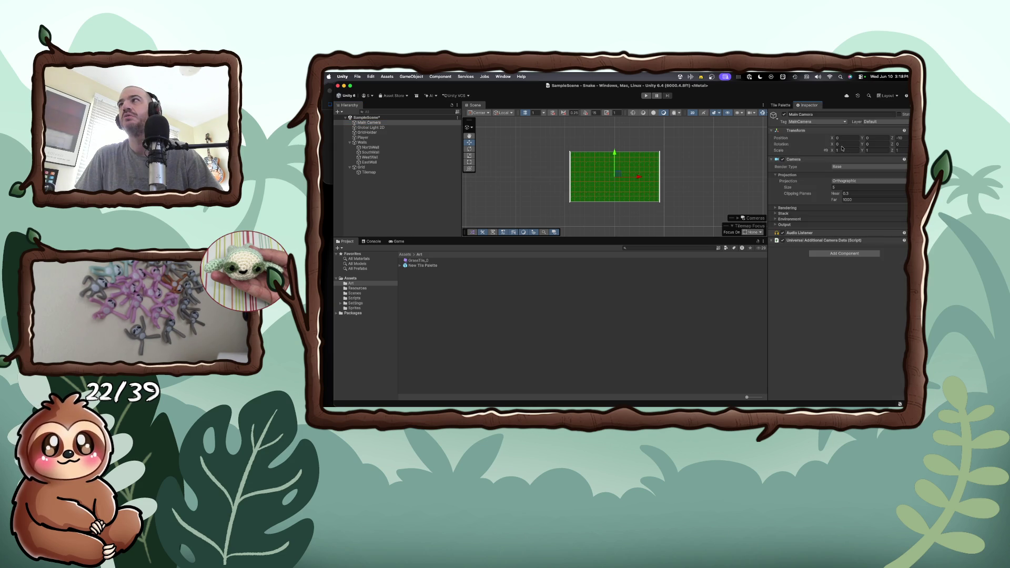
pyautogui.click(848, 181)
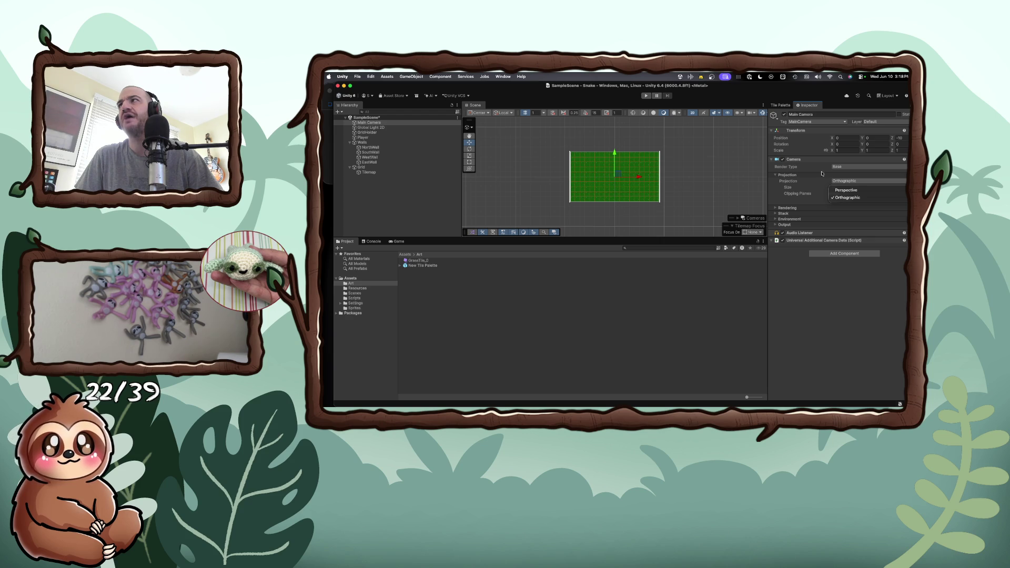
pyautogui.click(822, 170)
pyautogui.click(843, 181)
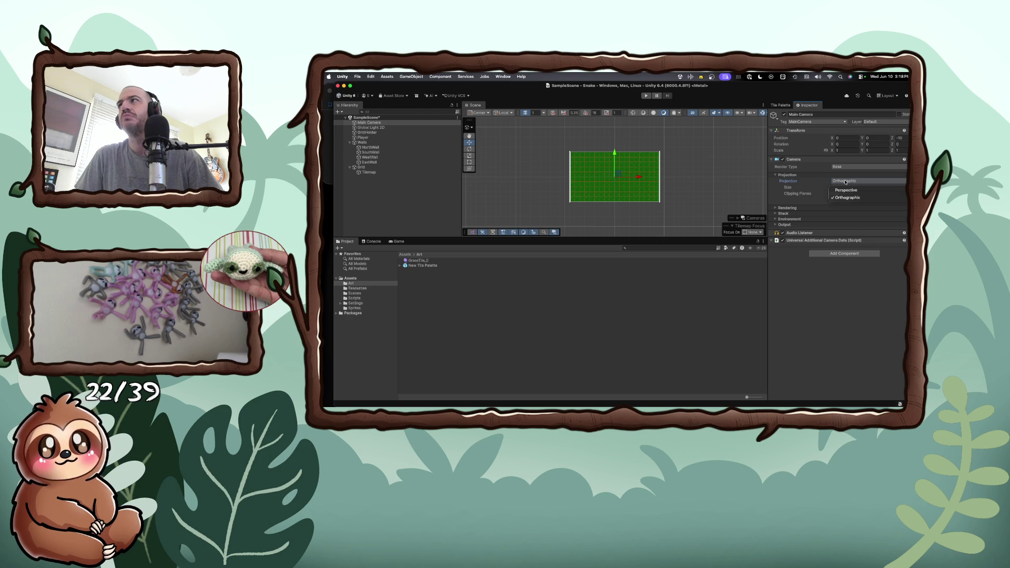
pyautogui.click(820, 177)
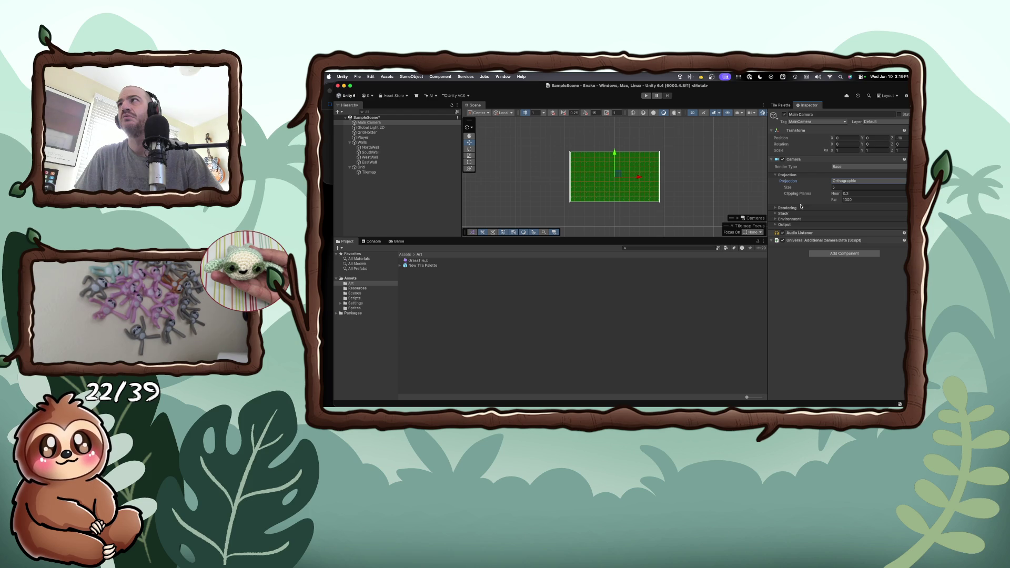
pyautogui.click(837, 188)
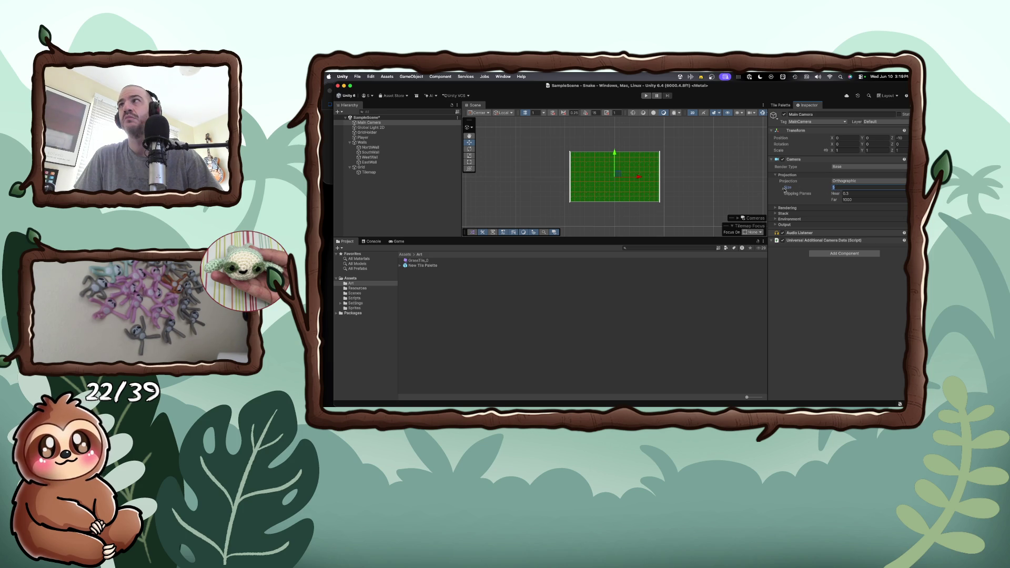
pyautogui.moveTo(825, 190)
pyautogui.mouseDown()
pyautogui.moveTo(811, 190)
pyautogui.moveTo(833, 190)
pyautogui.mouseUp()
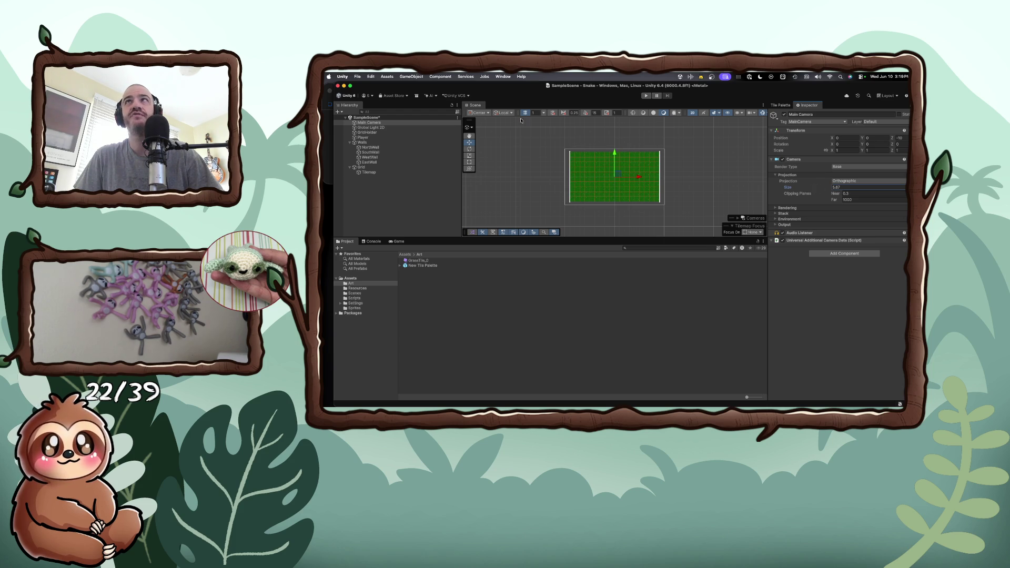
pyautogui.click(646, 95)
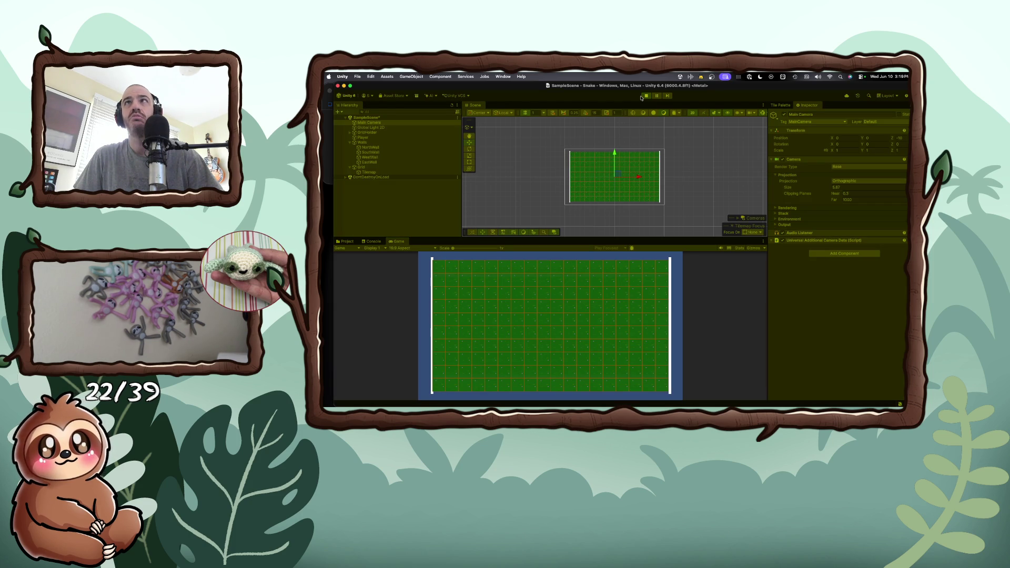
# - Stop Play mode and scrub the Main Camera size down to 5.21
pyautogui.click(646, 96)
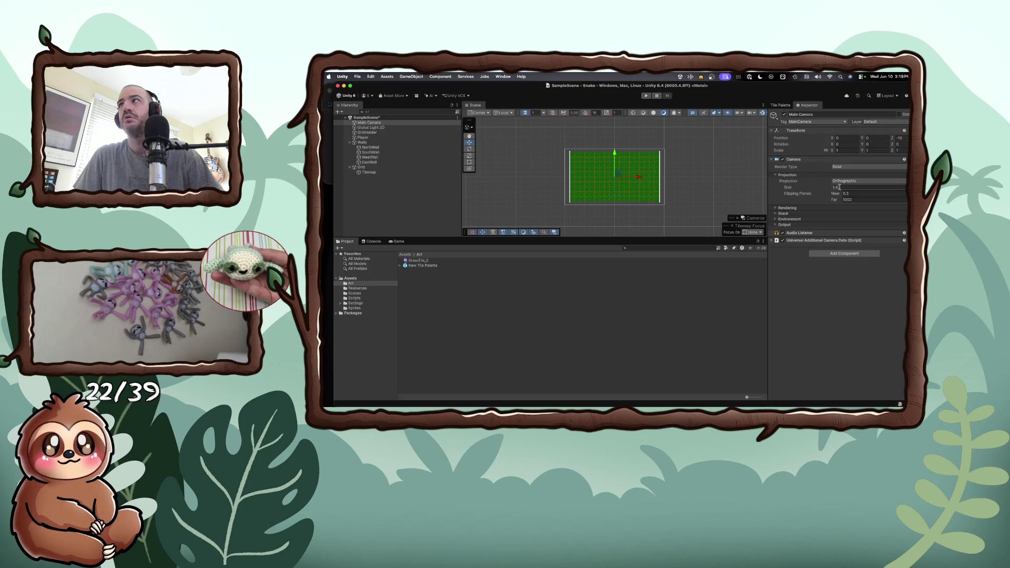
pyautogui.moveTo(825, 188); pyautogui.dragTo(821, 188)
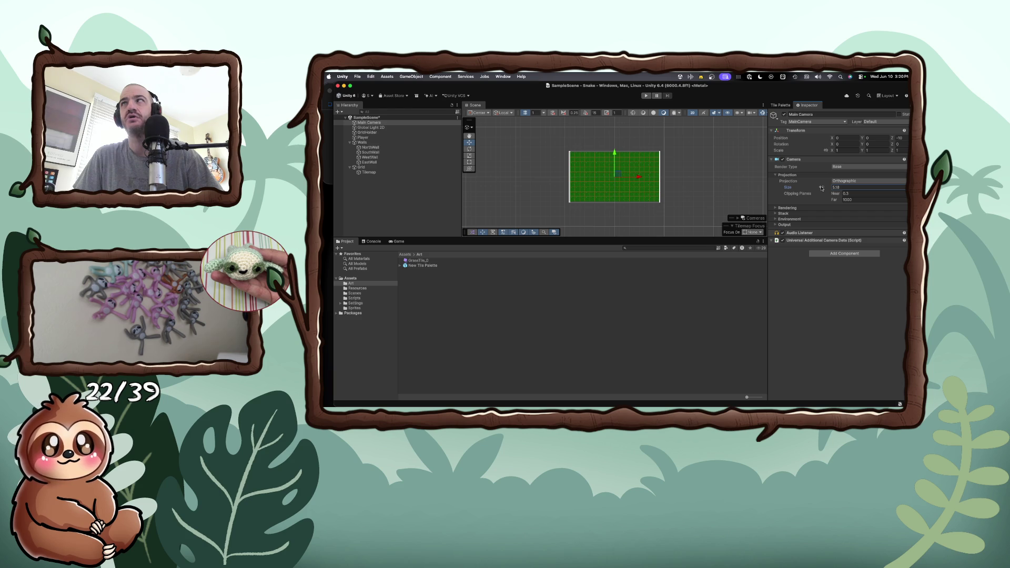
pyautogui.moveTo(822, 188); pyautogui.dragTo(821, 189)
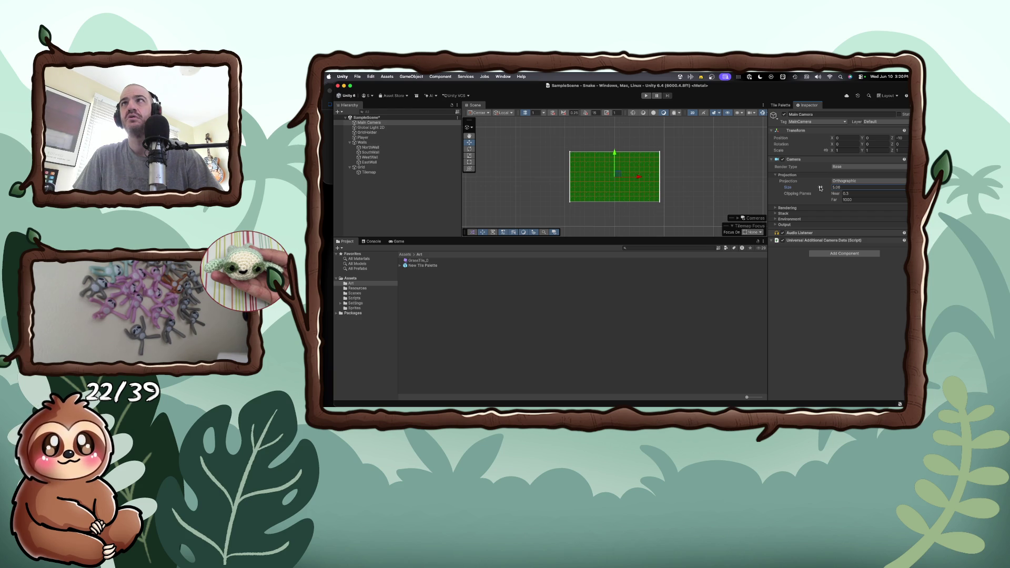
pyautogui.moveTo(820, 188); pyautogui.dragTo(823, 189)
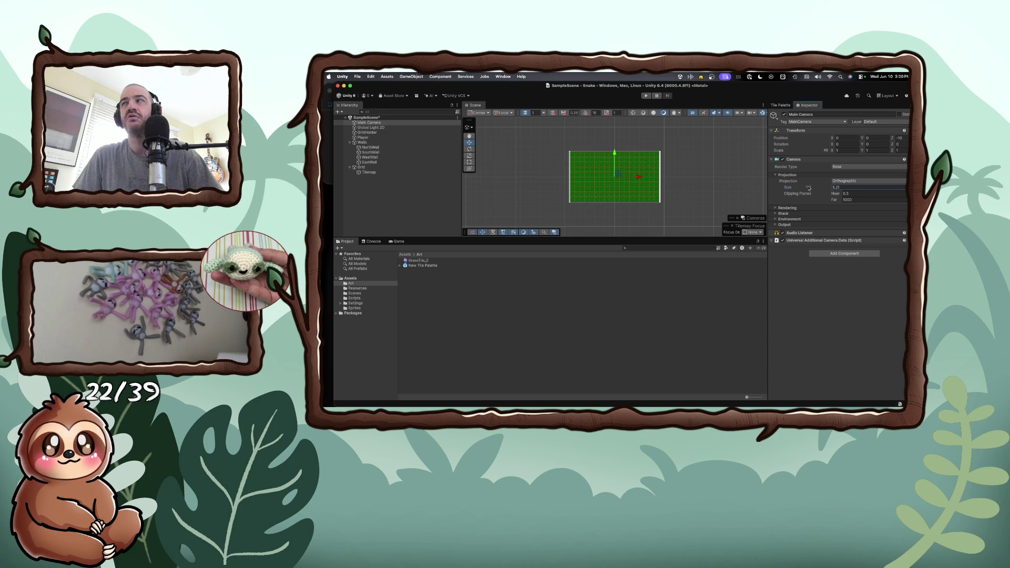
pyautogui.scroll(5, 658, 196)
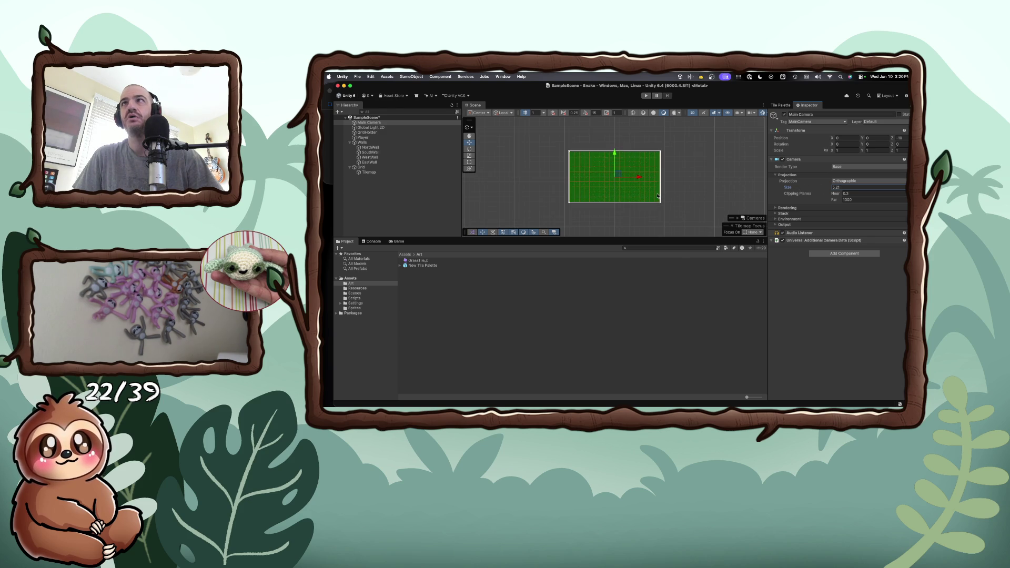
pyautogui.scroll(5, 658, 196)
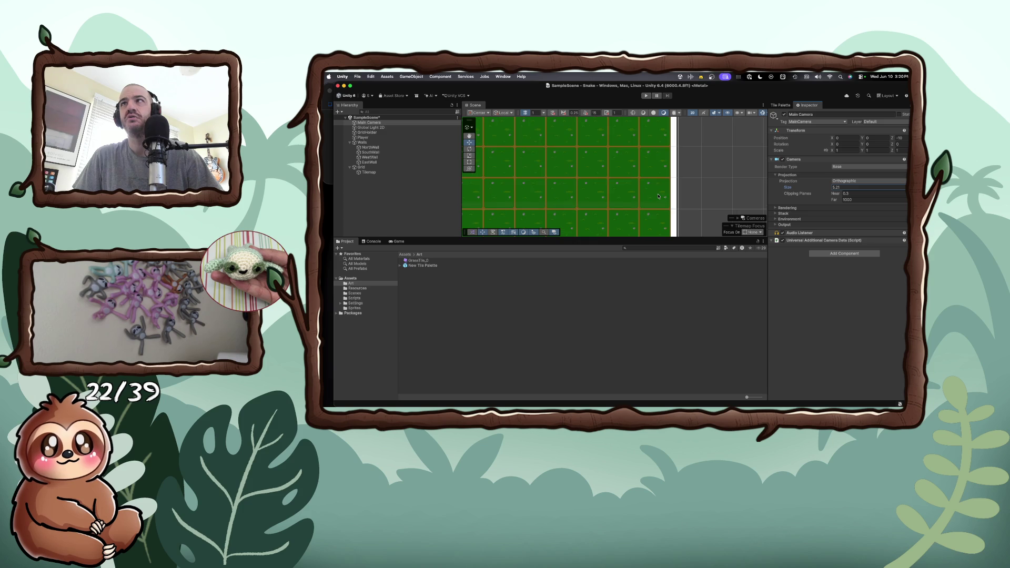
# - Pan to EastWall and slide it along X to the grass board's right edge
pyautogui.scroll(-1, 658, 196)
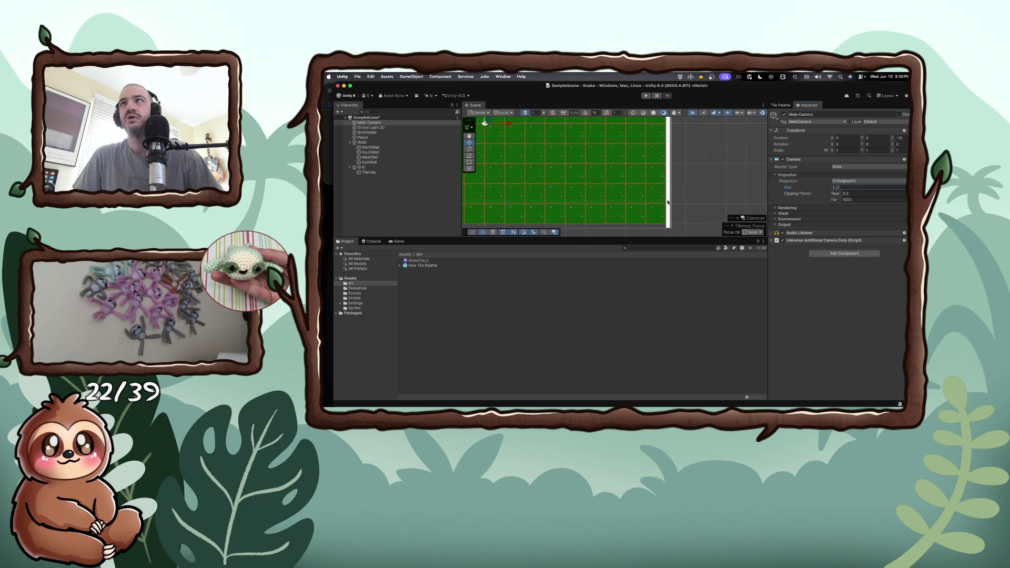
pyautogui.click(668, 202)
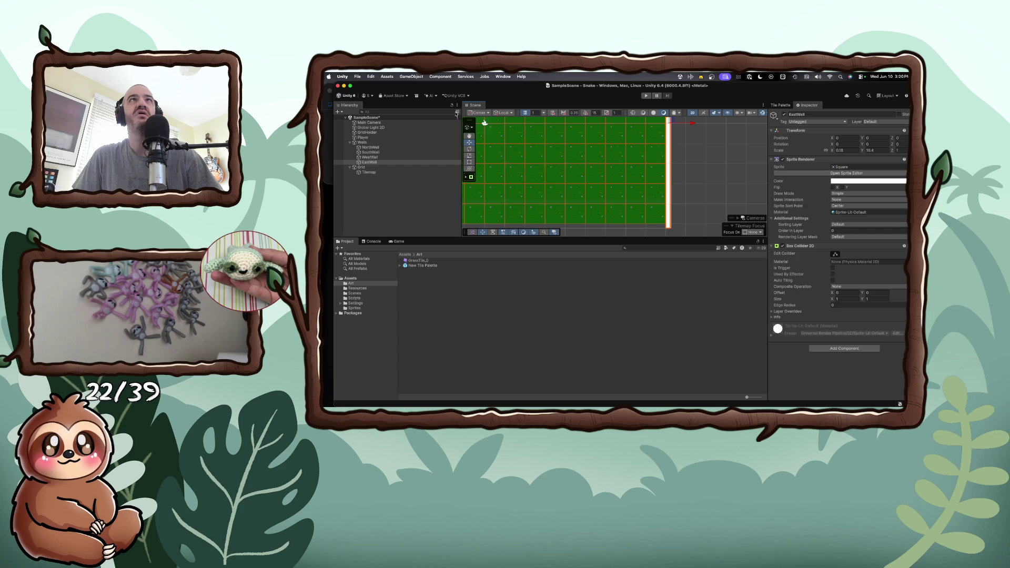
pyautogui.click(470, 136)
pyautogui.moveTo(666, 167); pyautogui.dragTo(651, 168)
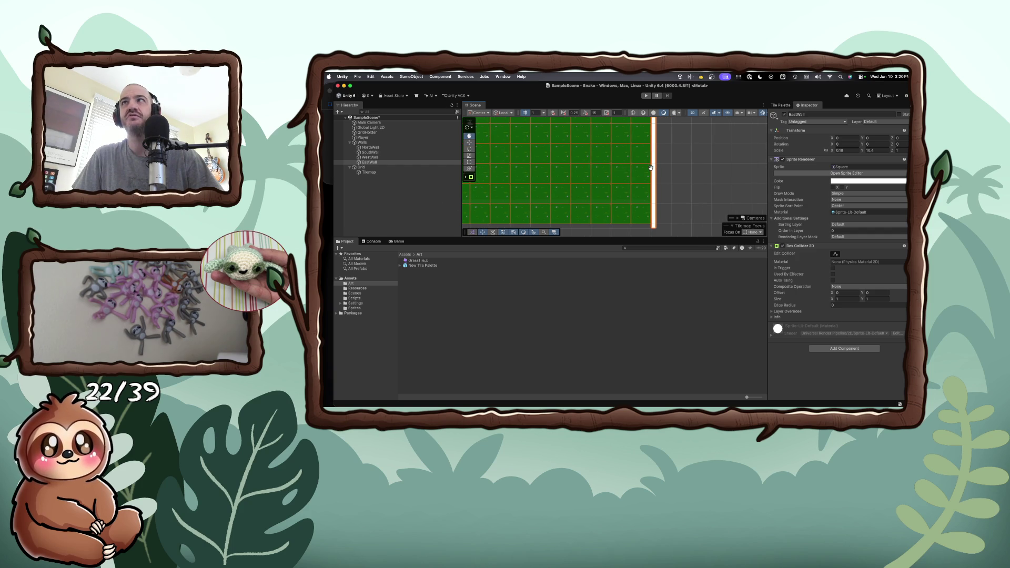
pyautogui.press('w')
pyautogui.moveTo(673, 125)
pyautogui.mouseDown()
pyautogui.moveTo(694, 127)
pyautogui.moveTo(678, 128)
pyautogui.mouseUp()
pyautogui.scroll(-3, 671, 146)
pyautogui.scroll(-3, 671, 146)
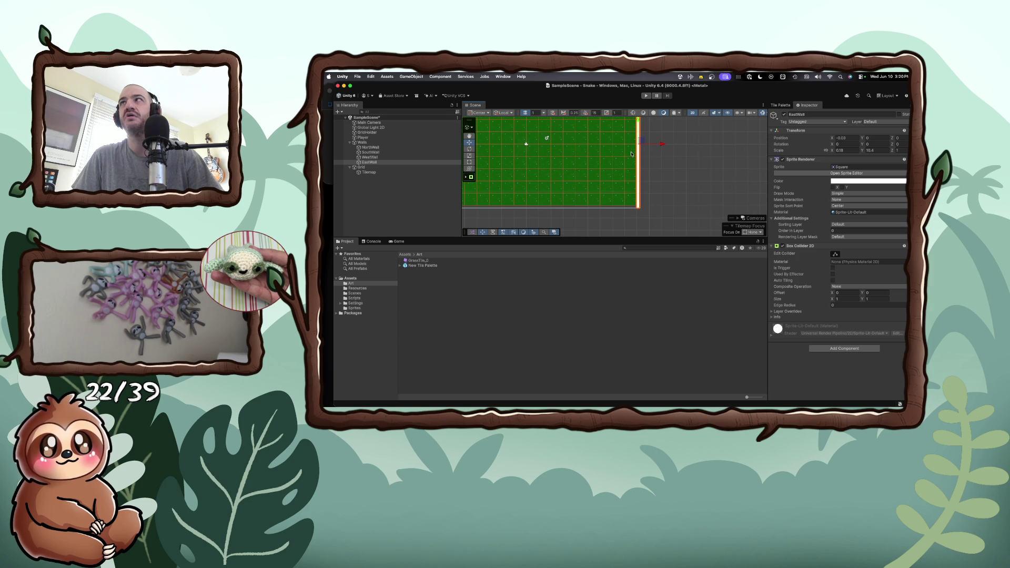
pyautogui.scroll(2, 534, 178)
pyautogui.scroll(-3, 533, 178)
pyautogui.scroll(-1, 533, 178)
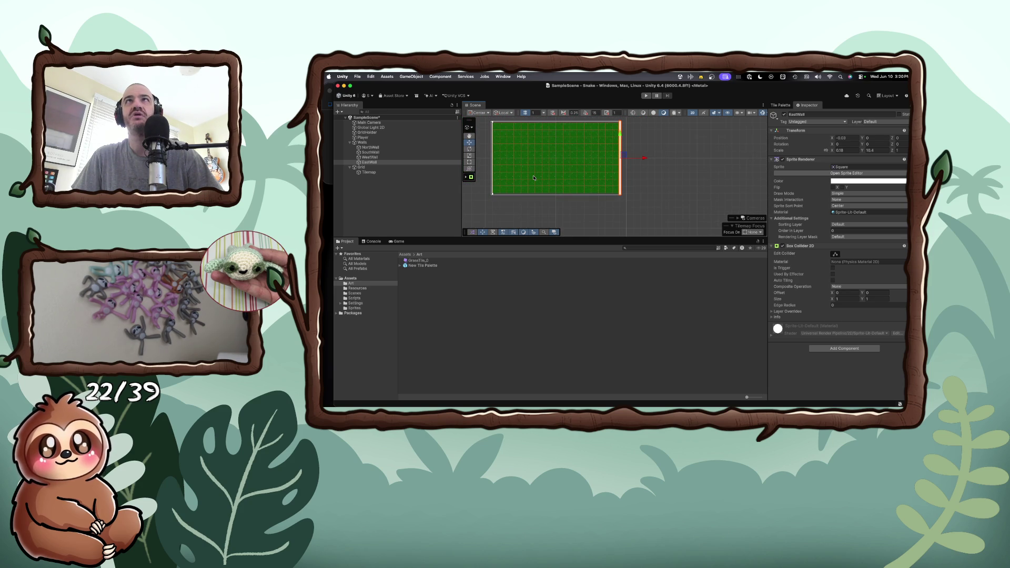
pyautogui.click(368, 123)
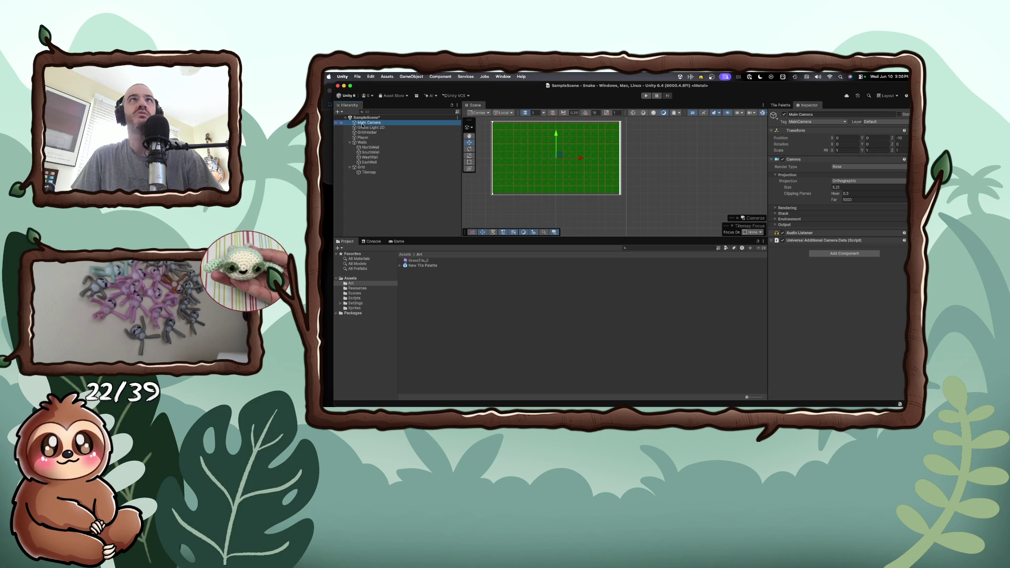
# - Enlarge the Main Camera's orthographic size to 5.56
pyautogui.click(360, 123)
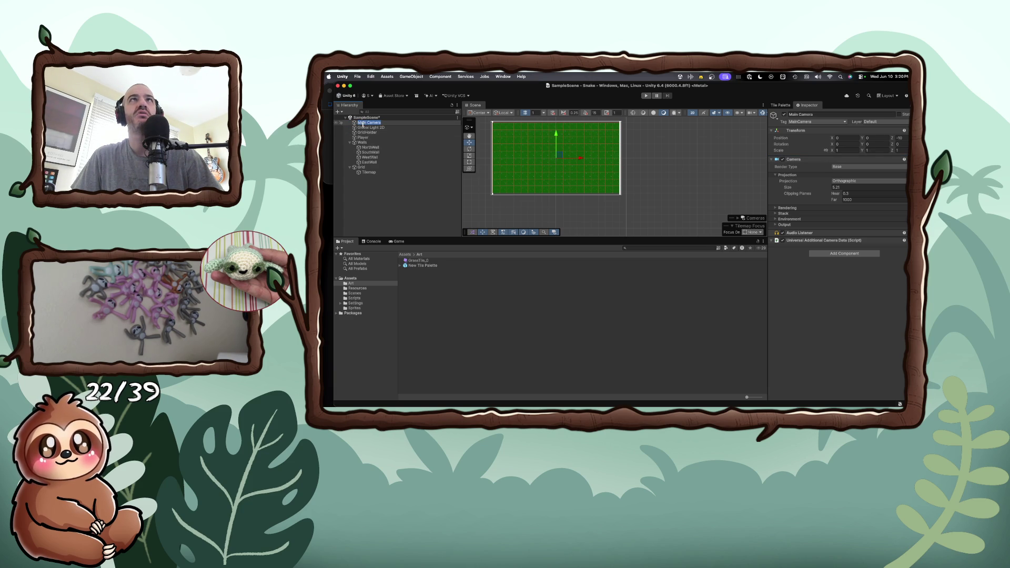
pyautogui.press('Return')
pyautogui.click(362, 122)
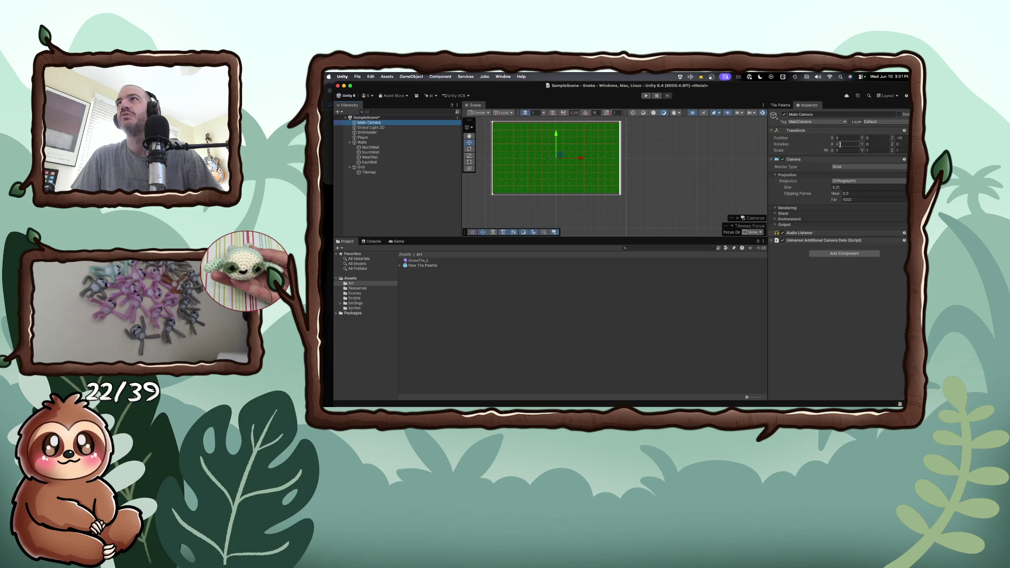
pyautogui.click(841, 150)
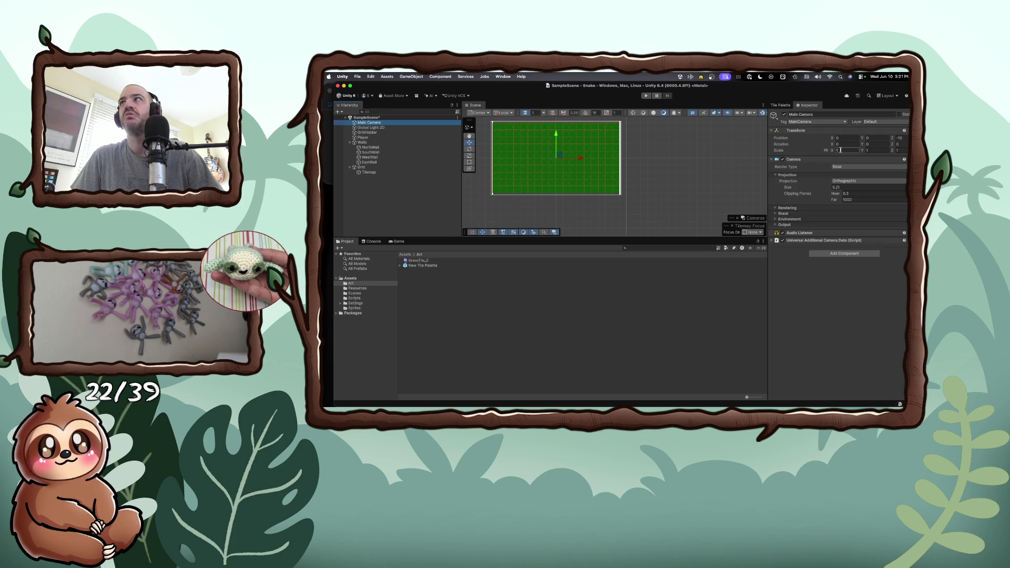
pyautogui.press('Return')
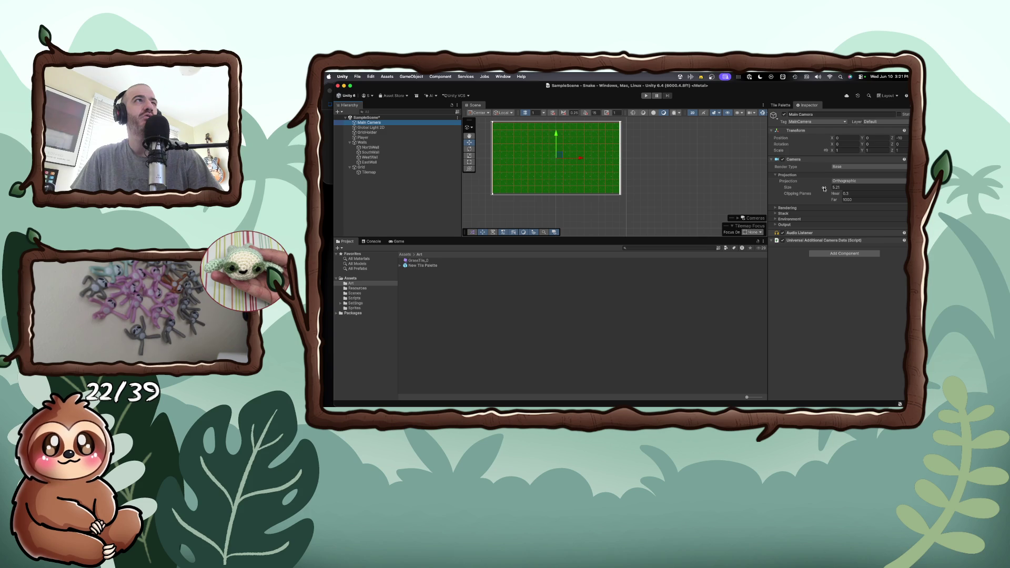
pyautogui.moveTo(825, 189); pyautogui.dragTo(826, 189)
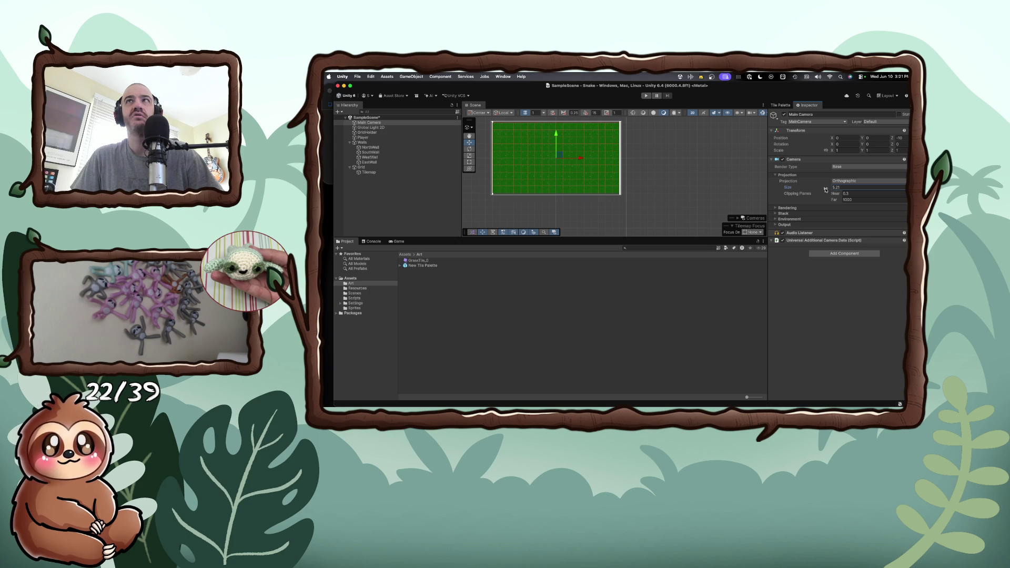
pyautogui.scroll(5, 616, 176)
pyautogui.scroll(-2, 616, 178)
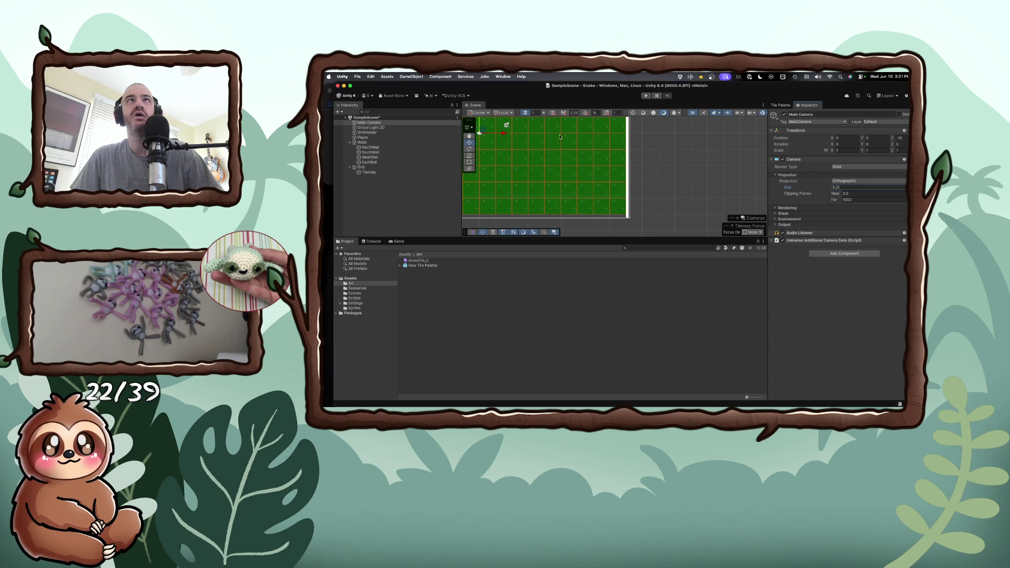
# - Slide the EastWall right so it meets the board's edge
pyautogui.click(469, 135)
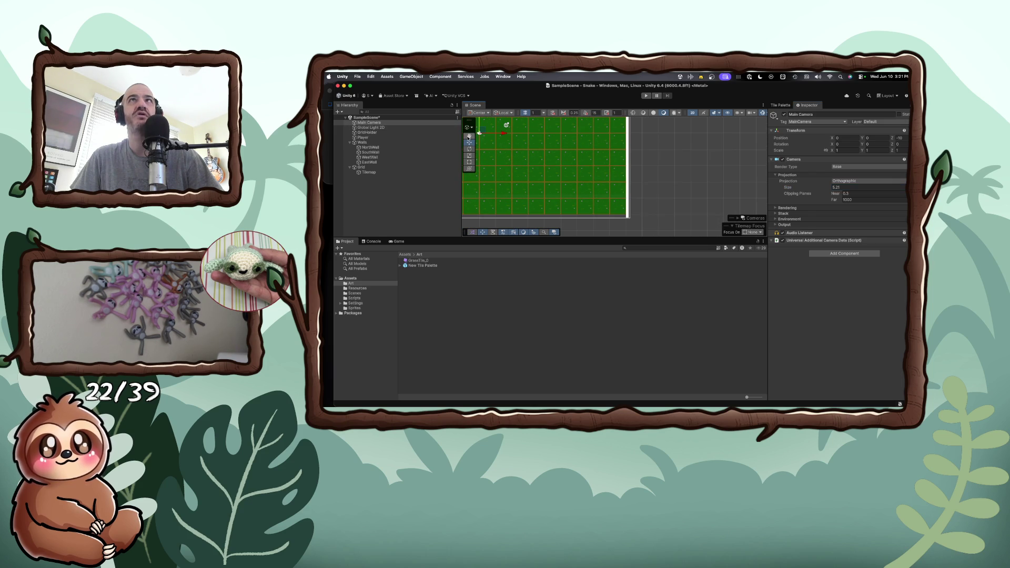
pyautogui.moveTo(627, 154); pyautogui.dragTo(614, 176)
pyautogui.press('w')
pyautogui.click(616, 160)
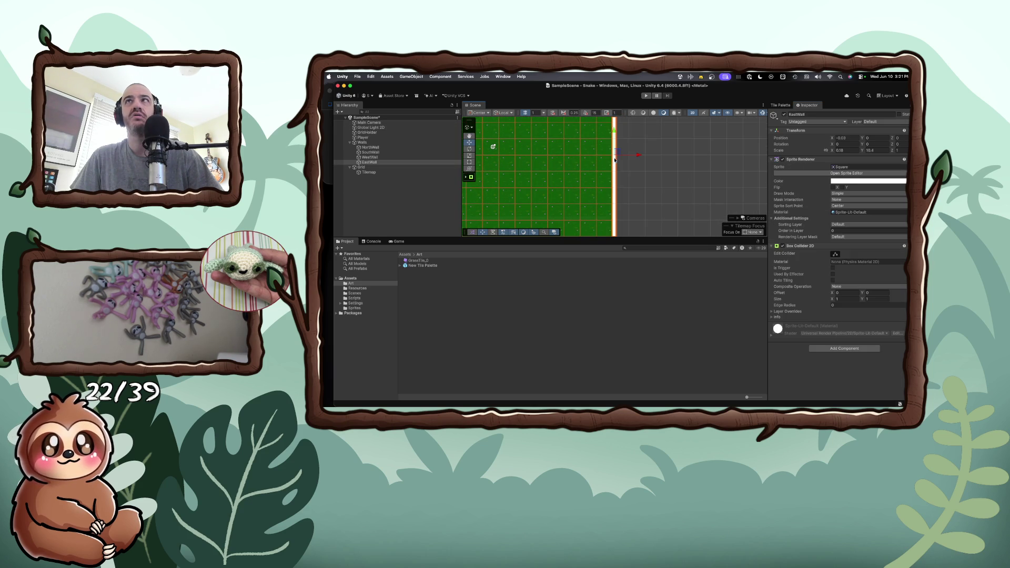
pyautogui.moveTo(634, 156); pyautogui.dragTo(640, 159)
pyautogui.scroll(-3, 613, 166)
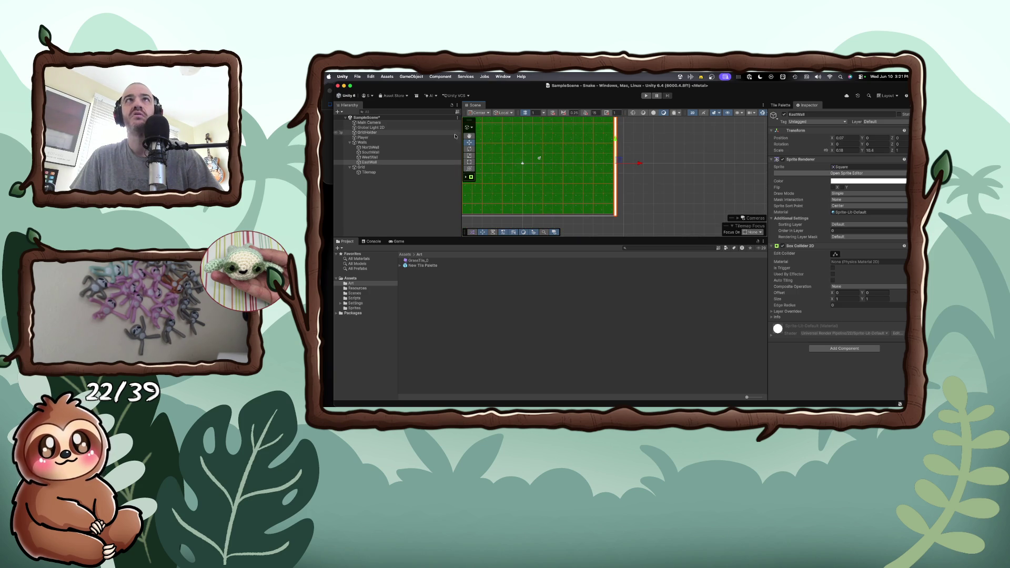
# - Frame the WestWall and move it right toward the board
pyautogui.click(370, 158)
pyautogui.press('f')
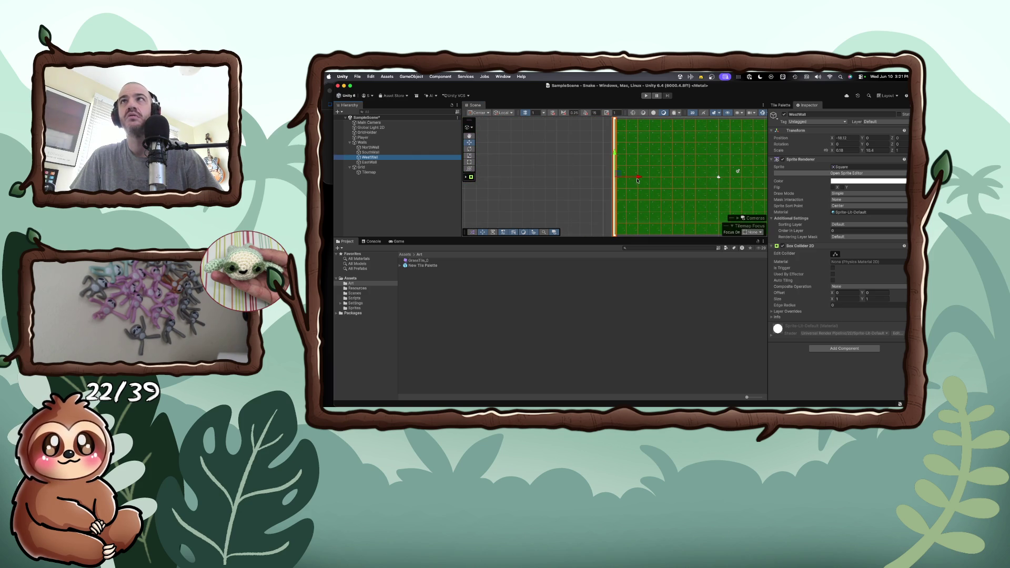
pyautogui.moveTo(639, 180)
pyautogui.mouseDown()
pyautogui.moveTo(648, 180)
pyautogui.moveTo(638, 180)
pyautogui.mouseUp()
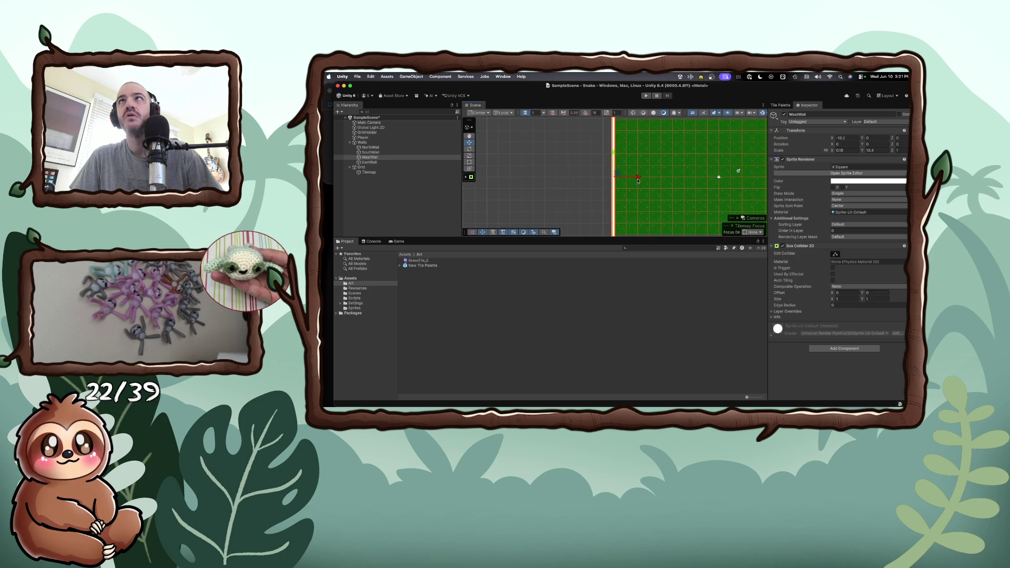
pyautogui.click(588, 183)
pyautogui.scroll(-2, 605, 179)
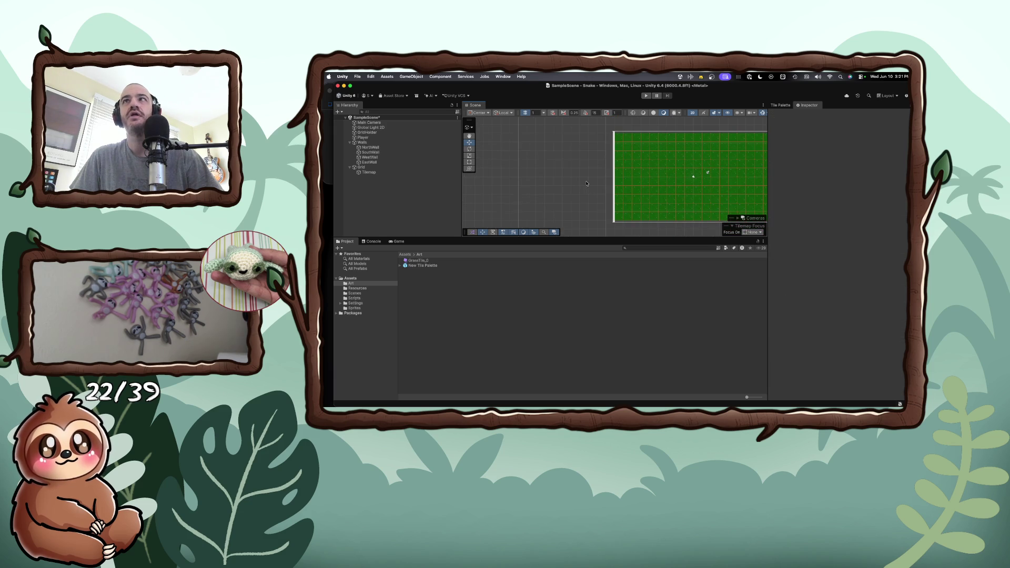
# - Place NorthWall at about Y 5.06 and lower SouthWall to Y -4.94
pyautogui.click(371, 147)
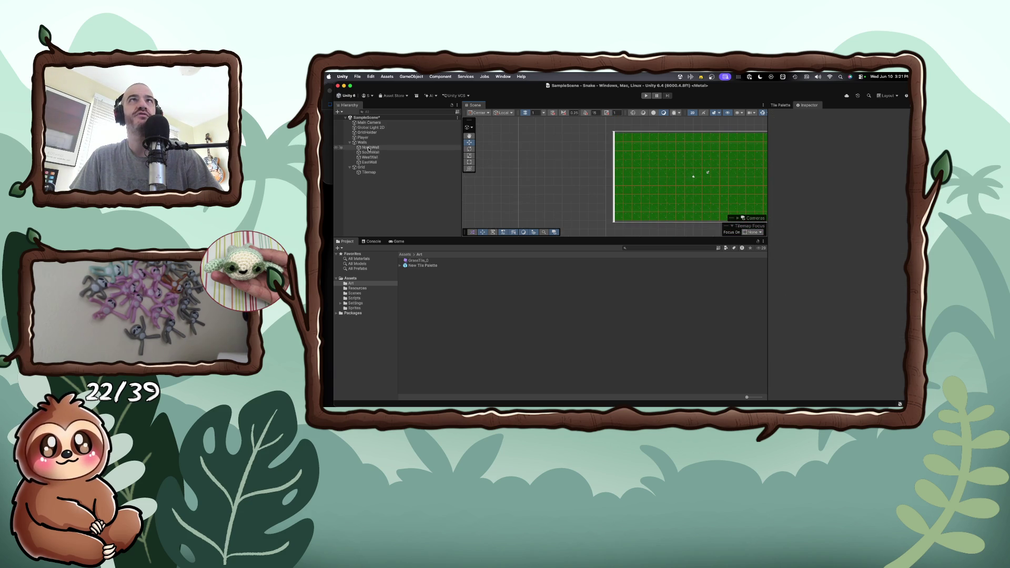
pyautogui.moveTo(694, 132); pyautogui.dragTo(692, 121)
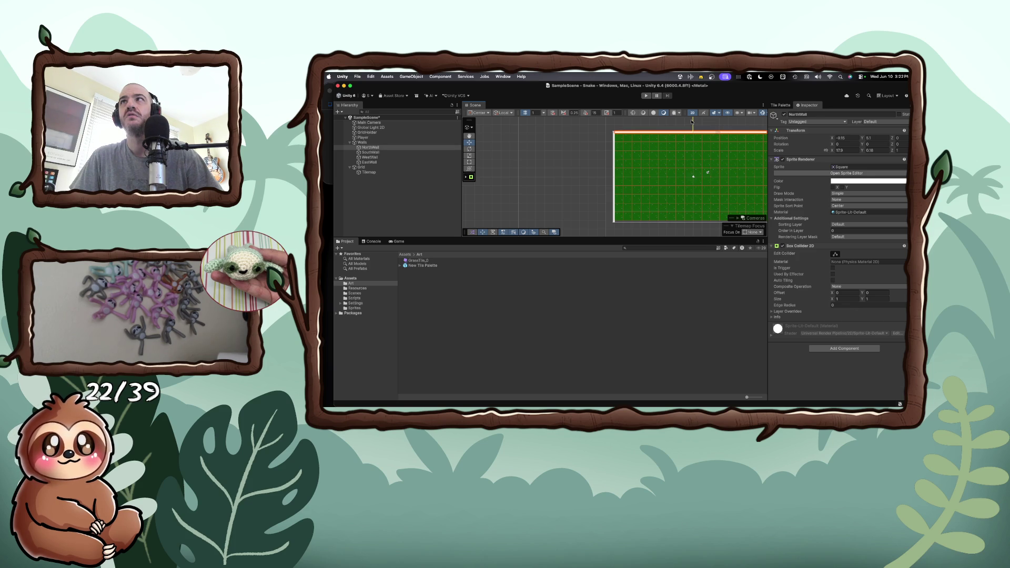
pyautogui.moveTo(692, 122); pyautogui.dragTo(692, 122)
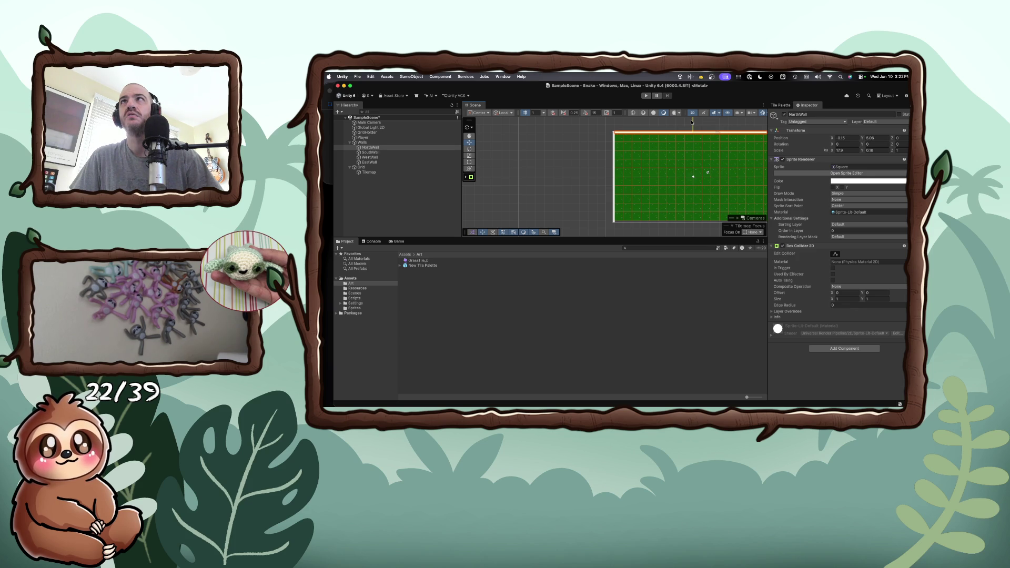
pyautogui.click(382, 152)
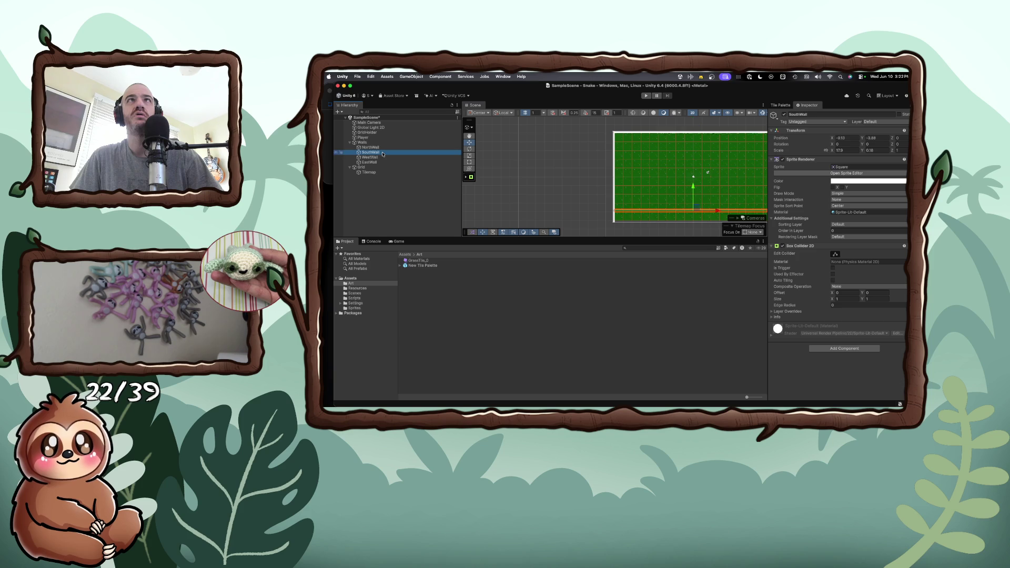
pyautogui.moveTo(694, 210); pyautogui.dragTo(694, 220)
pyautogui.click(670, 199)
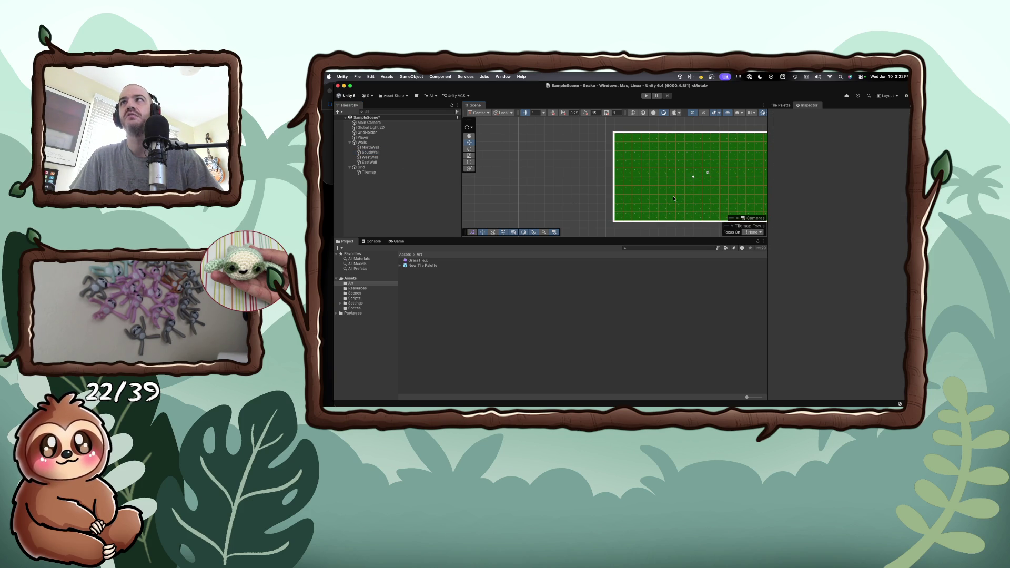
pyautogui.scroll(2, 711, 182)
pyautogui.scroll(-1, 712, 182)
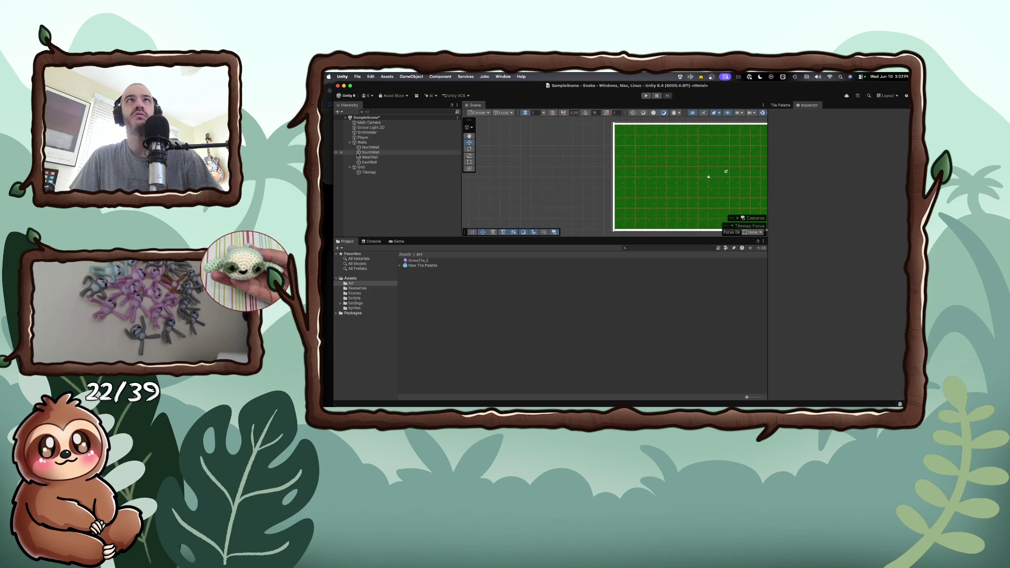
# - Collapse Walls and Grid, then set Player's Sprite Renderer Order in Layer to 1
pyautogui.click(350, 142)
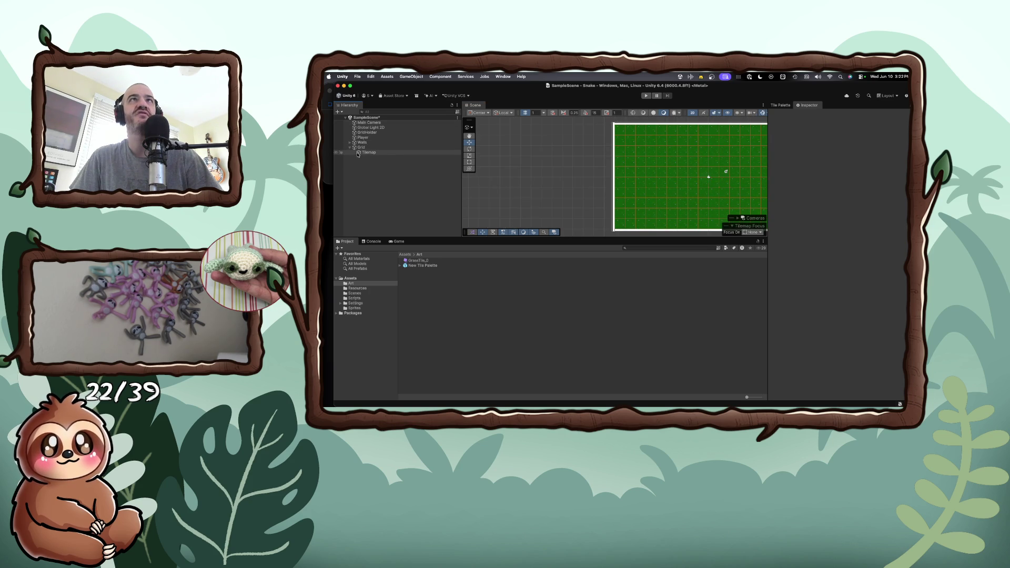
pyautogui.click(350, 148)
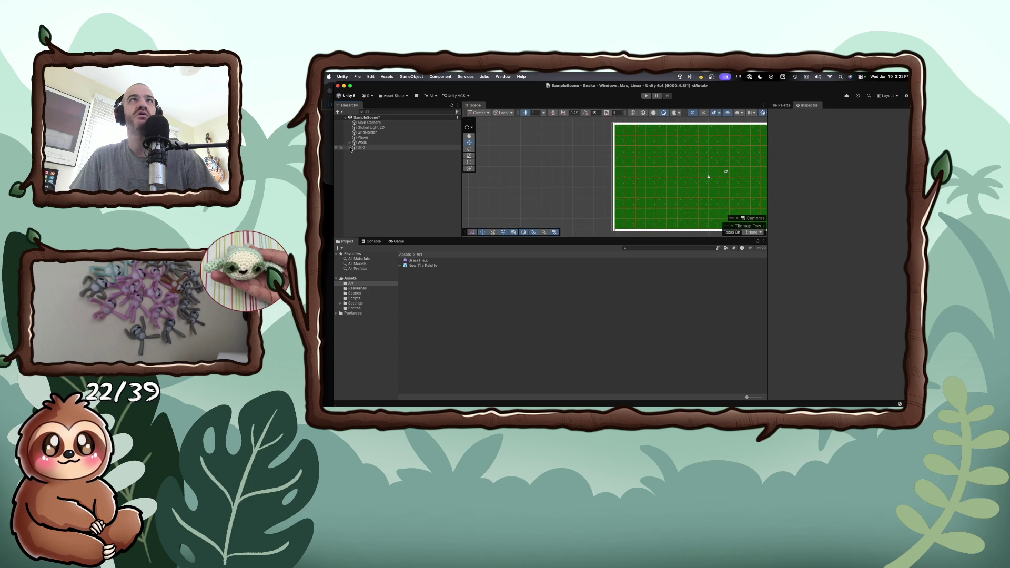
pyautogui.click(362, 138)
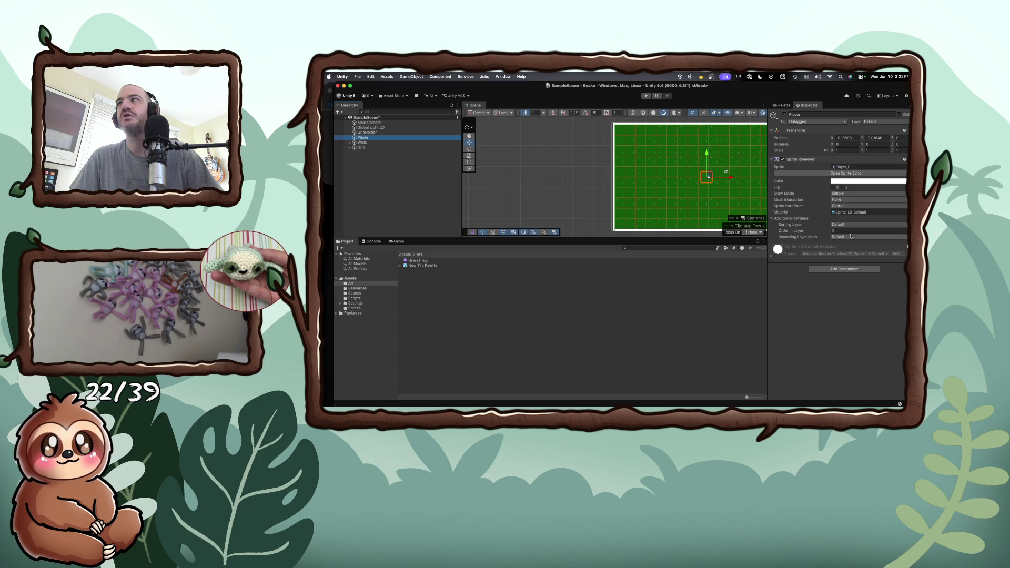
pyautogui.write('1')
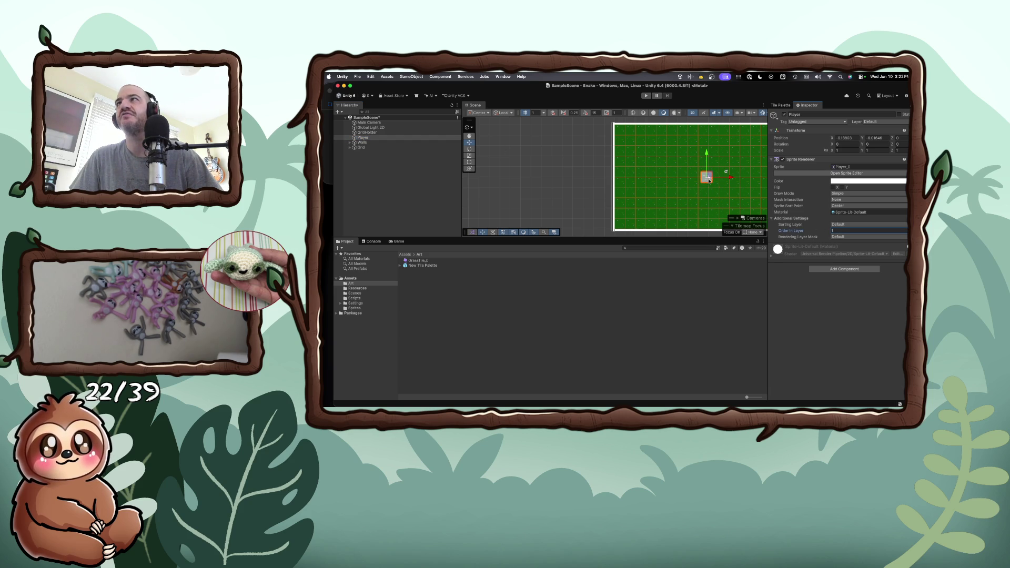
# - Move the Player sprite to about X 0.52, near the board centre
pyautogui.moveTo(707, 178)
pyautogui.mouseDown()
pyautogui.moveTo(723, 182)
pyautogui.moveTo(709, 179)
pyautogui.mouseUp()
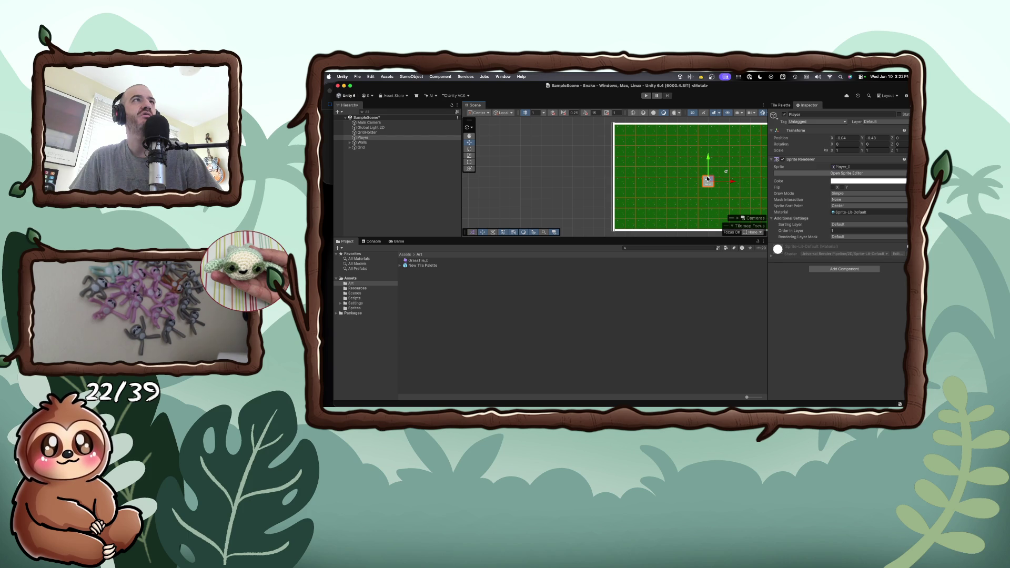
pyautogui.moveTo(709, 179); pyautogui.dragTo(714, 176)
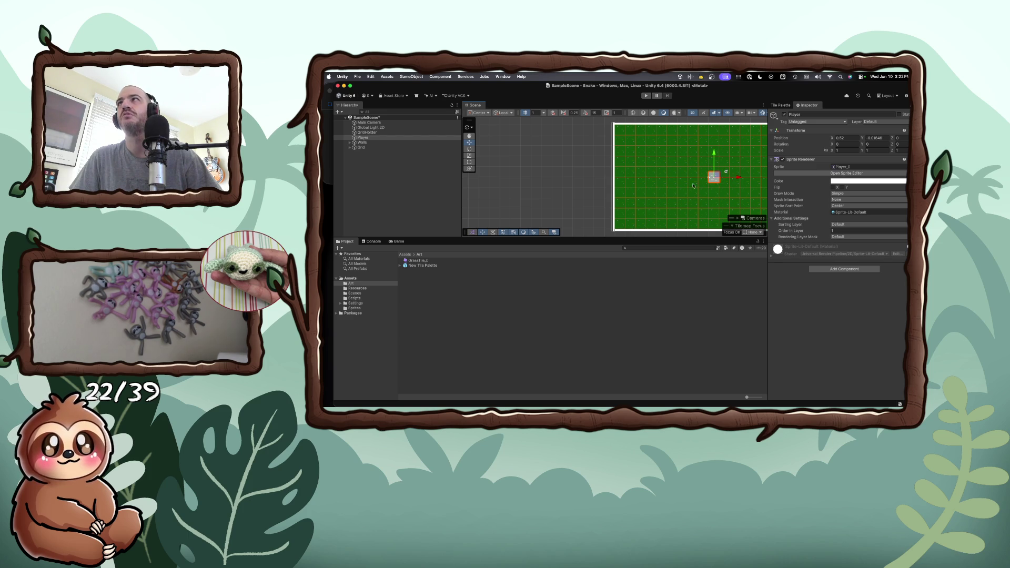
pyautogui.moveTo(747, 88)
pyautogui.mouseDown()
pyautogui.moveTo(708, 89)
pyautogui.moveTo(720, 89)
pyautogui.mouseUp()
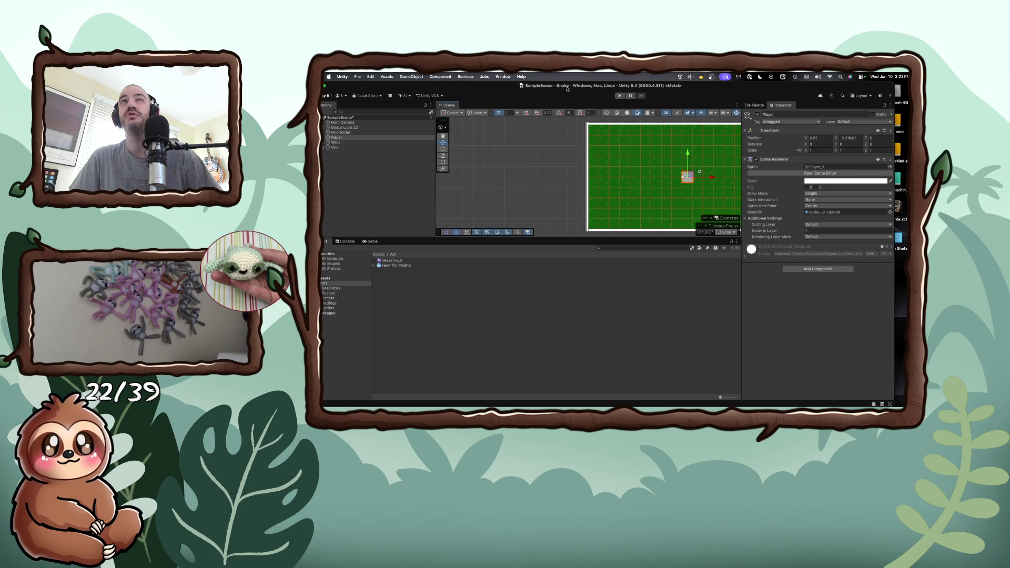
# - Add a Rigidbody 2D component to the Player
pyautogui.moveTo(568, 88); pyautogui.dragTo(588, 89)
pyautogui.click(840, 269)
pyautogui.write('rigid')
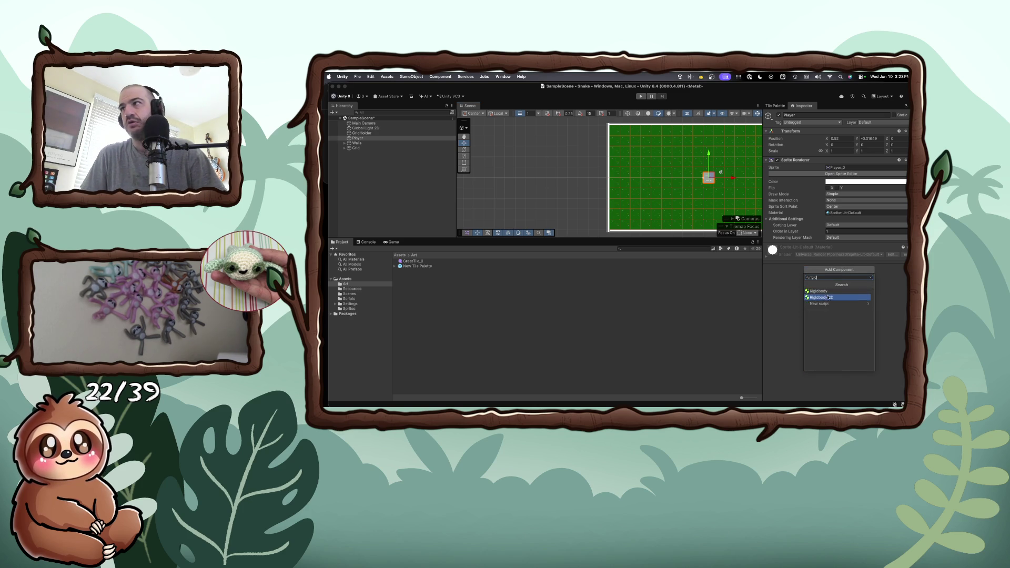
pyautogui.click(828, 296)
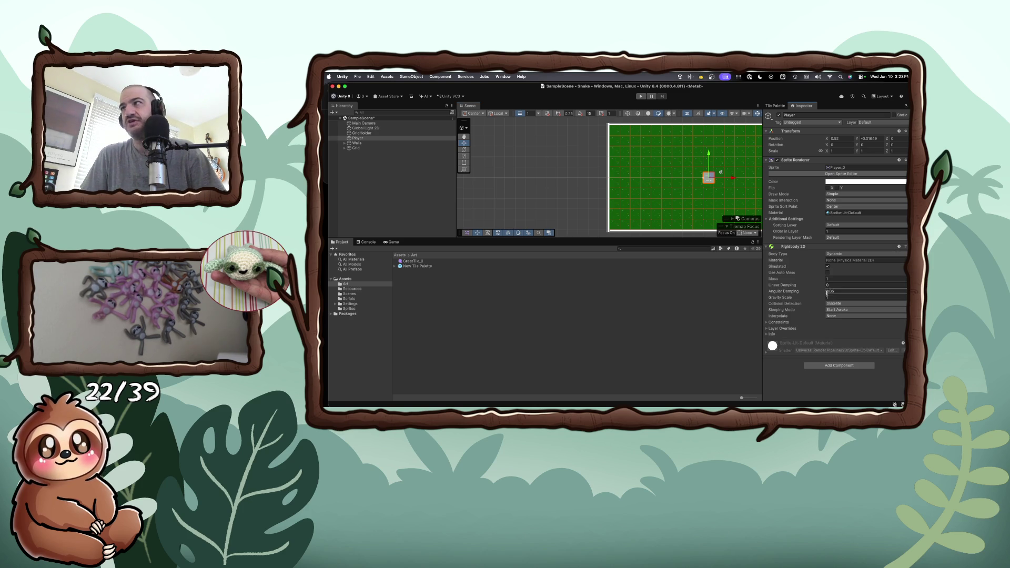
# - Add a Box Collider 2D component to the Player
pyautogui.click(820, 365)
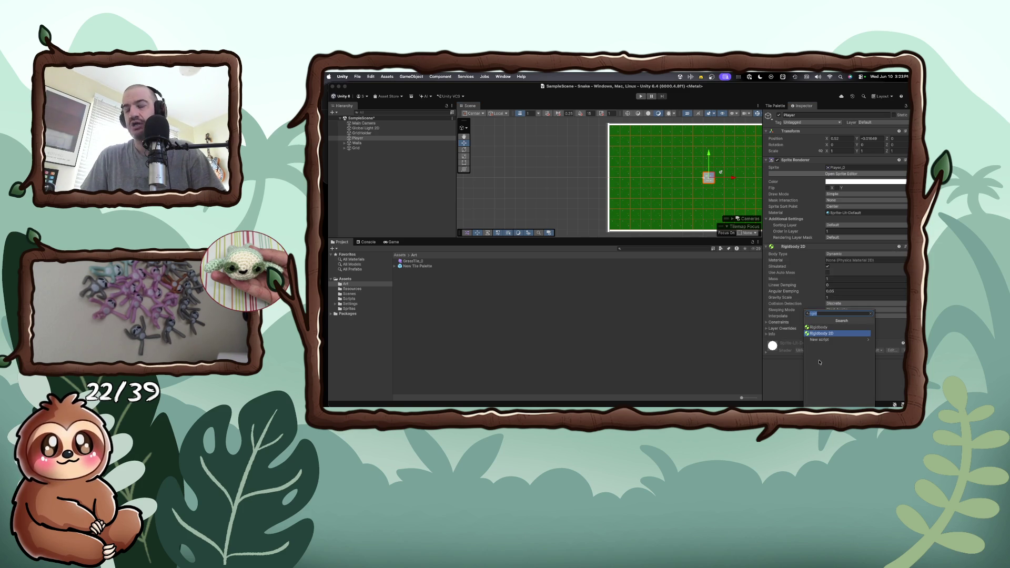
pyautogui.write('c')
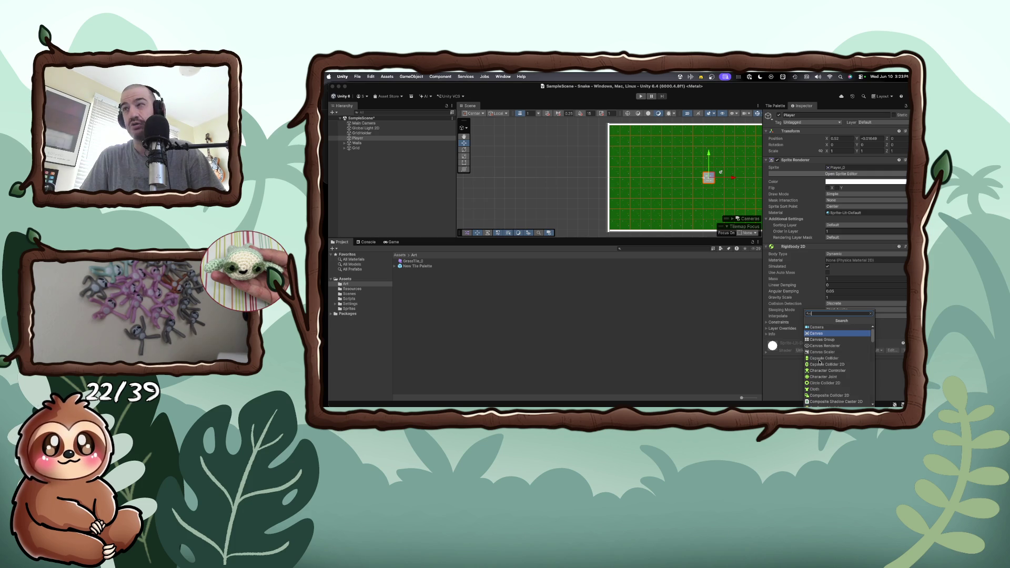
pyautogui.write('ol')
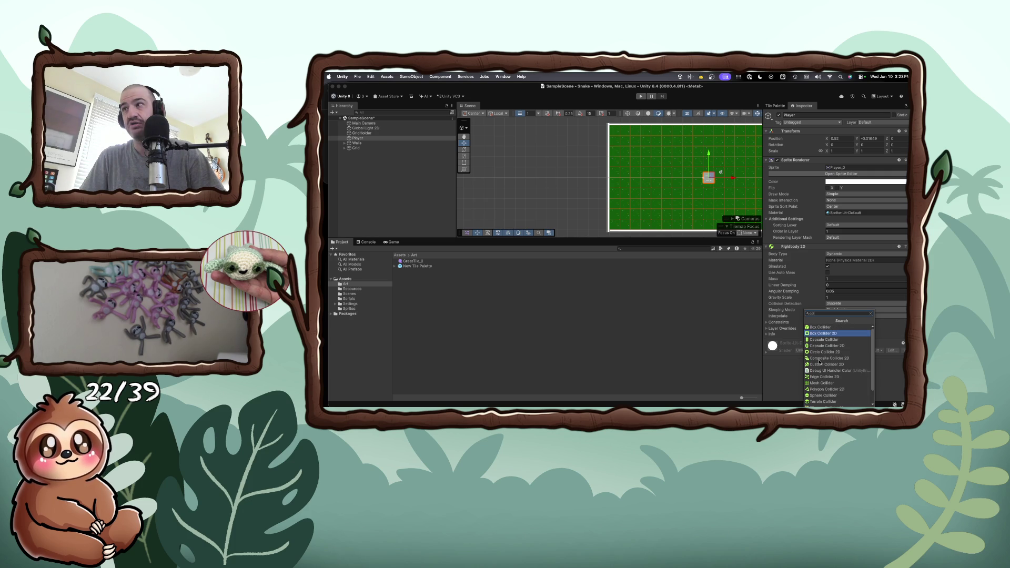
pyautogui.click(824, 335)
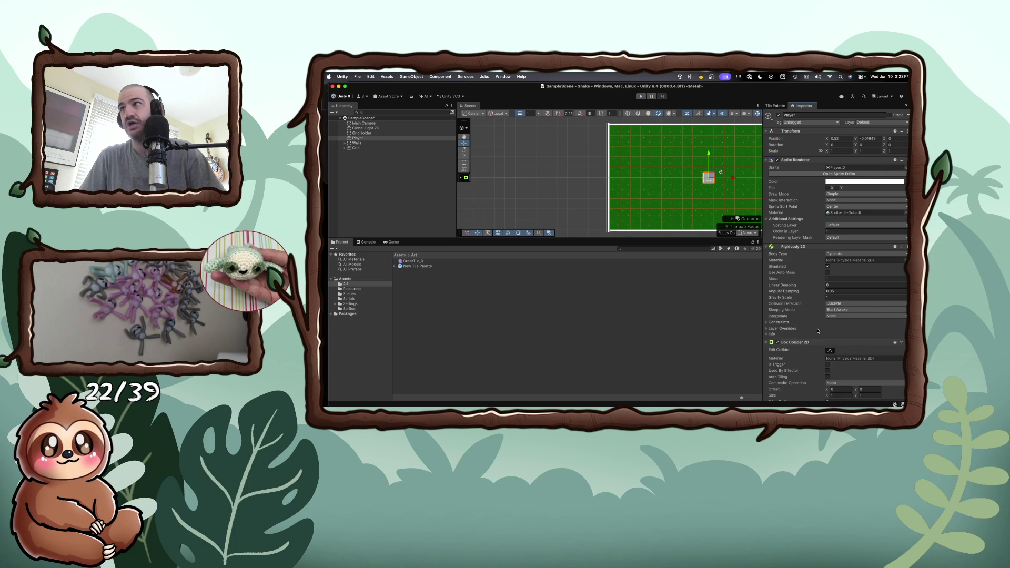
pyautogui.scroll(-3, 802, 305)
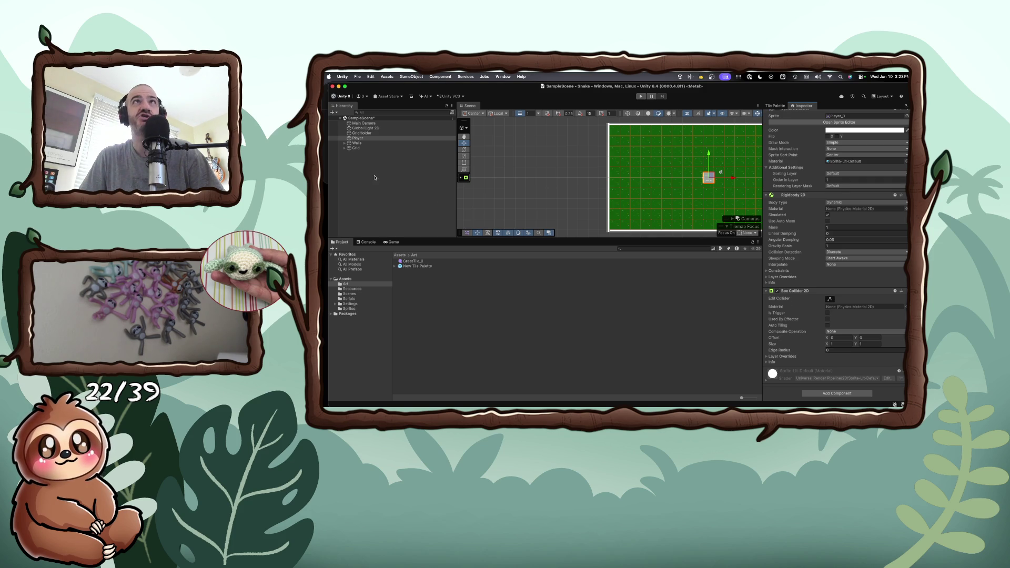
# - Delete the GridHolder object and the GridManager script from Assets/Scripts
pyautogui.rightClick(367, 135)
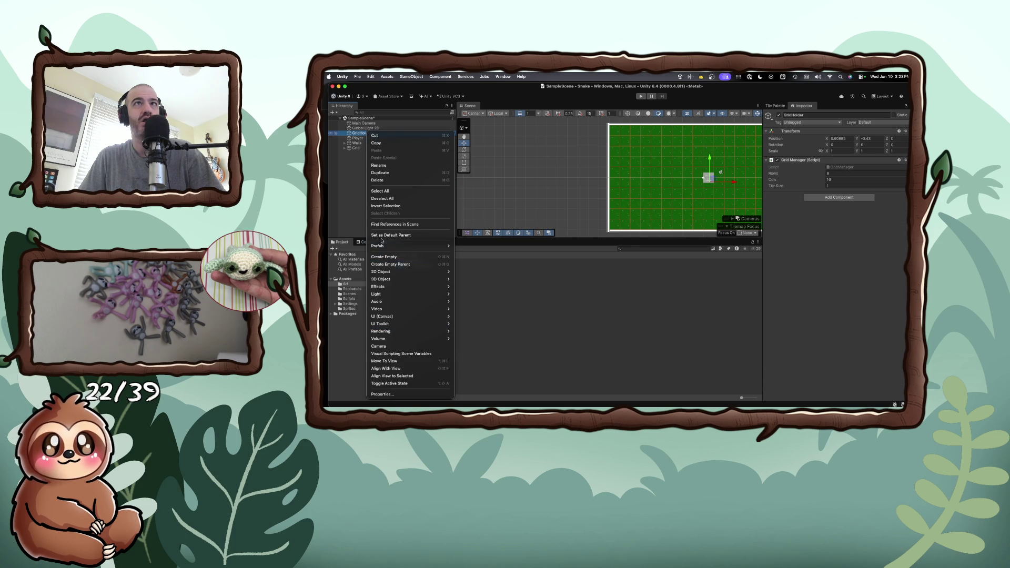
pyautogui.click(386, 179)
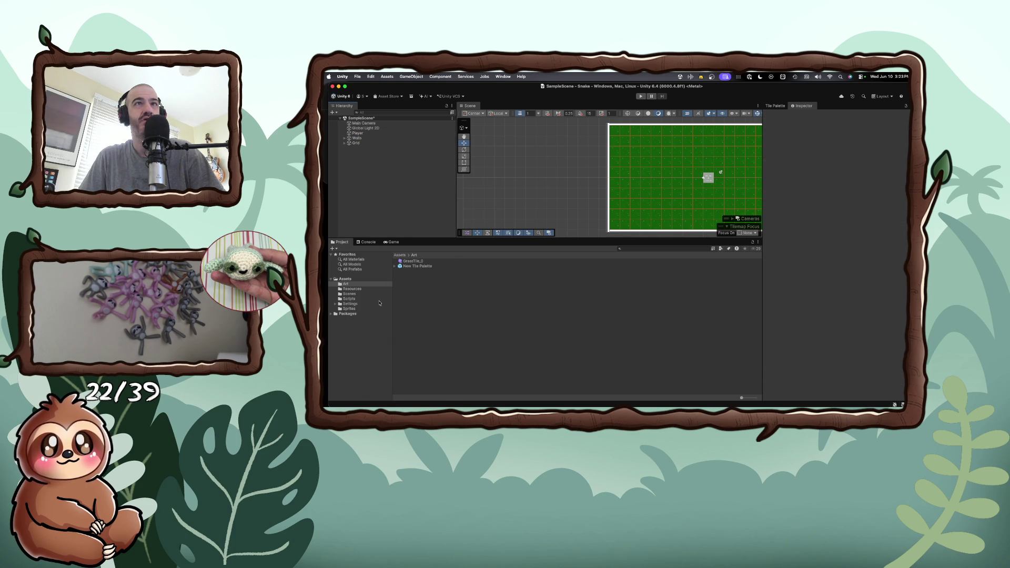
pyautogui.click(349, 299)
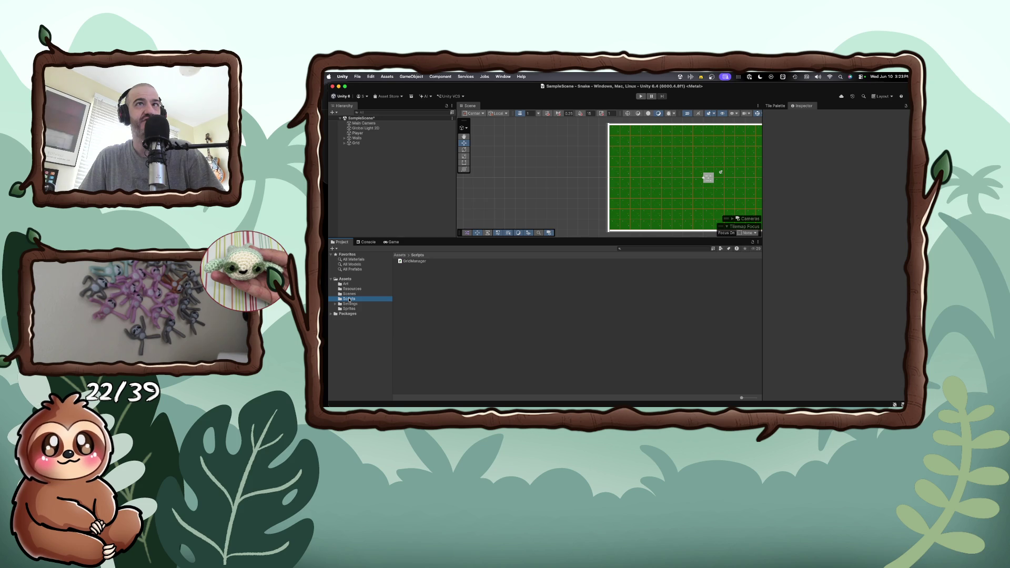
pyautogui.rightClick(425, 262)
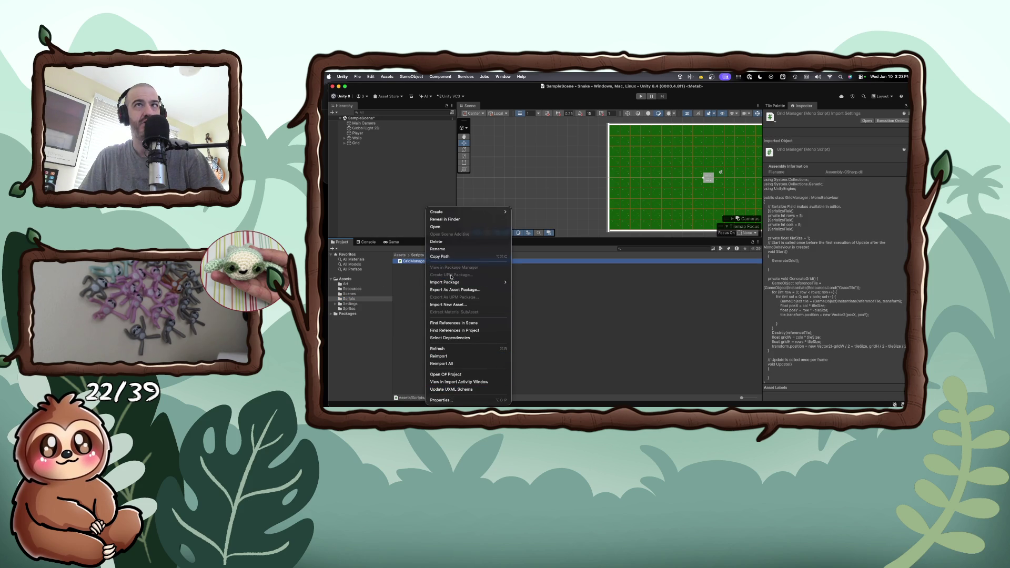
pyautogui.click(440, 241)
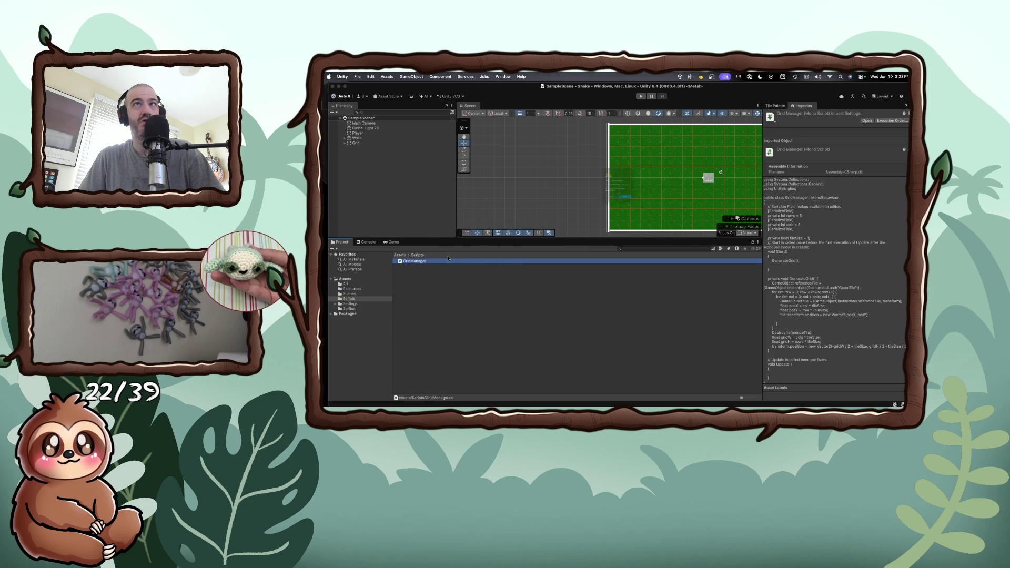
pyautogui.click(625, 218)
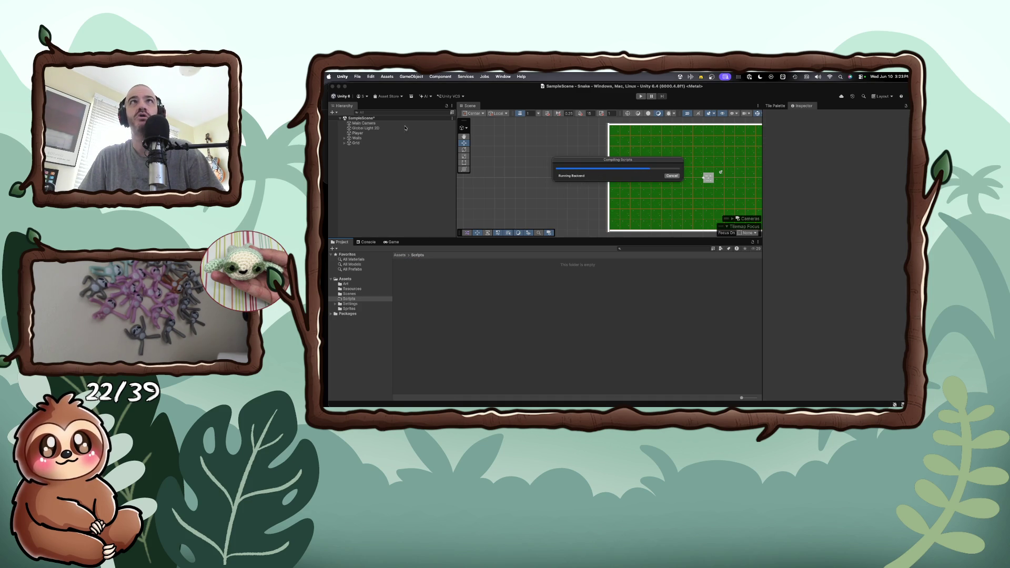
# - Reselect the Player object and leave the Unity editor
pyautogui.click(357, 135)
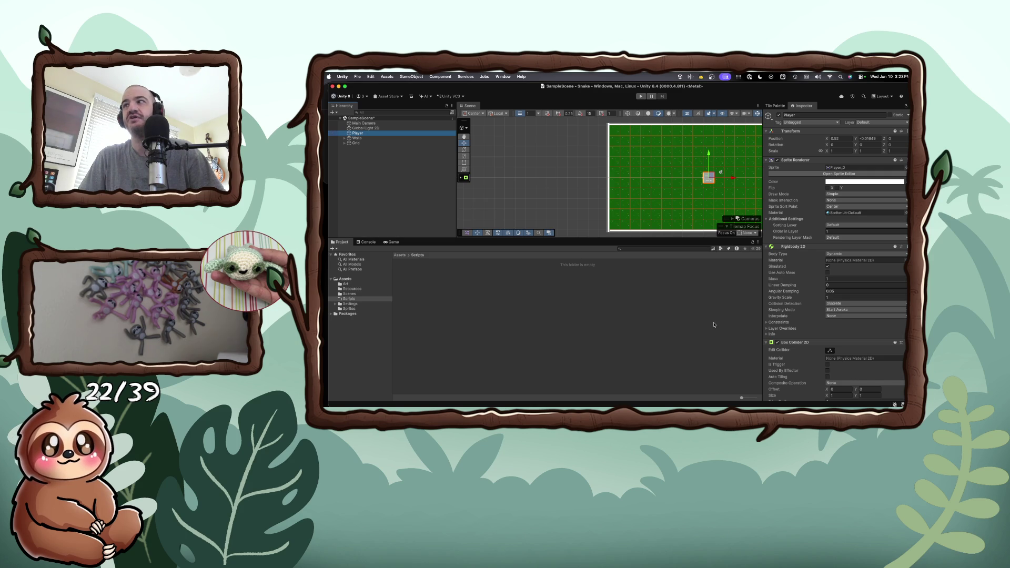
pyautogui.scroll(-2, 837, 344)
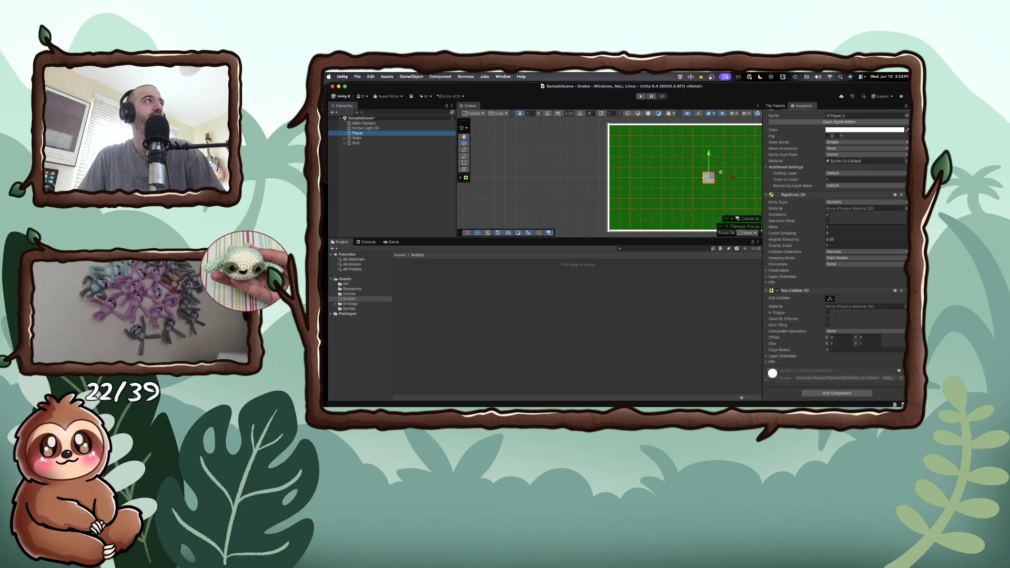
pyautogui.press('super+Tab')
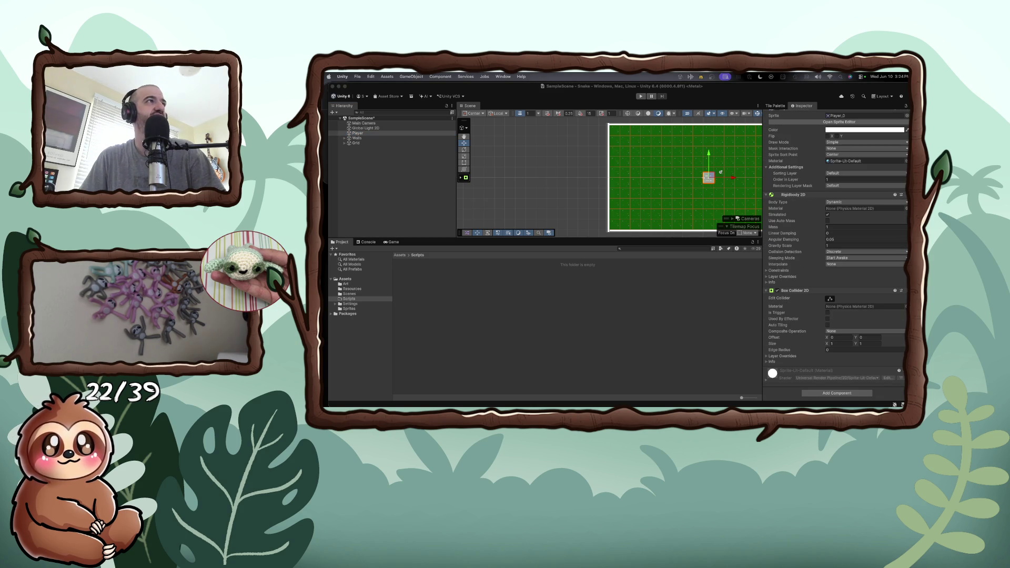
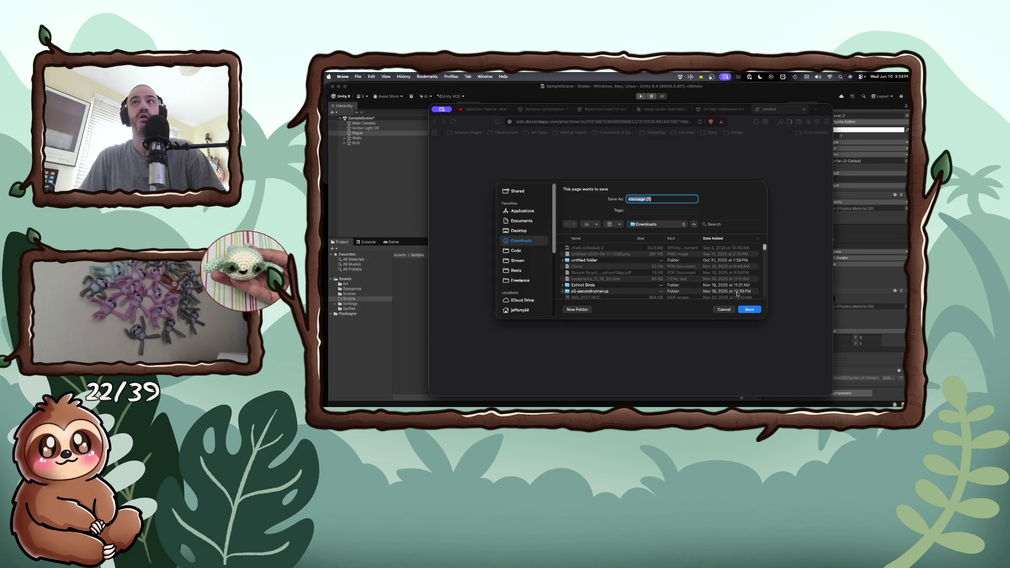
# - Dismiss the save prompt, show the download in Finder, close the YouTube tutorial tab, and hide Brave
pyautogui.press('Return')
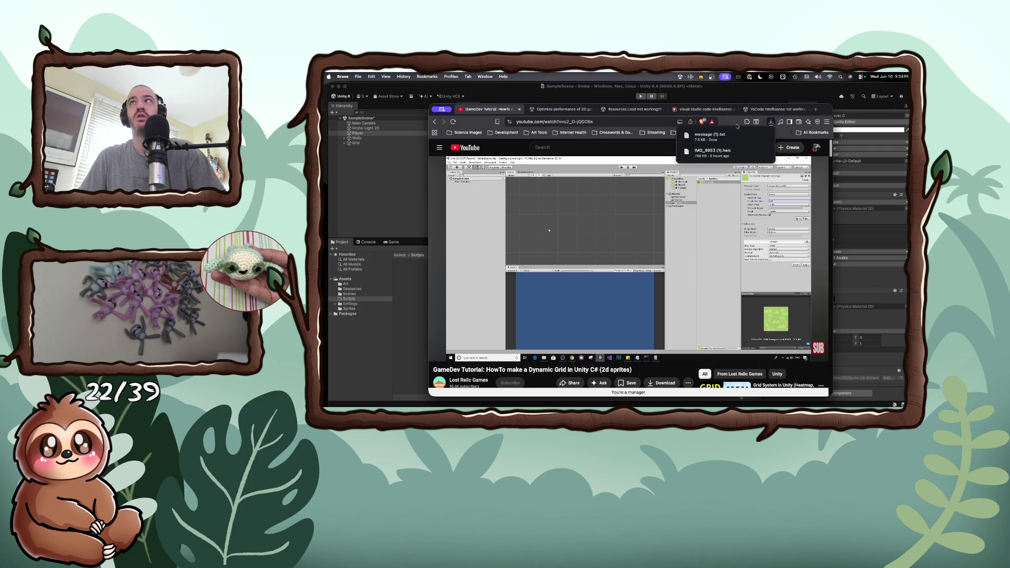
pyautogui.click(742, 136)
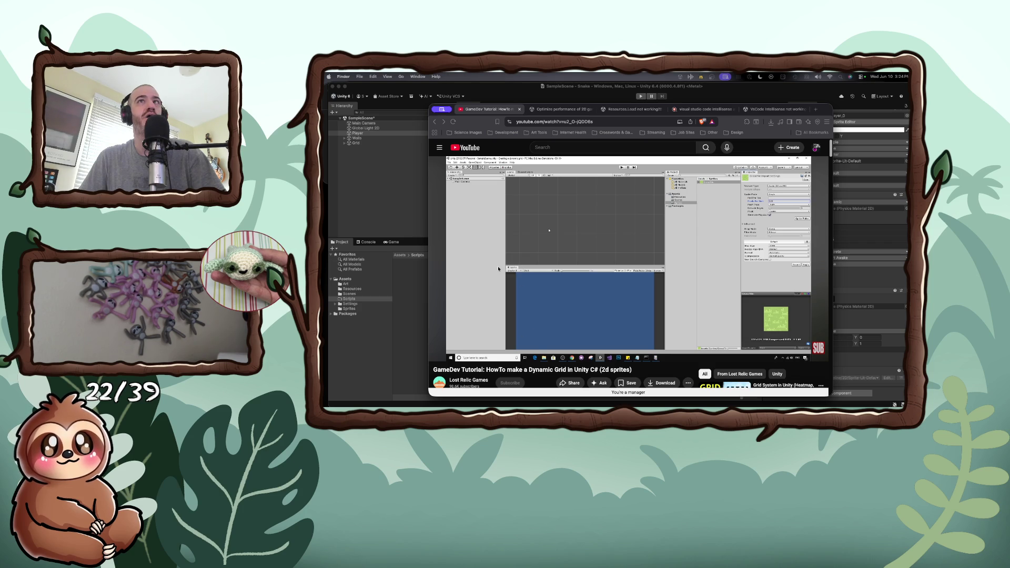
pyautogui.click(520, 109)
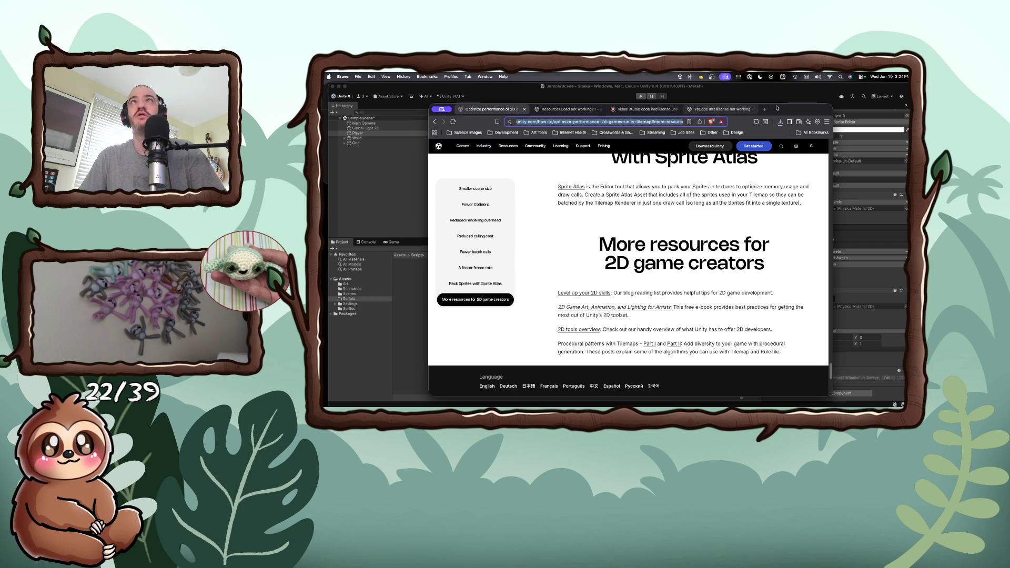
pyautogui.press('super+m')
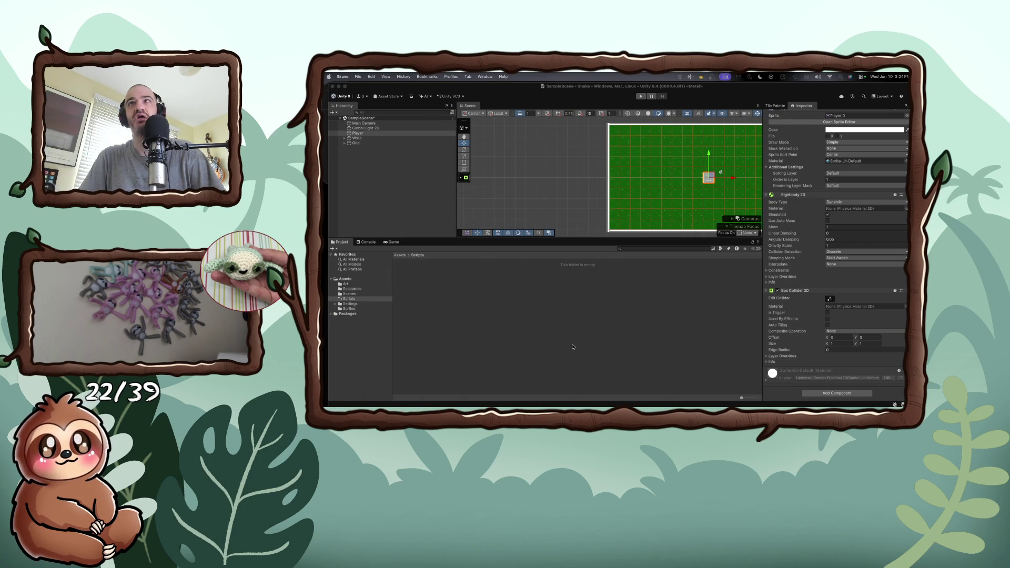
# - Add a new script component named Player to the Player object, saved in the Scripts folder
pyautogui.scroll(-3, 837, 289)
pyautogui.click(823, 392)
pyautogui.scroll(-2, 822, 392)
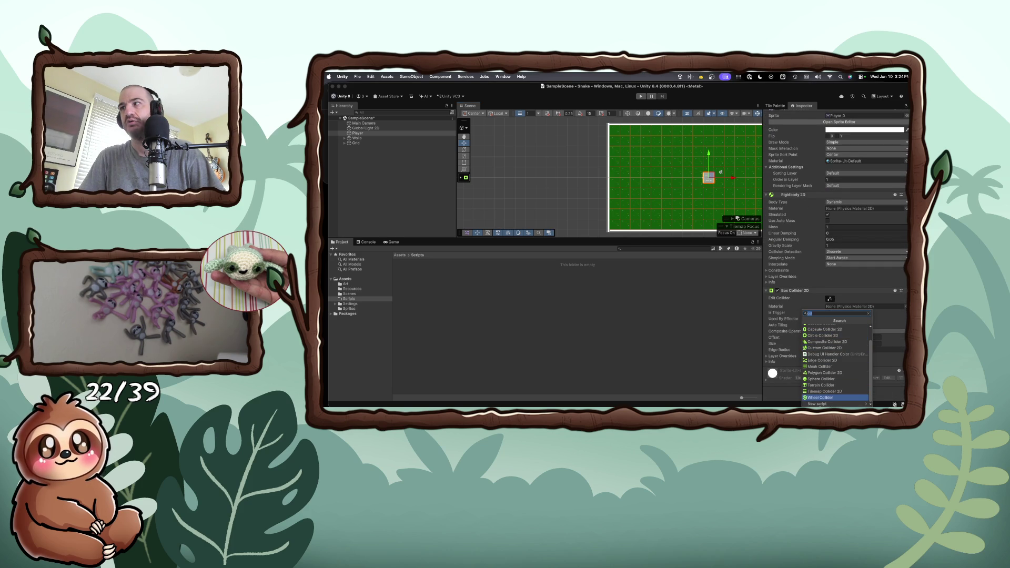
pyautogui.click(817, 404)
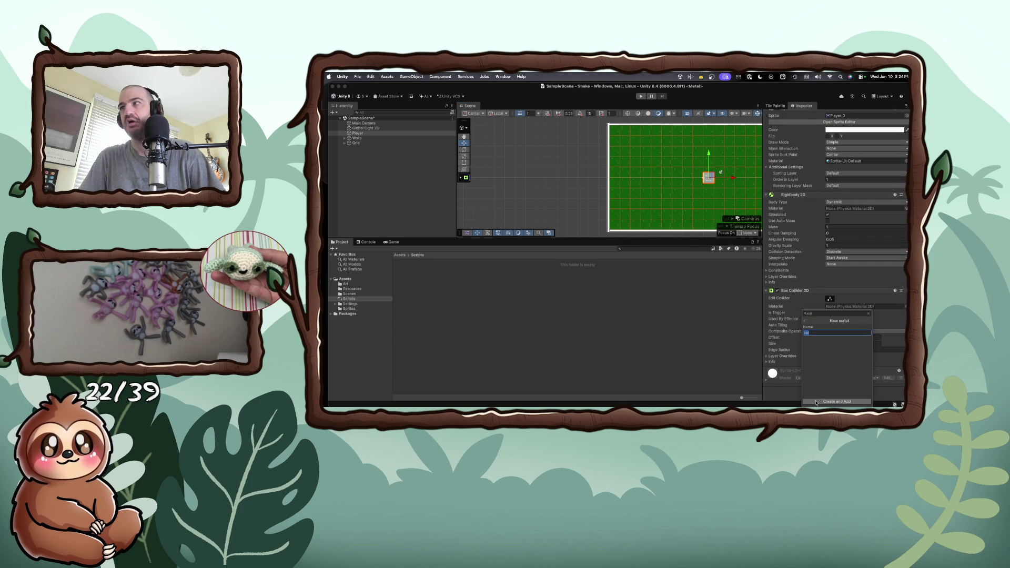
pyautogui.write('Player')
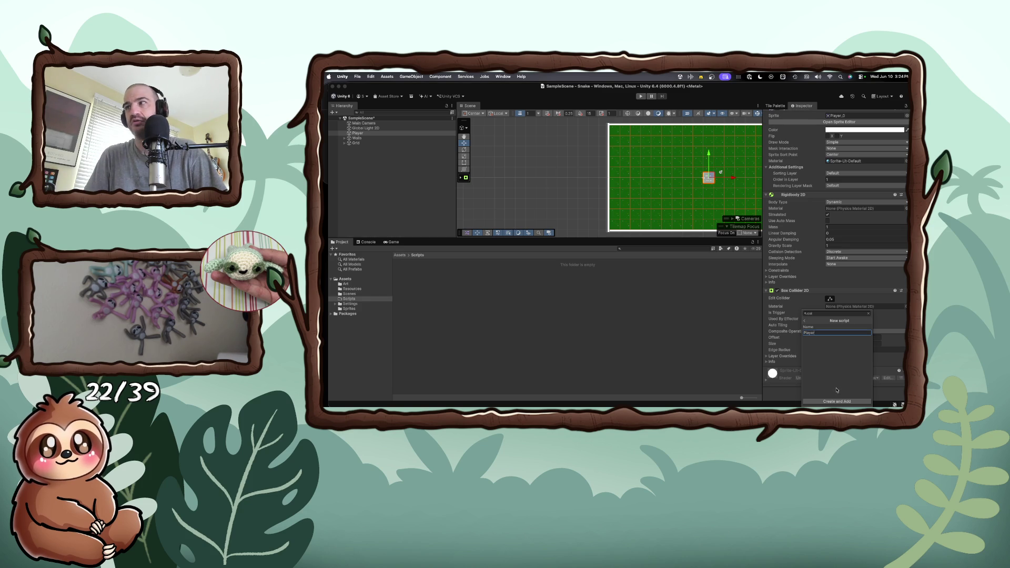
pyautogui.click(836, 401)
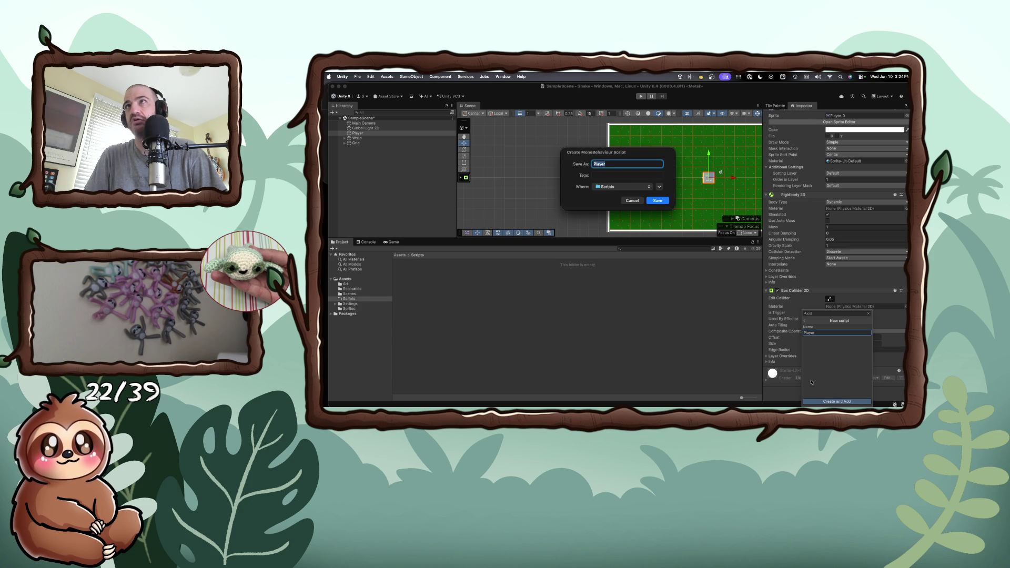
pyautogui.click(655, 202)
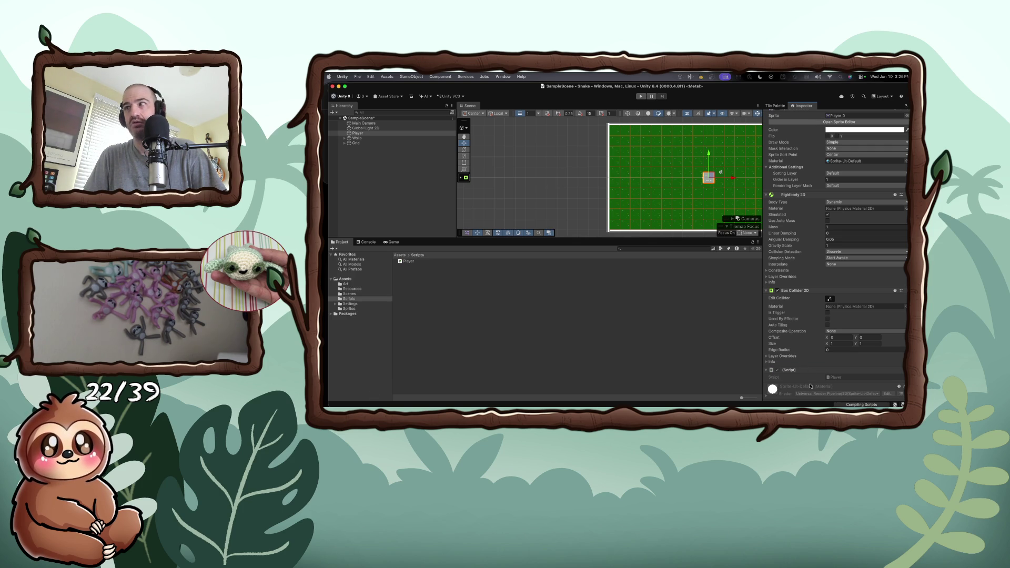
# - Open the new Player script in the code editor
pyautogui.scroll(3, 815, 371)
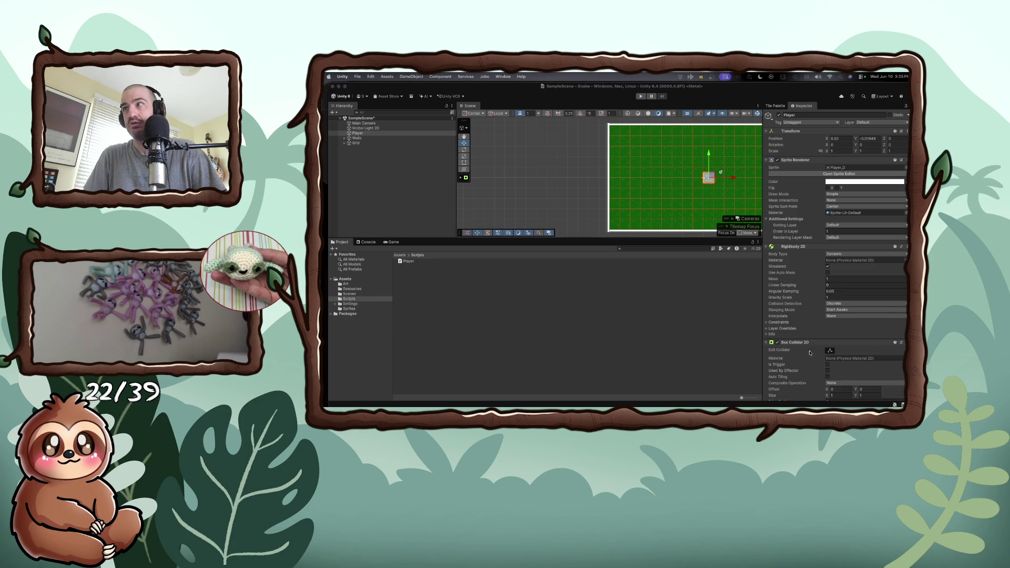
pyautogui.scroll(-3, 813, 357)
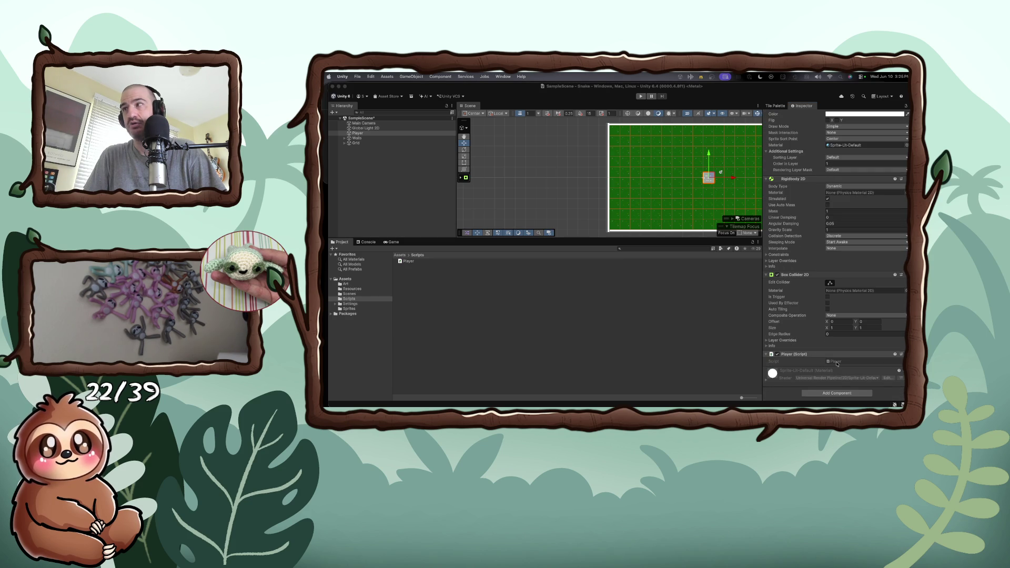
pyautogui.doubleClick(837, 362)
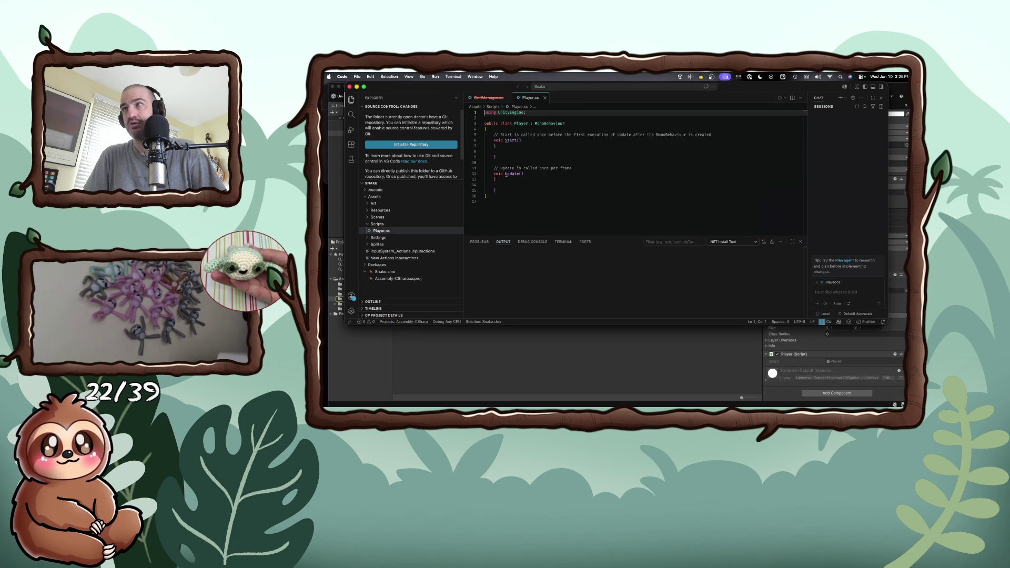
# - Replace the Player.cs template with the pasted PlayerControls code and enlarge the editor
pyautogui.click(552, 189)
pyautogui.hotkey('ctrl', 'a')
pyautogui.hotkey('ctrl', 'v')
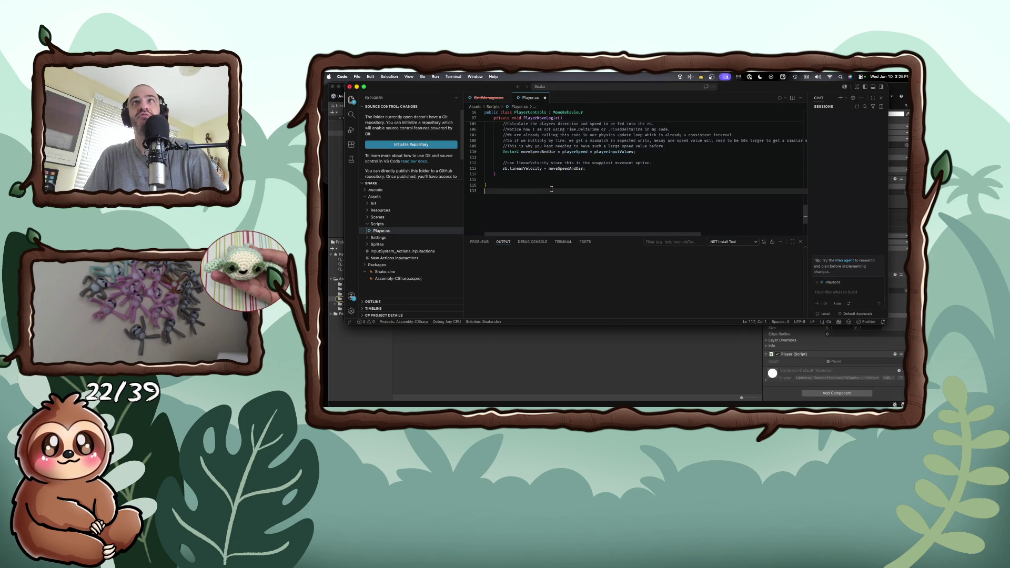
pyautogui.scroll(20, 551, 191)
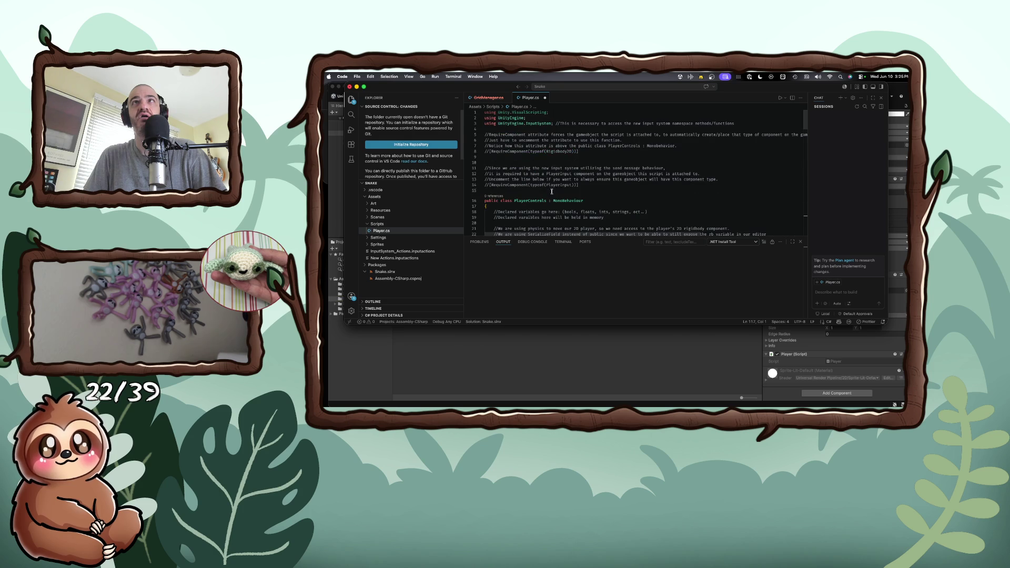
pyautogui.moveTo(574, 325); pyautogui.dragTo(575, 393)
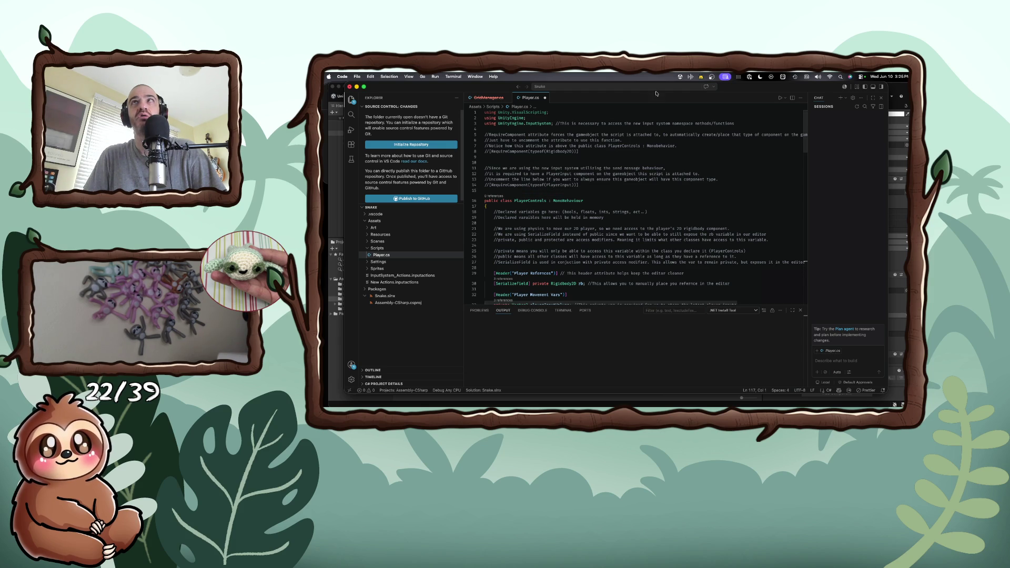
# - Reopen the Player script from Unity, place the caret on line 24, then return to Unity
pyautogui.press('super+Tab')
pyautogui.doubleClick(837, 362)
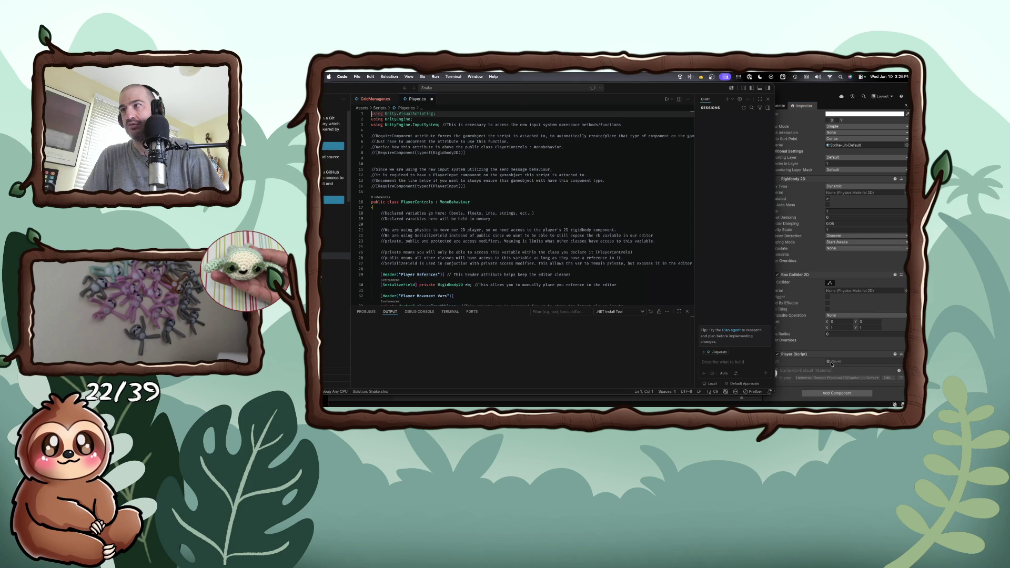
pyautogui.click(566, 248)
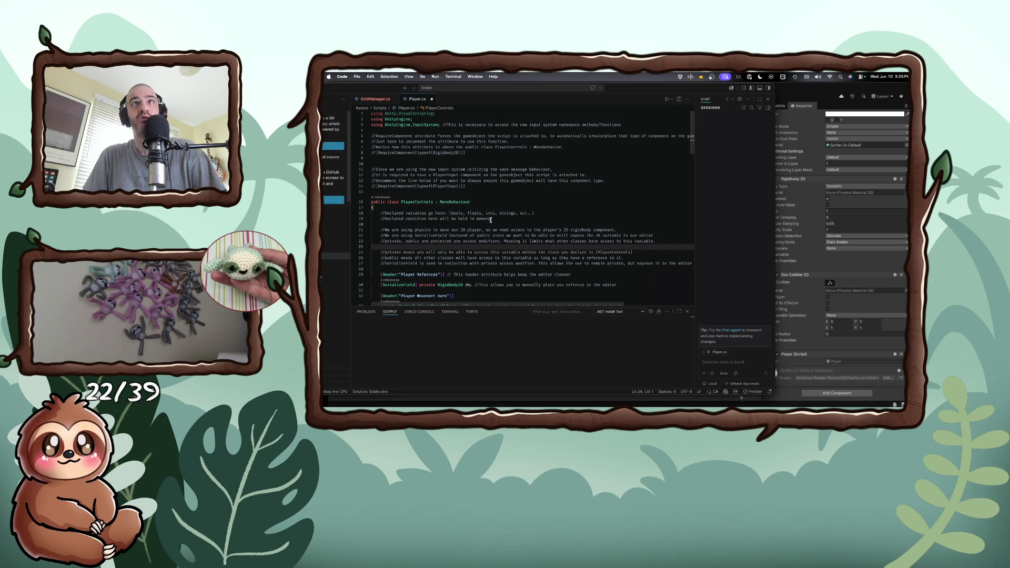
pyautogui.click(856, 361)
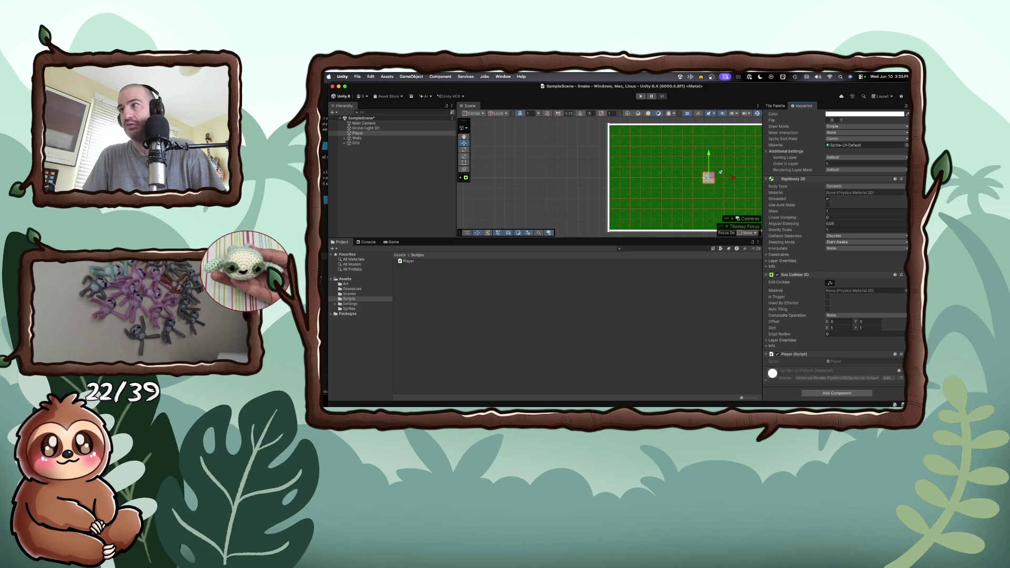
pyautogui.click(889, 364)
pyautogui.rightClick(889, 364)
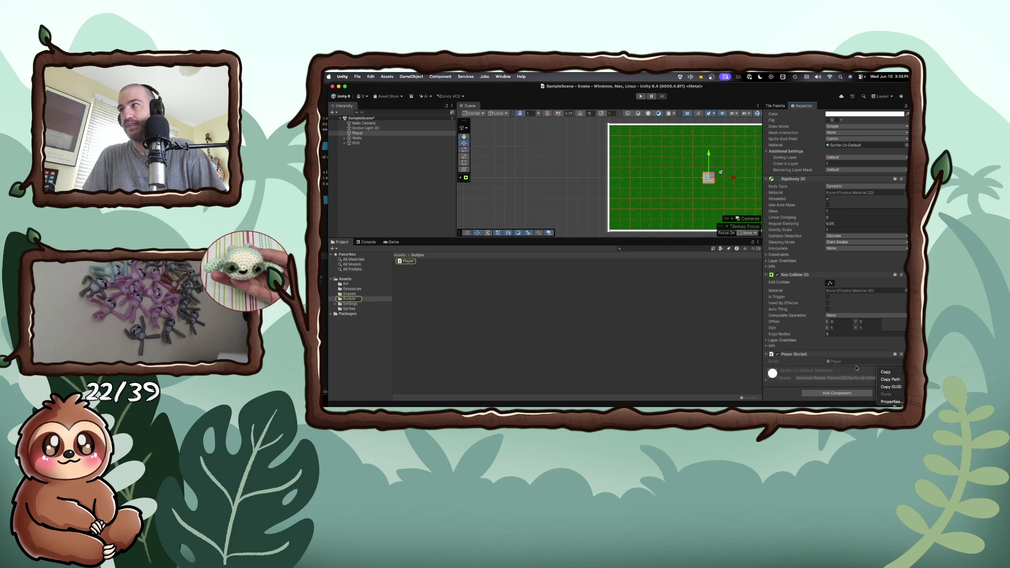
pyautogui.click(887, 399)
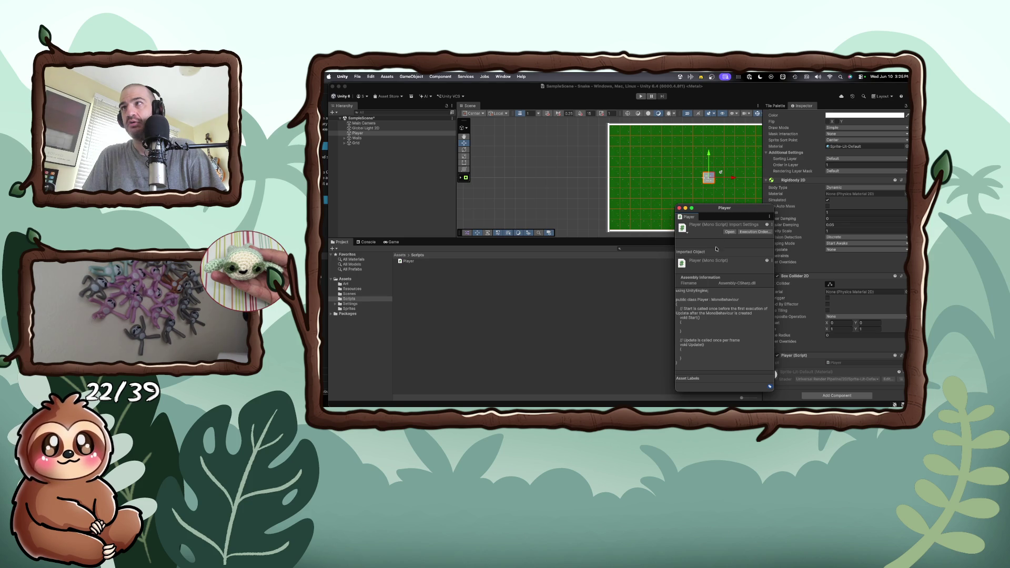
pyautogui.click(683, 228)
pyautogui.click(713, 230)
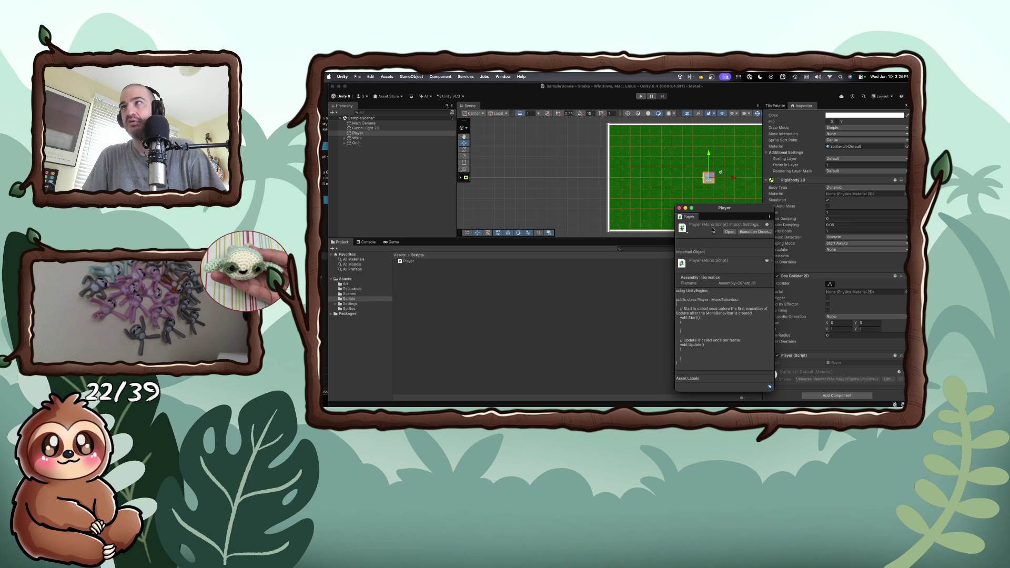
pyautogui.click(769, 217)
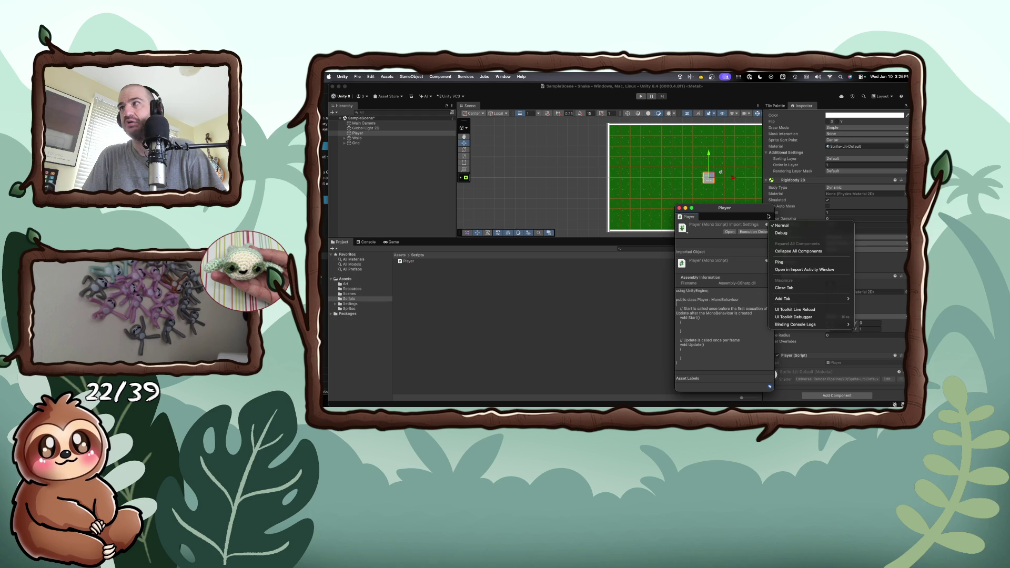
pyautogui.click(740, 217)
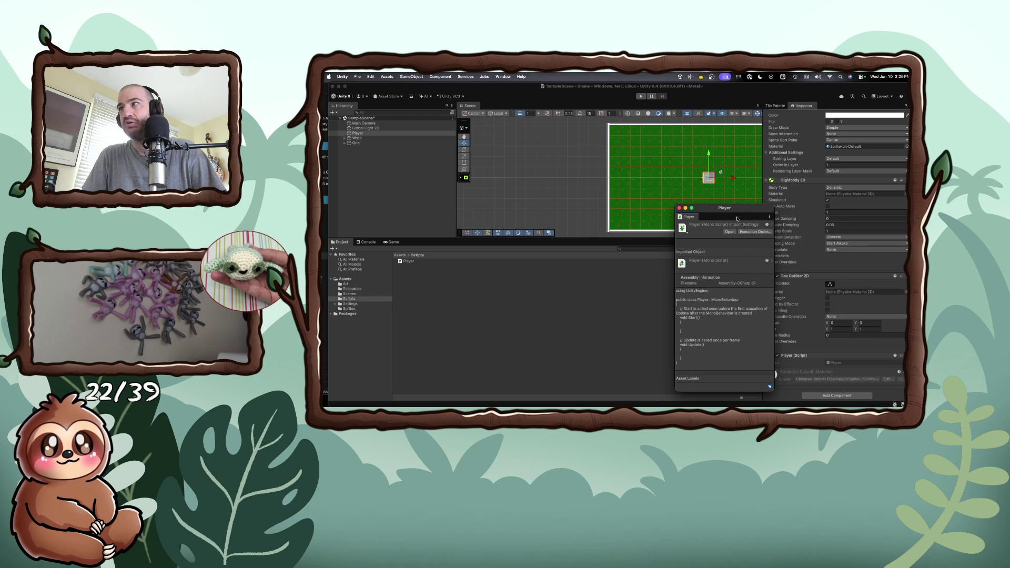
pyautogui.click(683, 209)
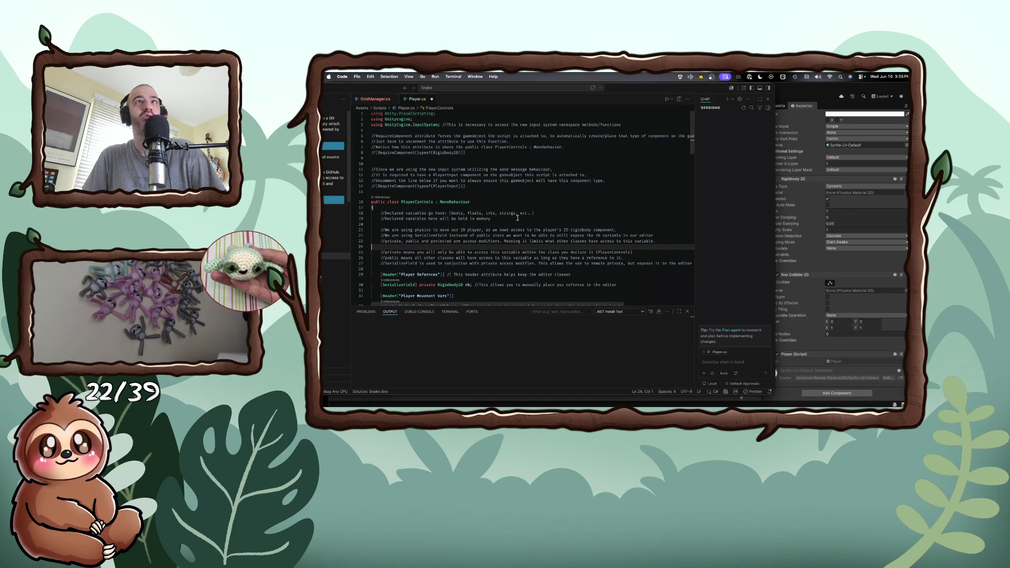
# - Save Player.cs and move the VS Code window down to uncover Unity
pyautogui.scroll(-3, 479, 200)
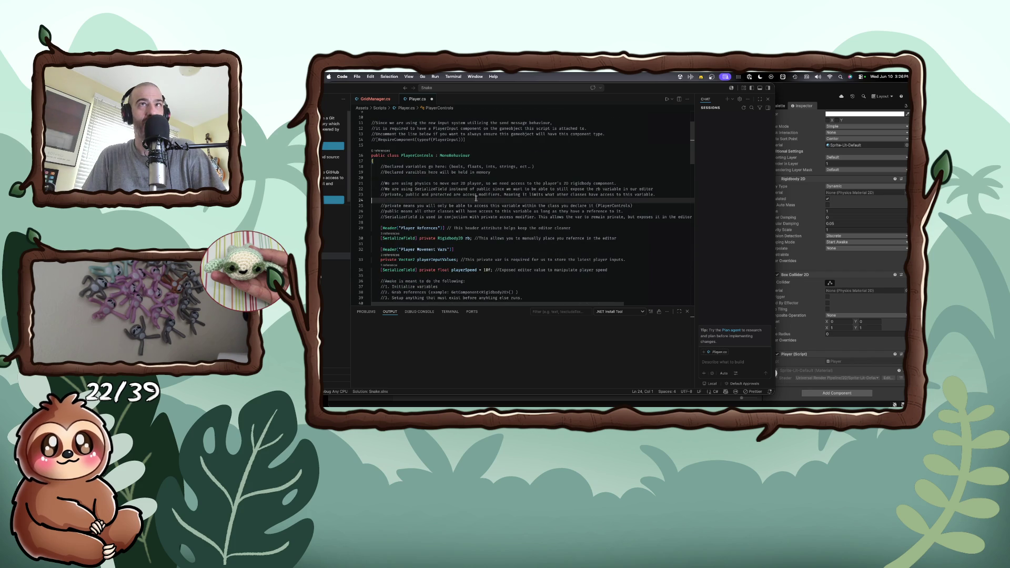
pyautogui.scroll(-5, 476, 198)
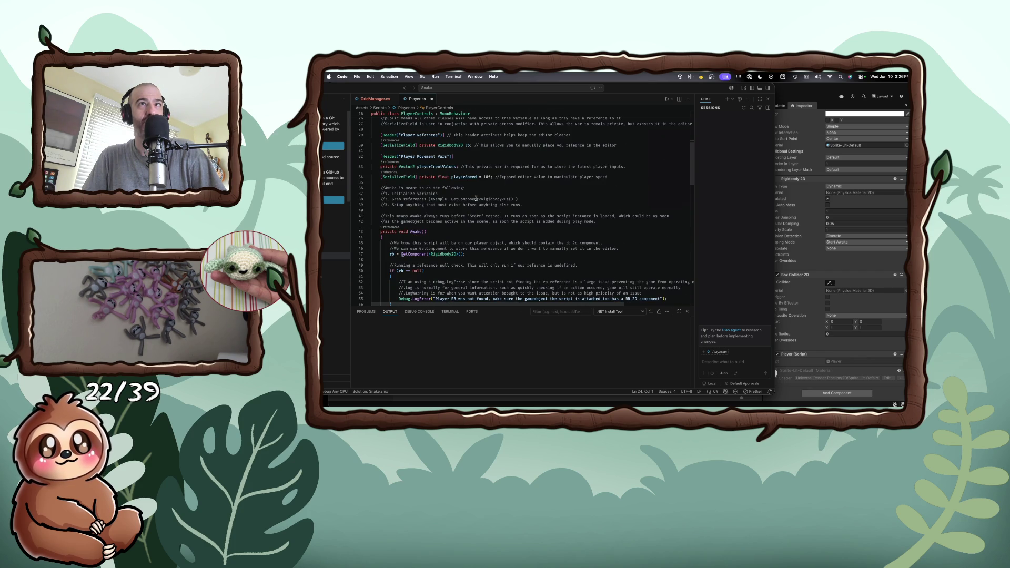
pyautogui.scroll(-2, 476, 197)
pyautogui.scroll(-8, 477, 198)
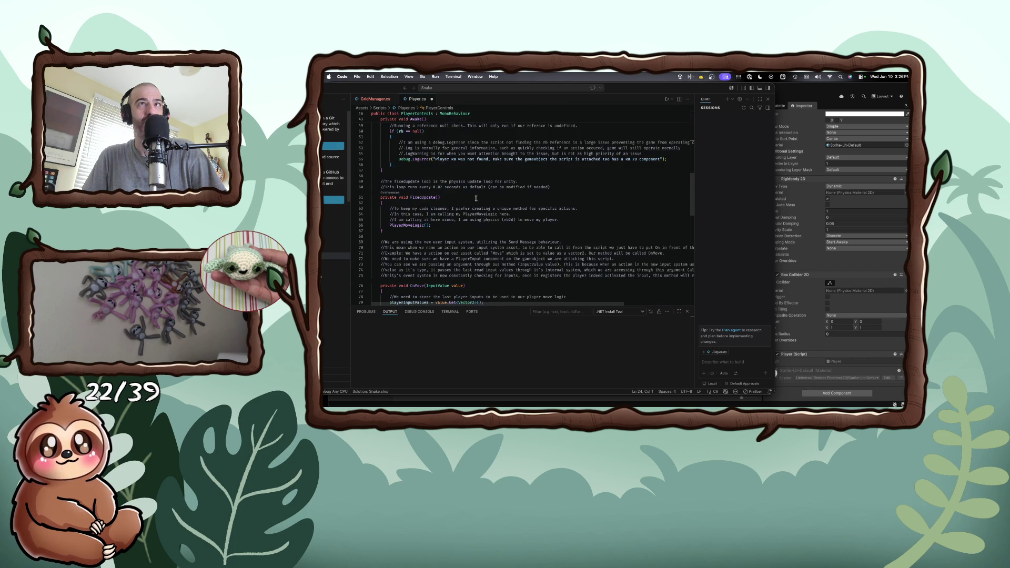
pyautogui.scroll(-8, 476, 198)
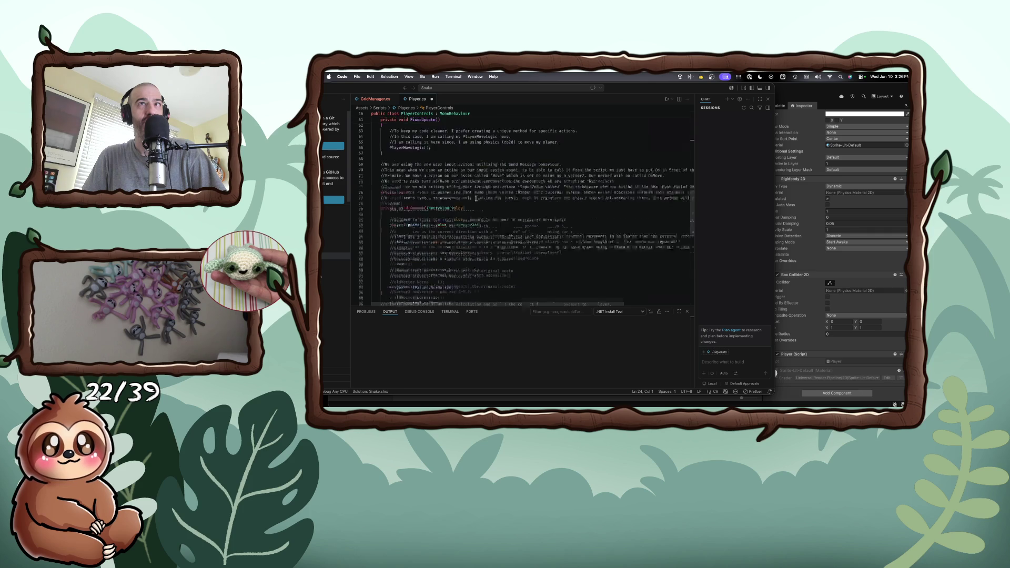
pyautogui.scroll(-2, 476, 198)
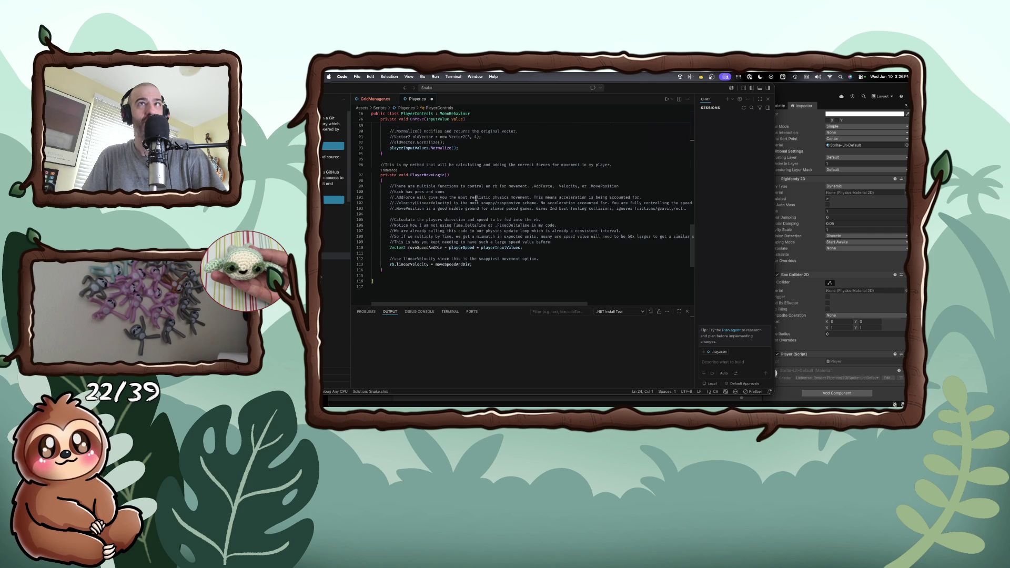
pyautogui.scroll(20, 476, 197)
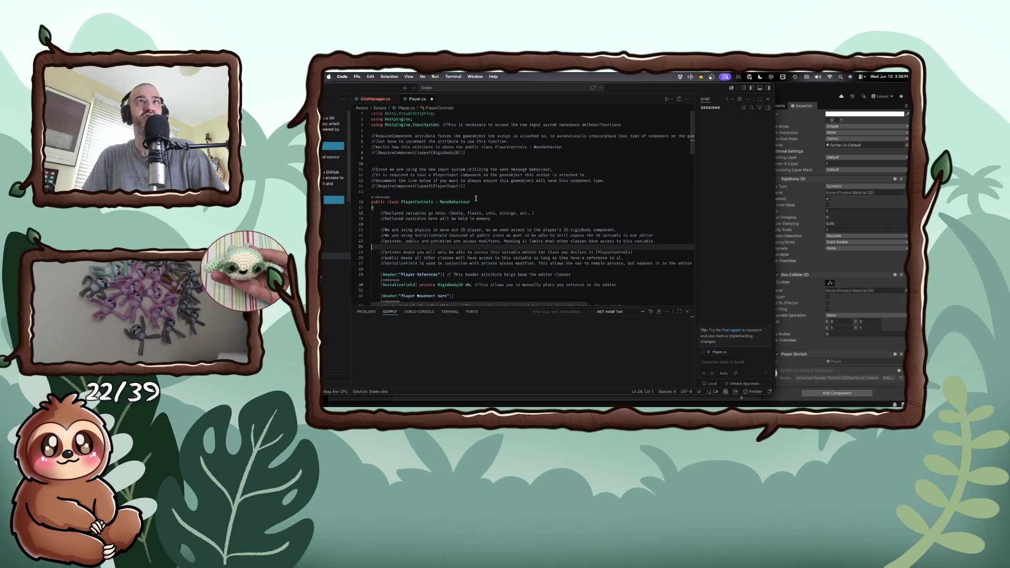
pyautogui.press('super+s')
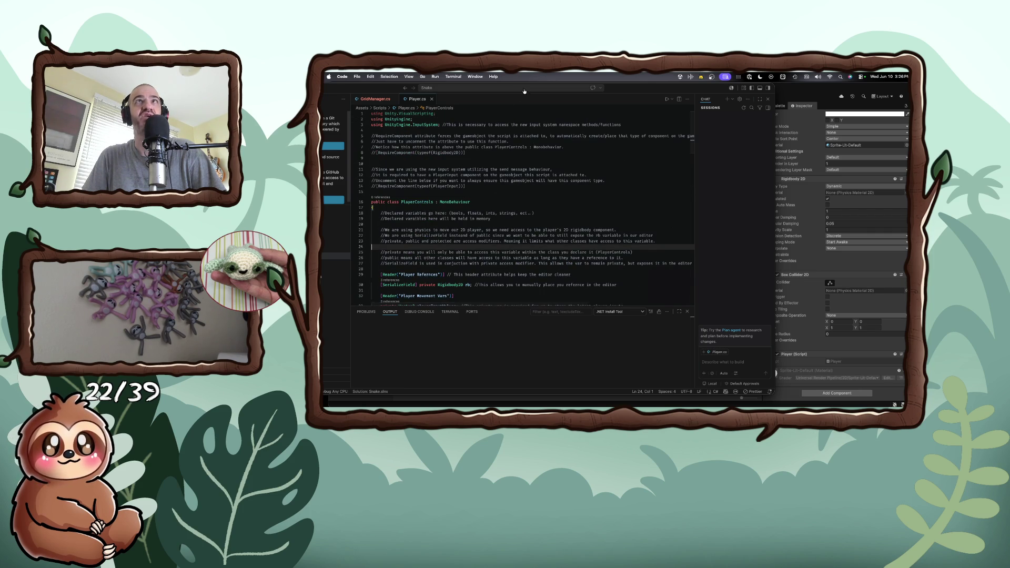
pyautogui.moveTo(367, 88); pyautogui.dragTo(433, 230)
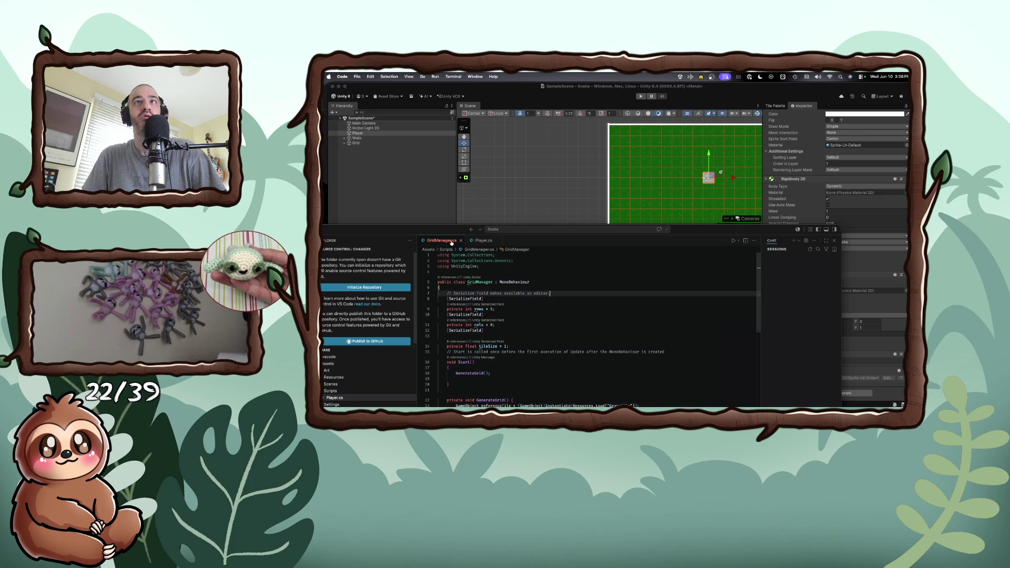
# - Play-test the snake scene briefly in Unity, then stop it
pyautogui.click(495, 215)
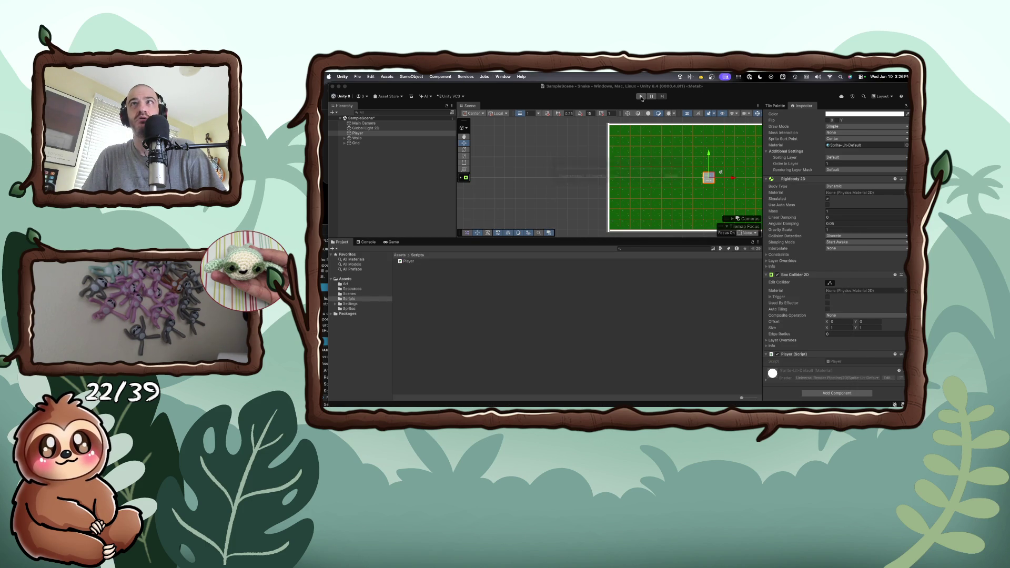
pyautogui.click(641, 97)
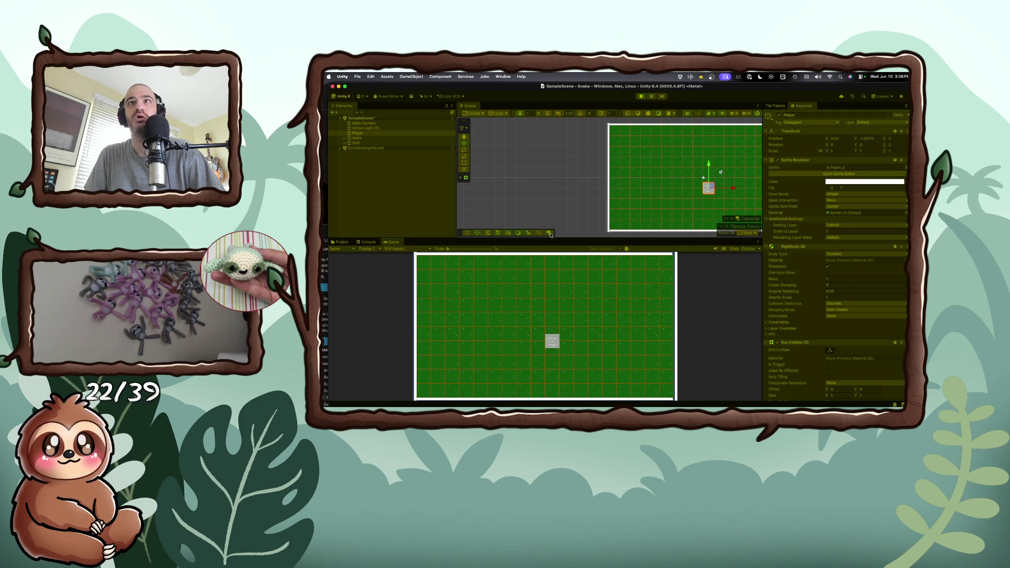
pyautogui.click(641, 97)
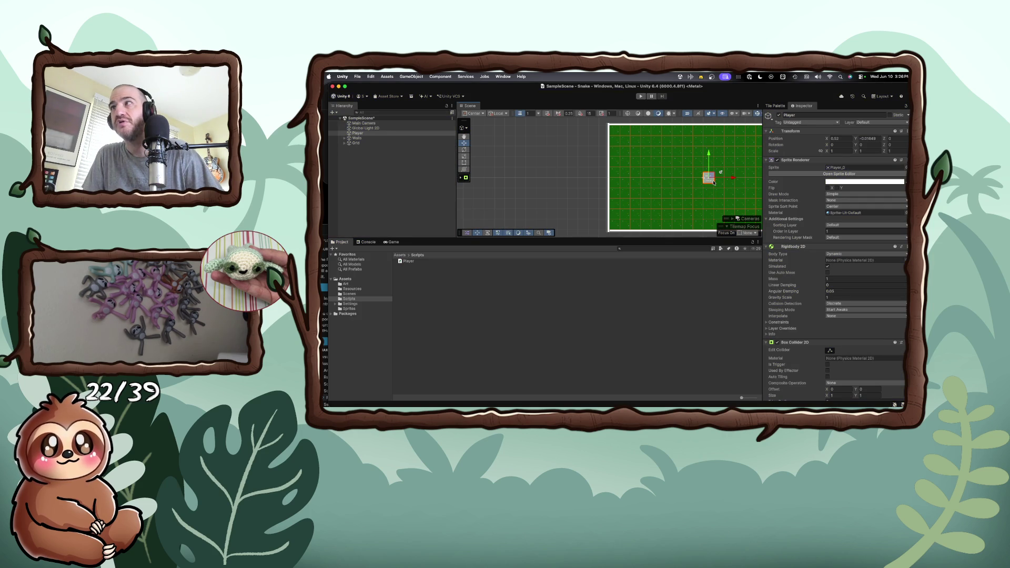
# - Set the Player's Rigidbody 2D gravity scale to 0 and remove the Player Controls script component
pyautogui.click(841, 298)
pyautogui.write('0')
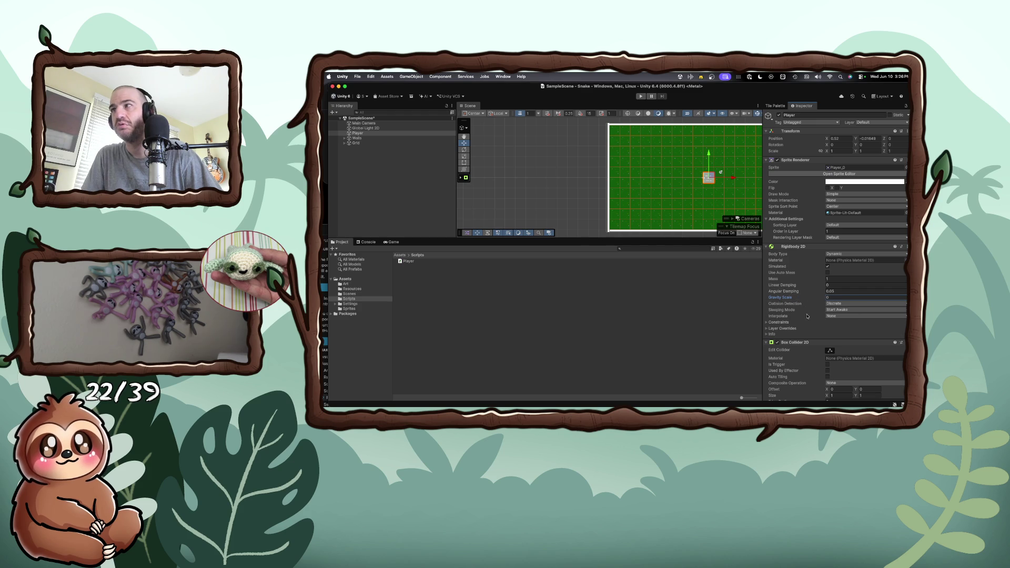
pyautogui.scroll(-5, 806, 317)
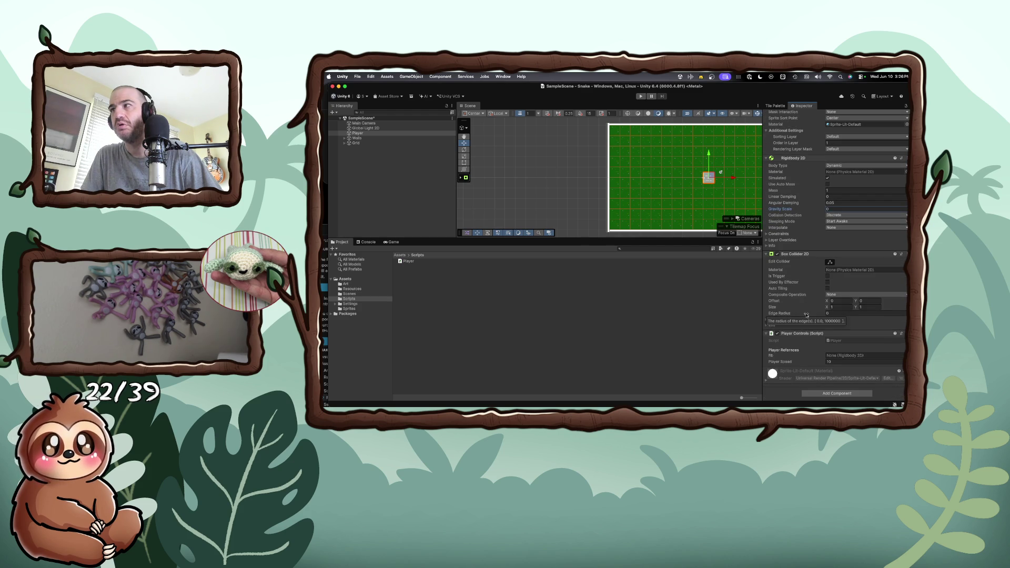
pyautogui.rightClick(784, 334)
pyautogui.click(779, 334)
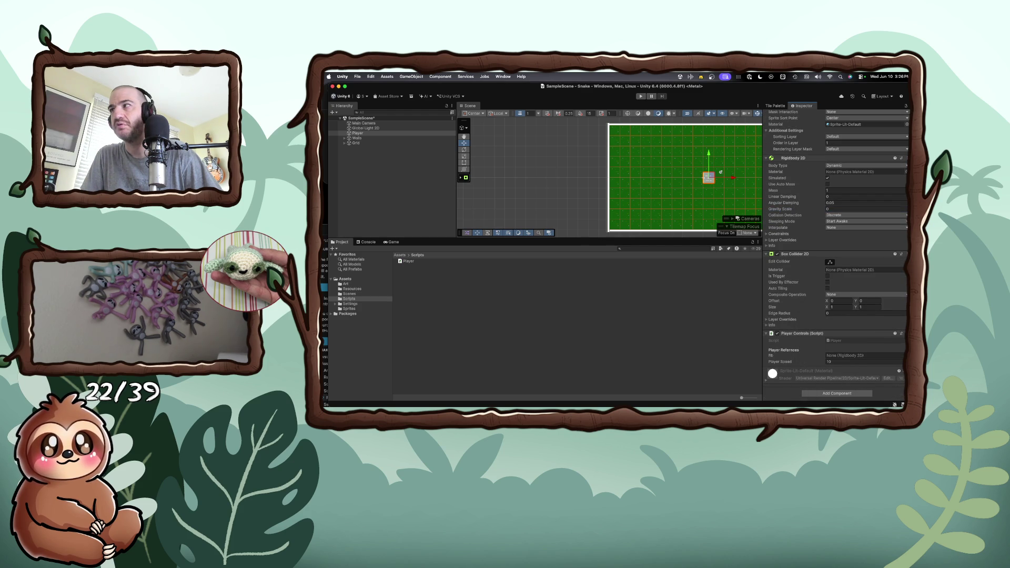
pyautogui.rightClick(857, 334)
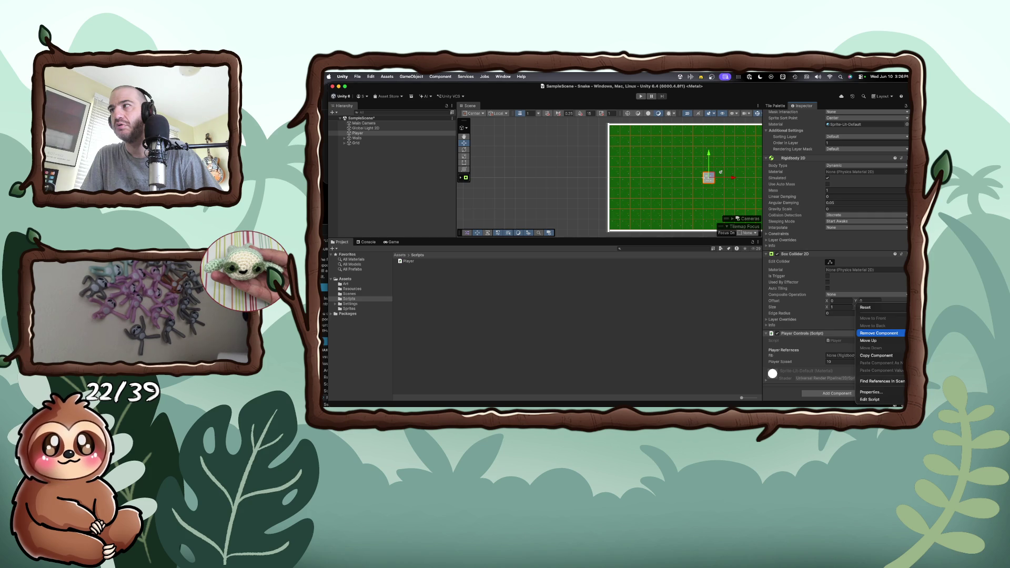
pyautogui.click(898, 334)
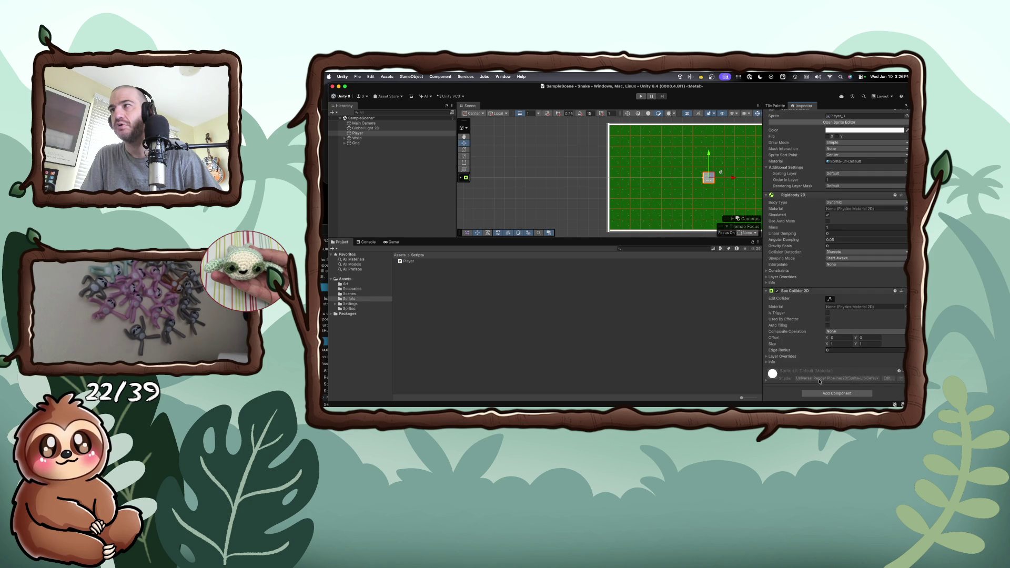
# - Search 'scr' in Add Component and open the new script form, briefly checking the code editor
pyautogui.click(837, 395)
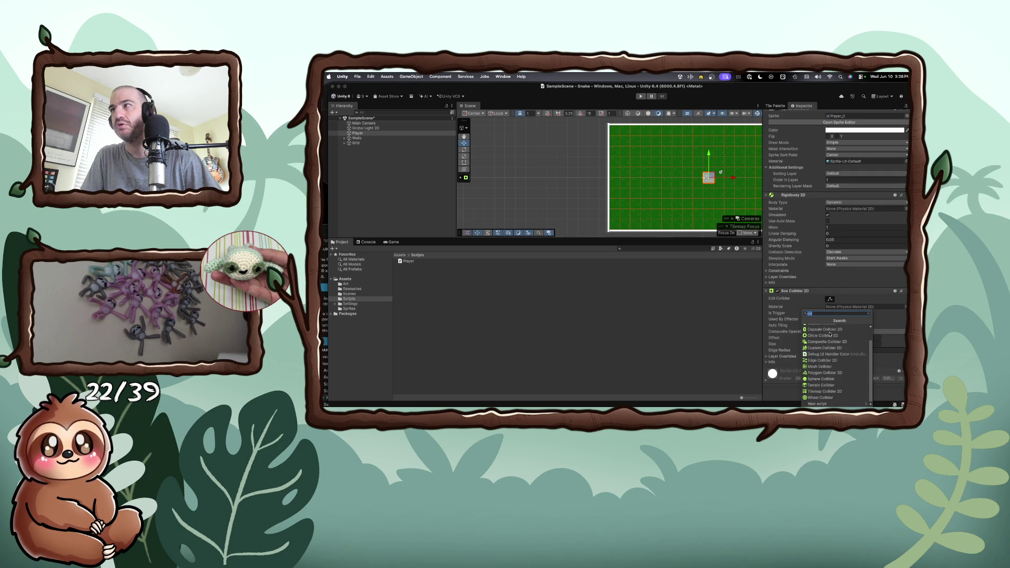
pyautogui.write('scr')
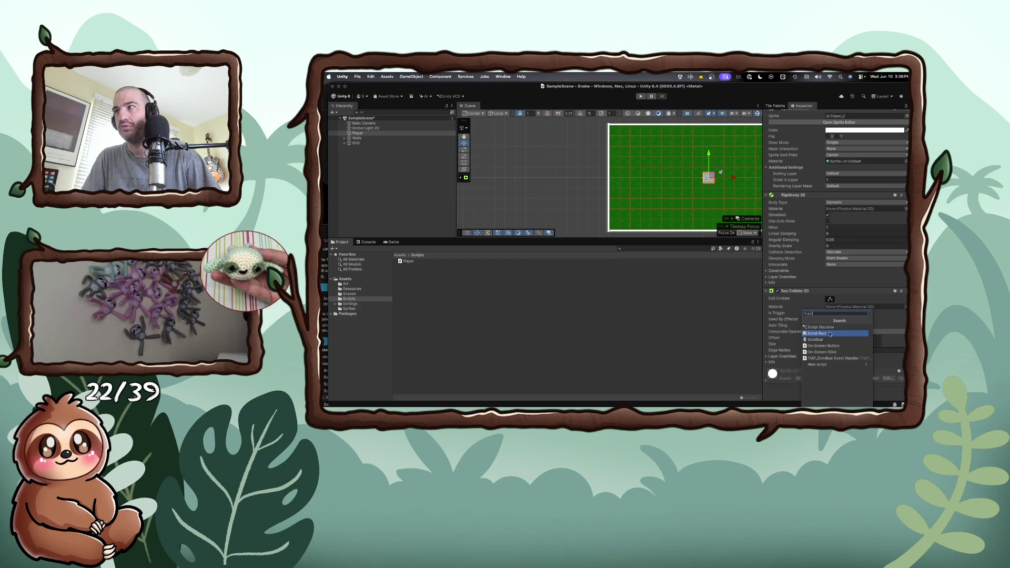
pyautogui.press('Down')
pyautogui.press('Down')
pyautogui.press('Down')
pyautogui.press('Return')
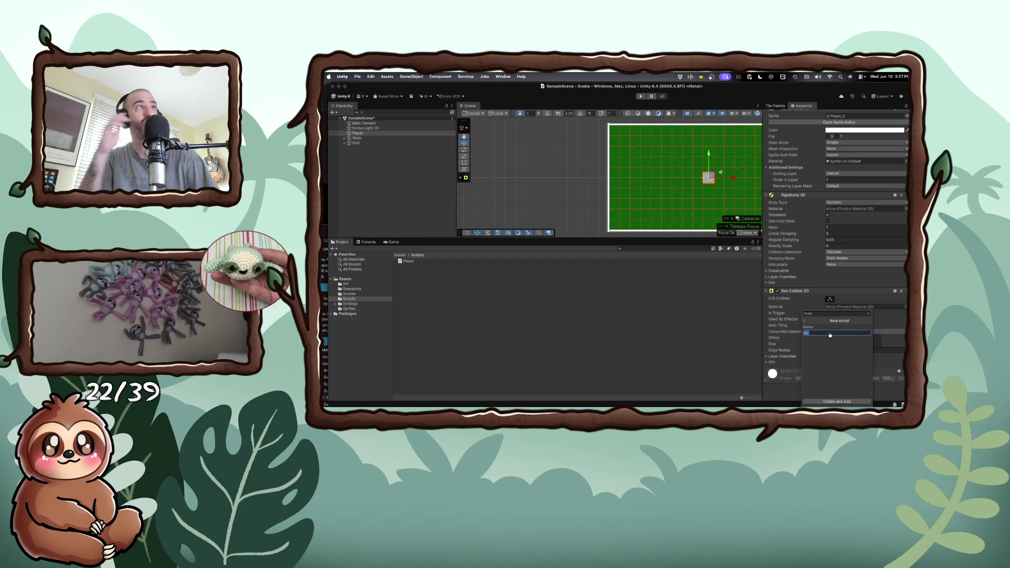
pyautogui.press('super+Tab')
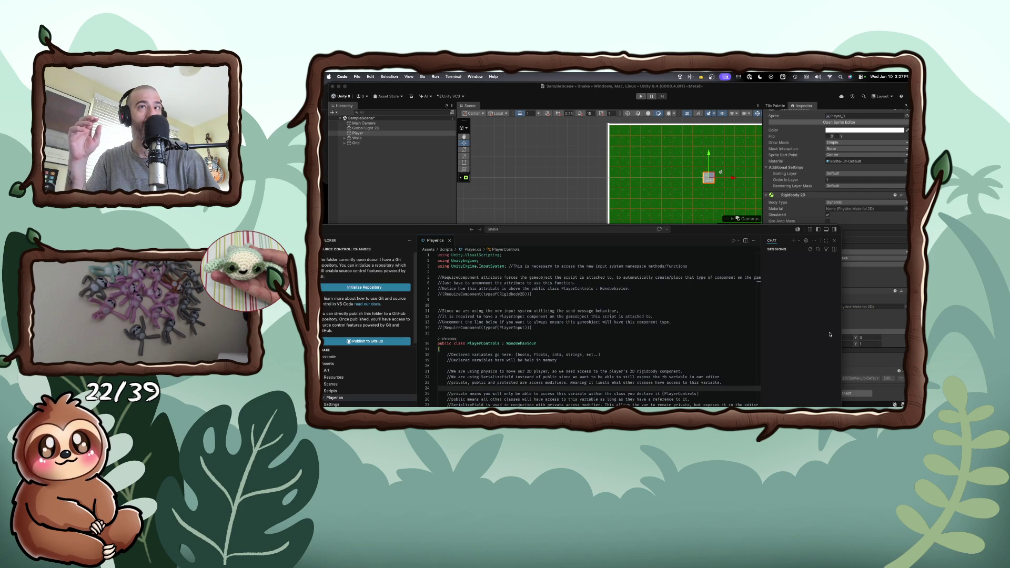
pyautogui.press('super+Tab')
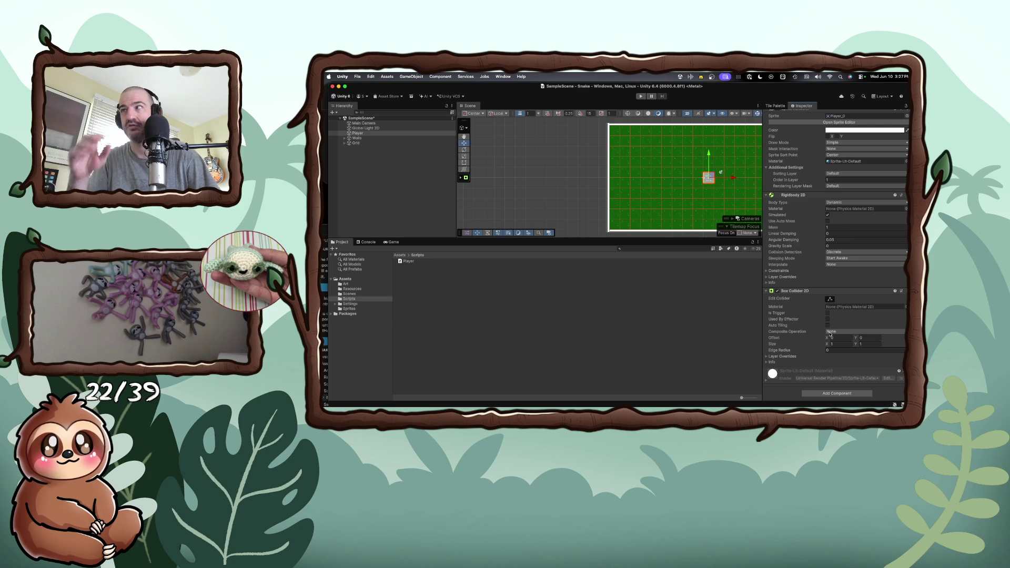
# - Start a new script named PlayerControls, then cancel its creation
pyautogui.click(846, 394)
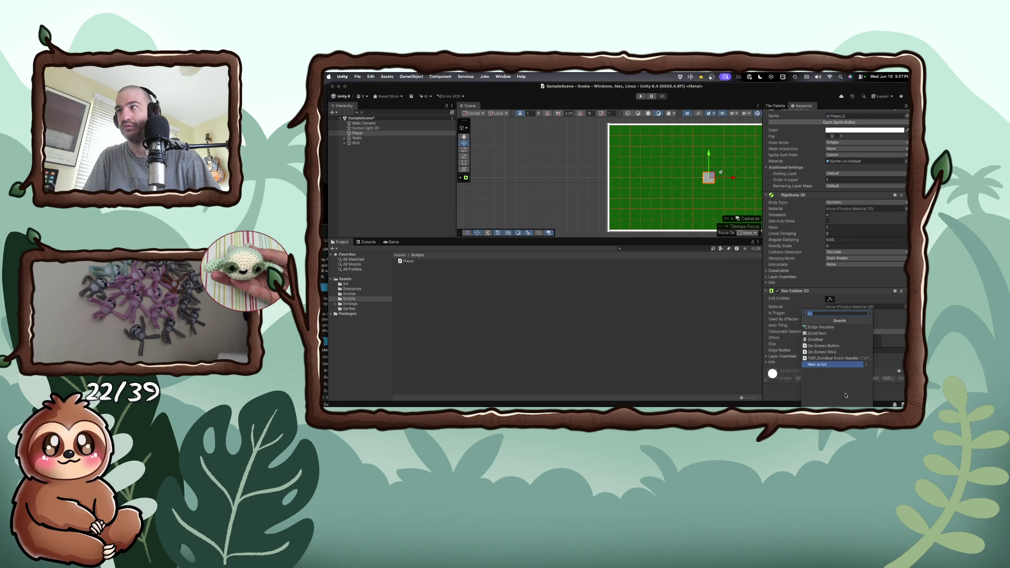
pyautogui.click(834, 365)
pyautogui.write('Playe')
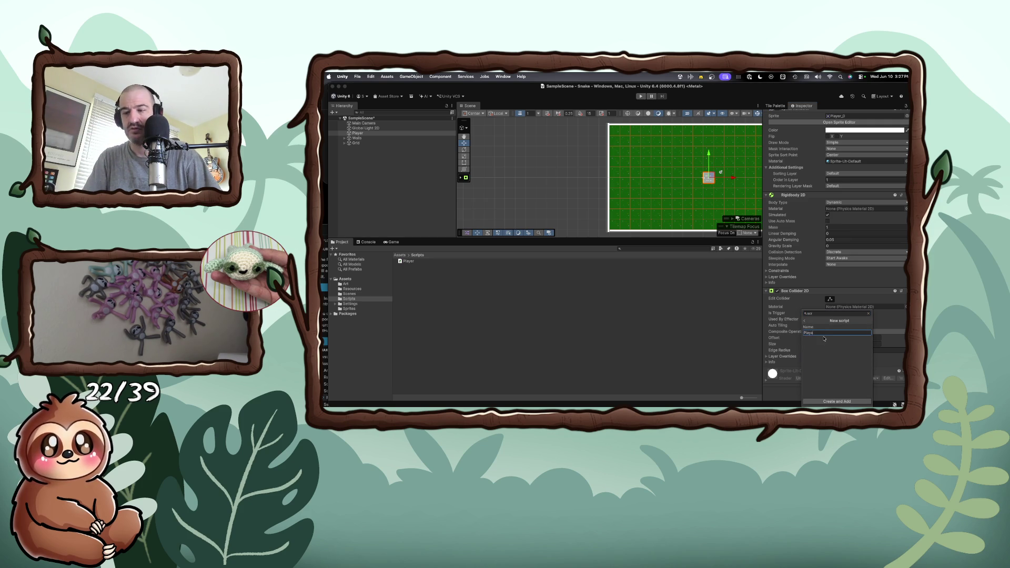
pyautogui.write('rControls')
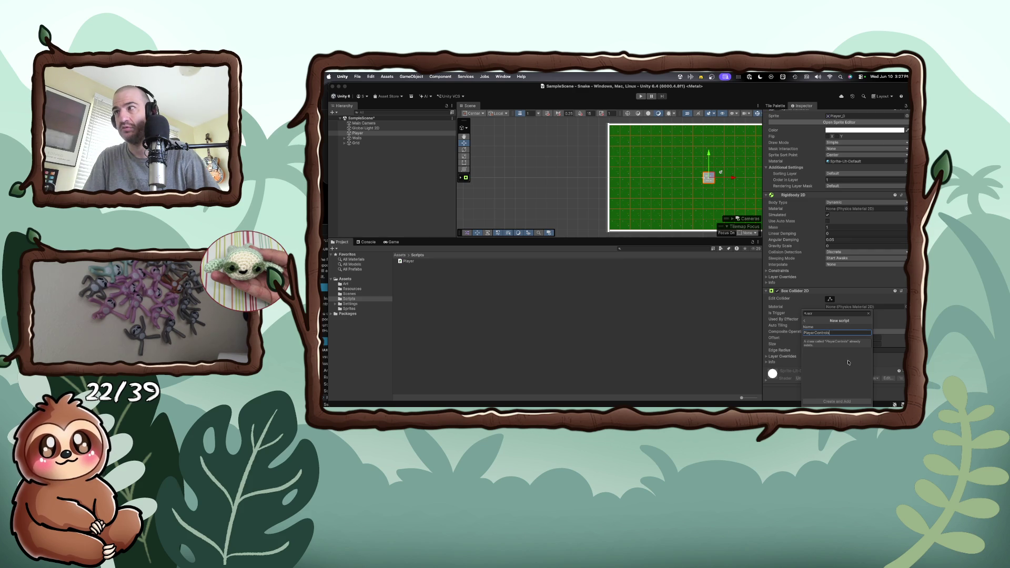
pyautogui.press('super+a')
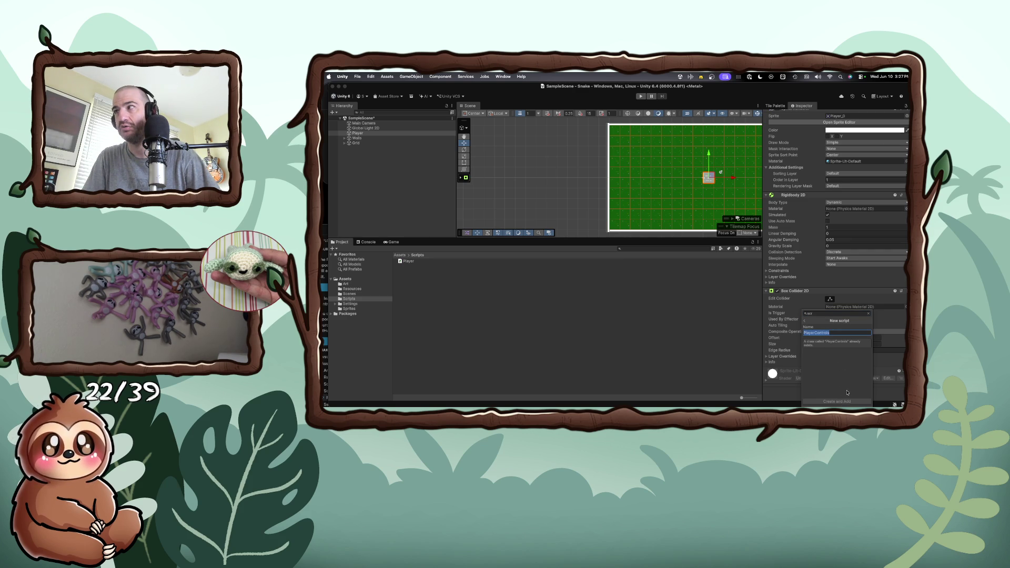
pyautogui.click(894, 394)
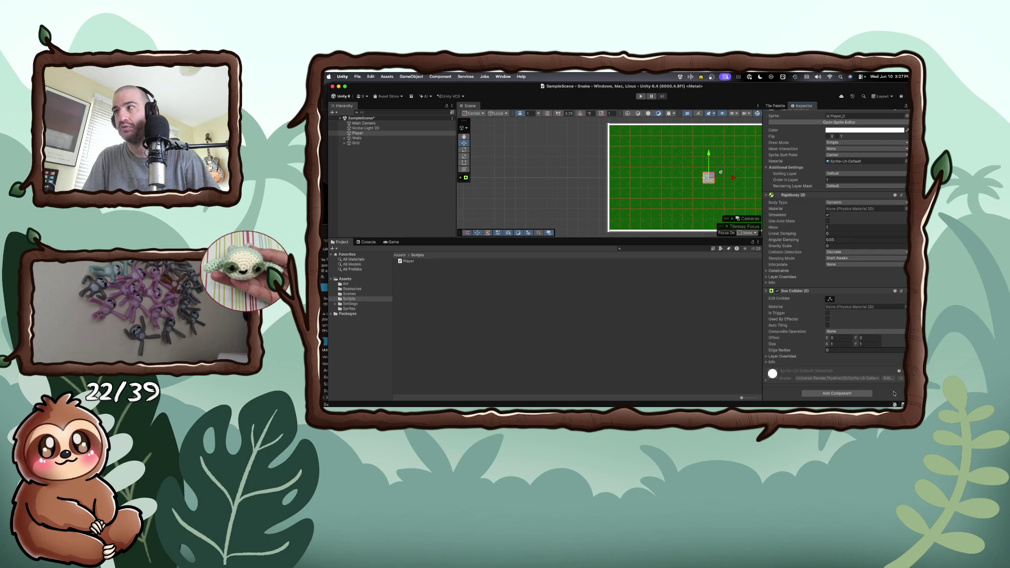
# - Reopen the component search, edit the query's last letter to 'r', then close it
pyautogui.click(843, 395)
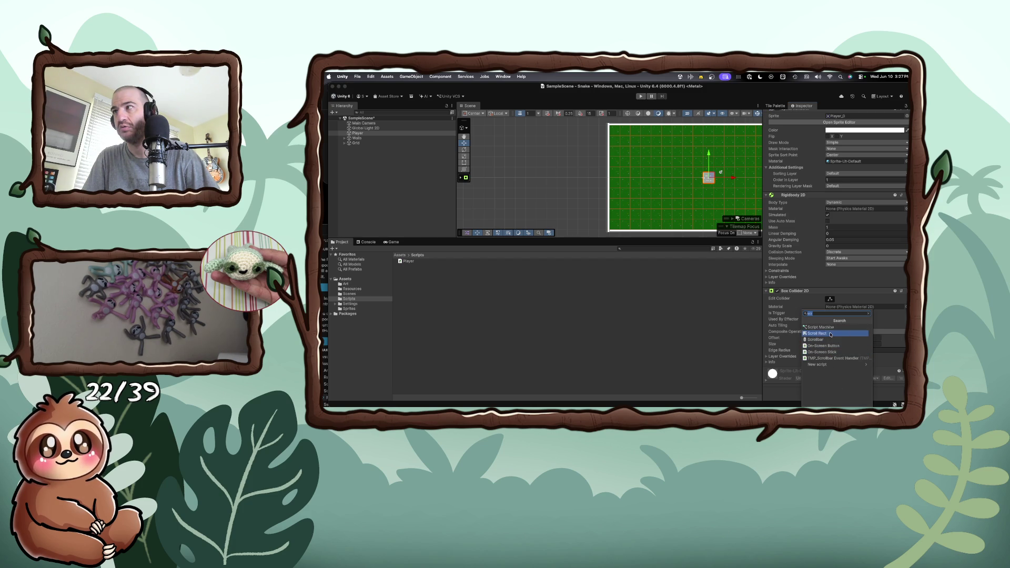
pyautogui.press('BackSpace')
pyautogui.write('r')
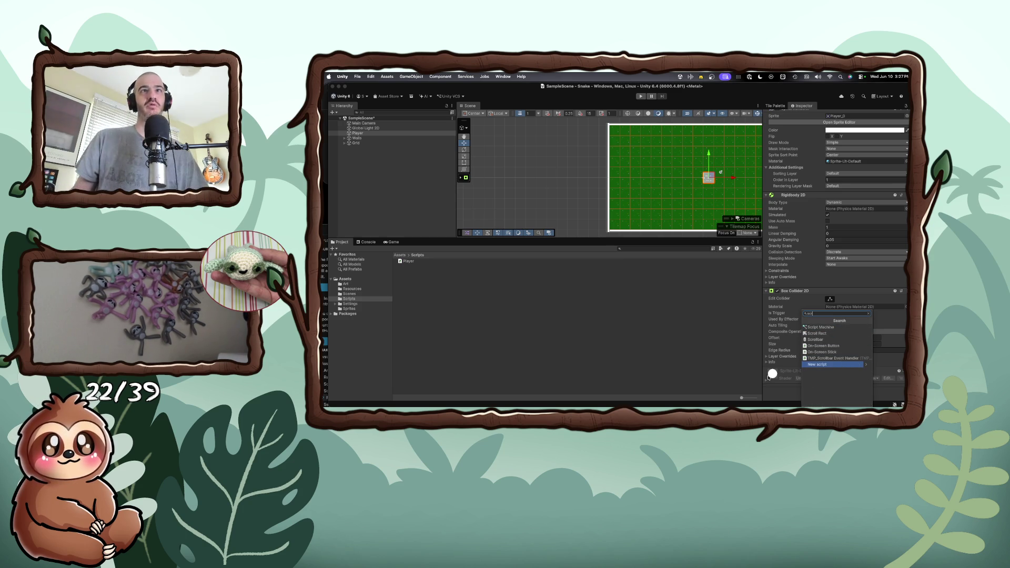
pyautogui.click(372, 355)
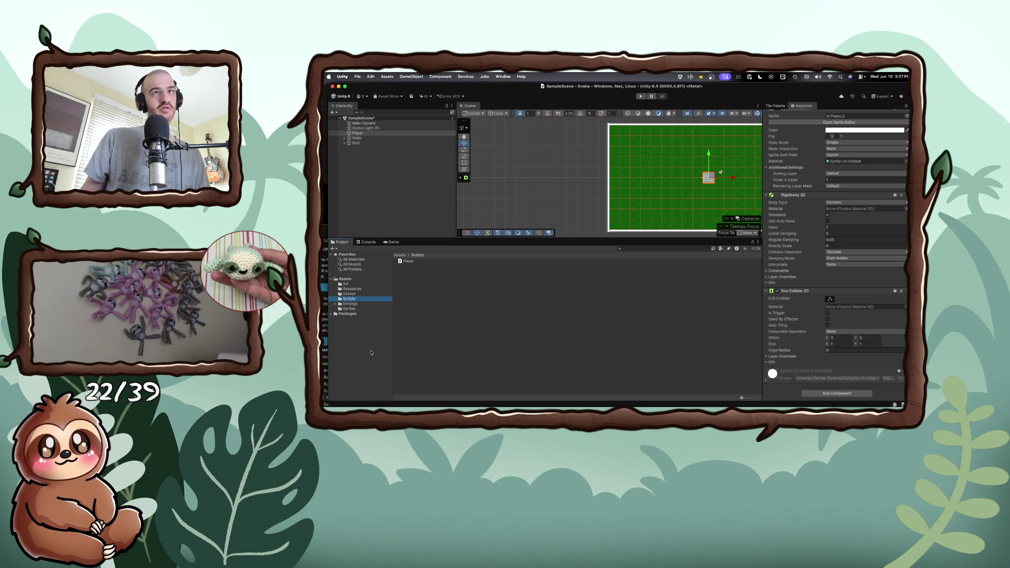
# - Browse to the Scripts folder and preview the Player script's source code
pyautogui.click(350, 309)
pyautogui.click(335, 304)
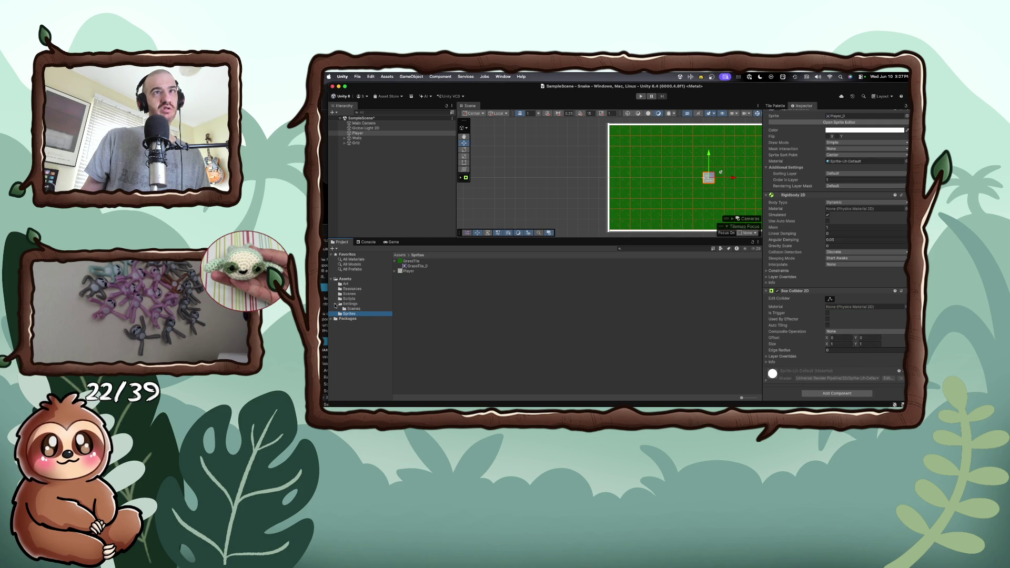
pyautogui.click(348, 299)
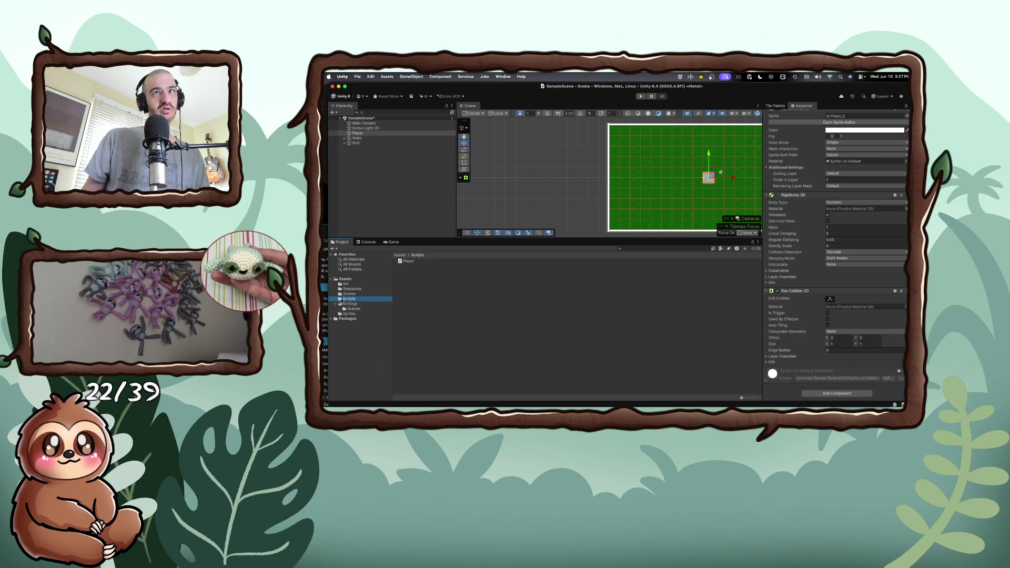
pyautogui.click(410, 262)
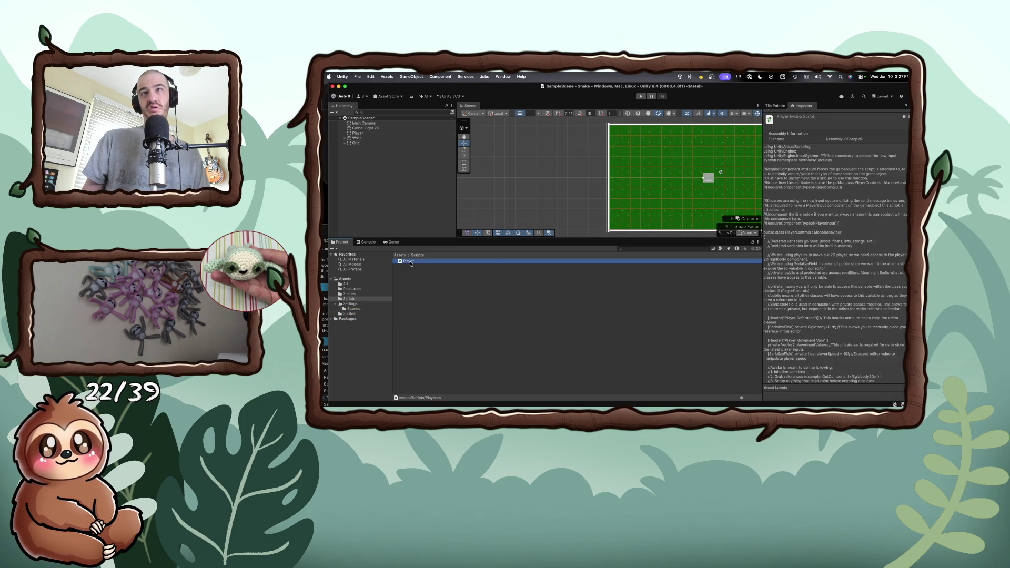
pyautogui.rightClick(411, 263)
pyautogui.press('Escape')
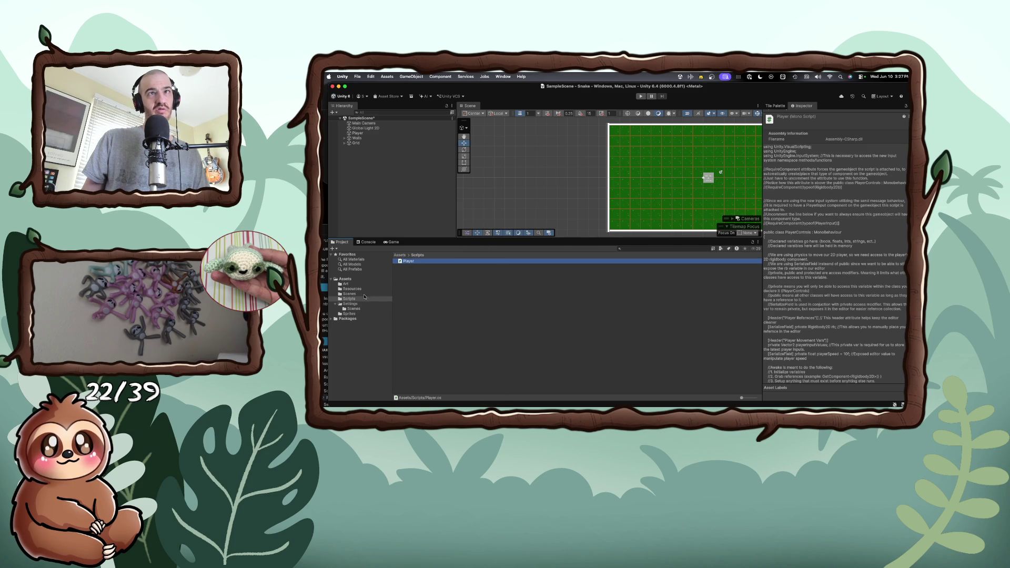
# - Look through the Scenes, Resources and Art folders, ending back in the Scripts folder
pyautogui.click(361, 295)
pyautogui.click(361, 289)
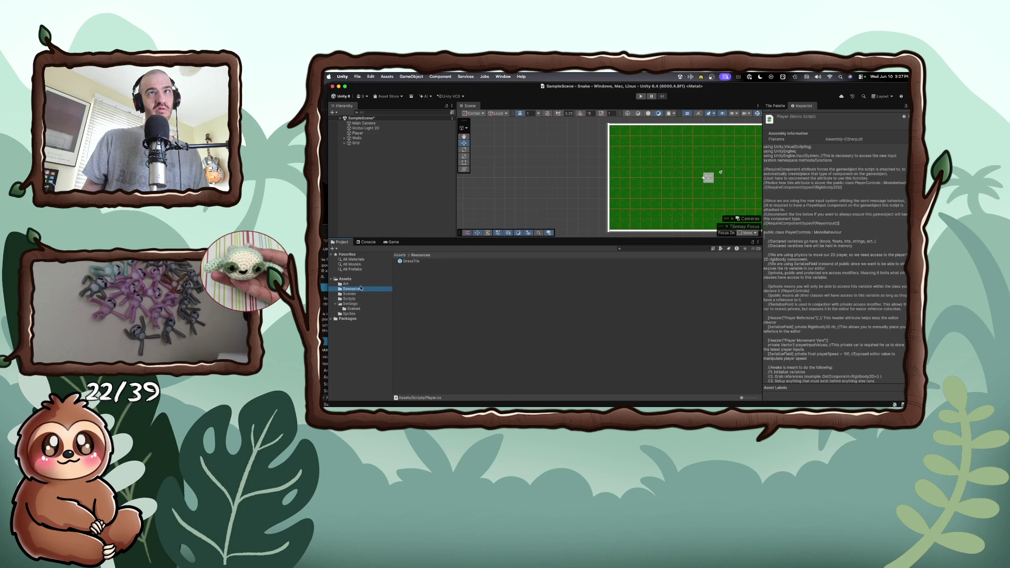
pyautogui.click(361, 284)
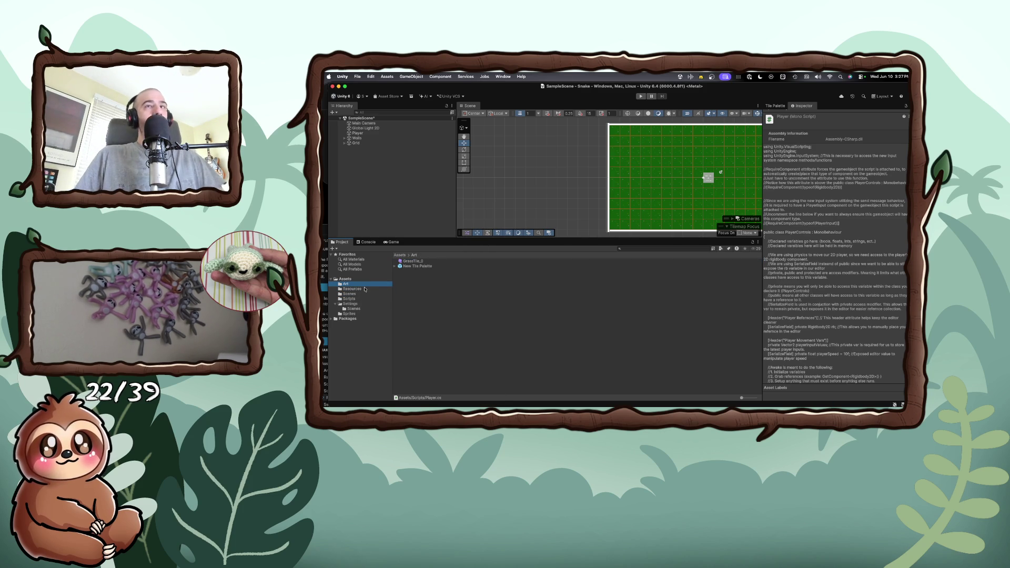
pyautogui.click(358, 309)
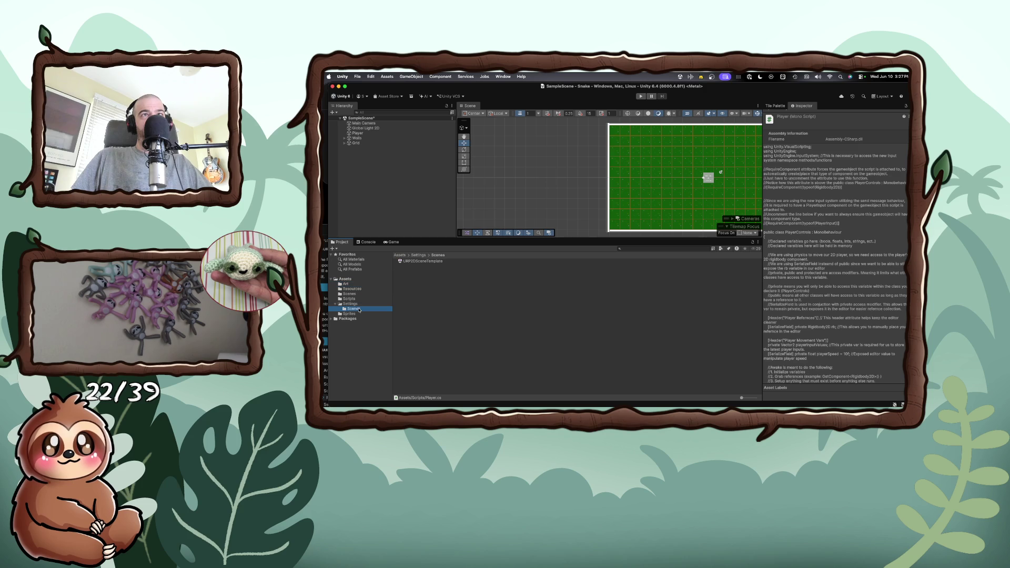
pyautogui.click(358, 299)
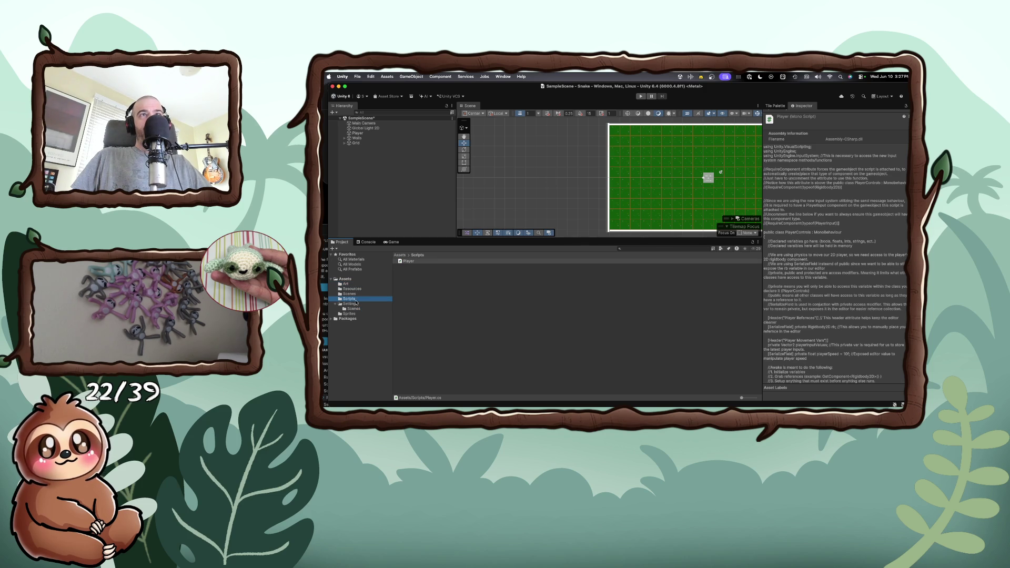
pyautogui.click(357, 295)
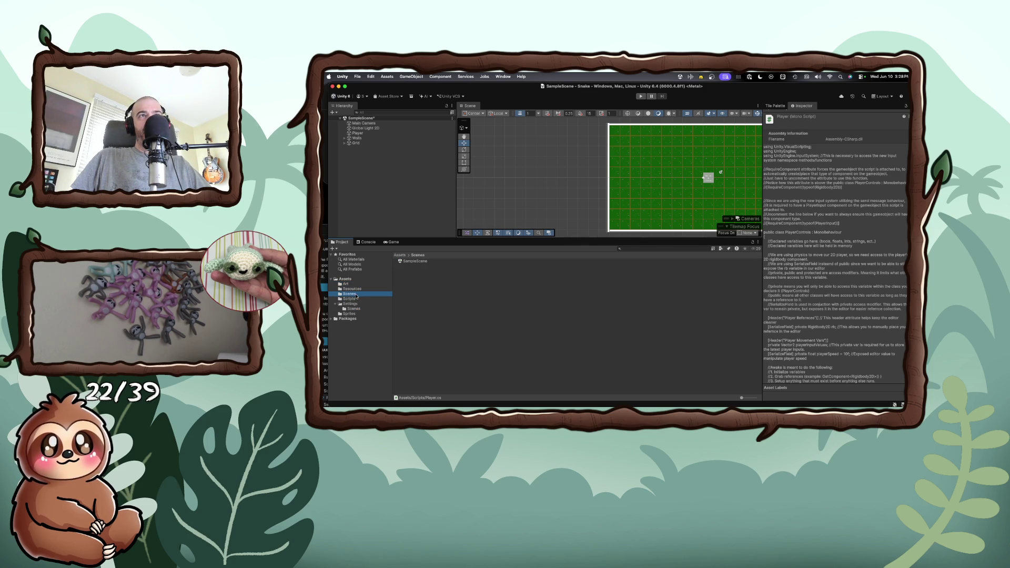
pyautogui.click(356, 299)
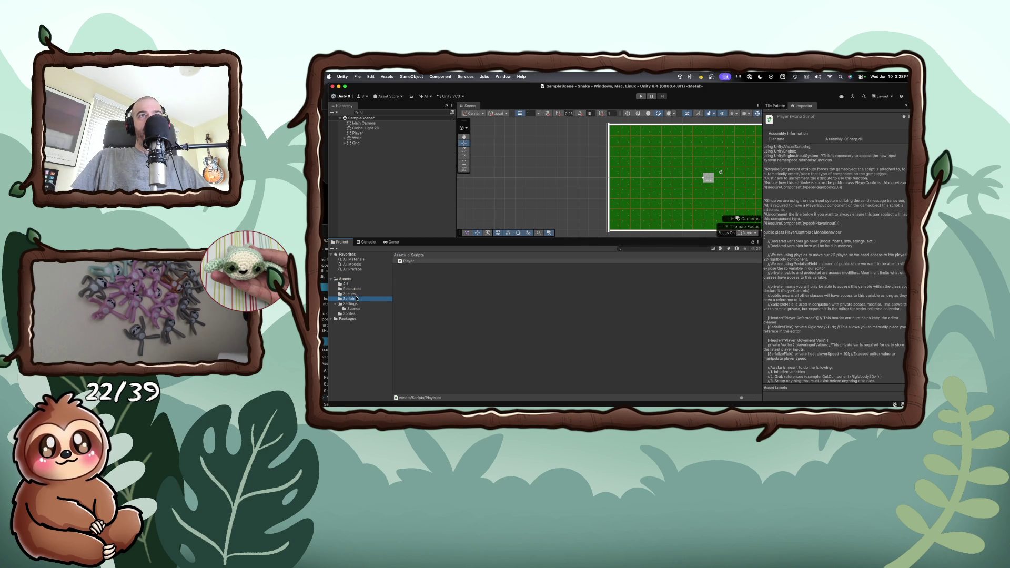
# - Rename the Player script to PlayerControls and select it
pyautogui.rightClick(416, 262)
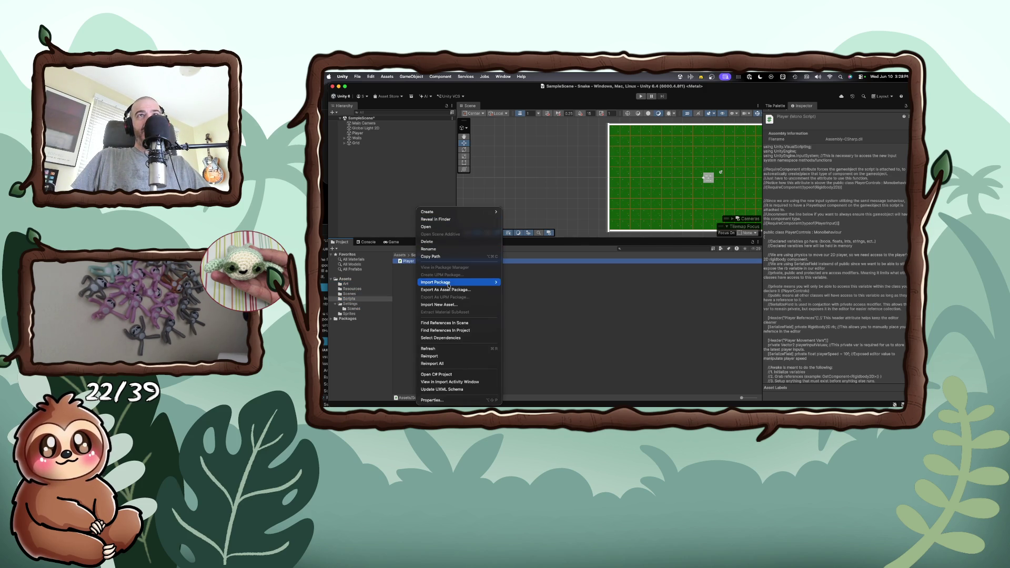
pyautogui.click(435, 248)
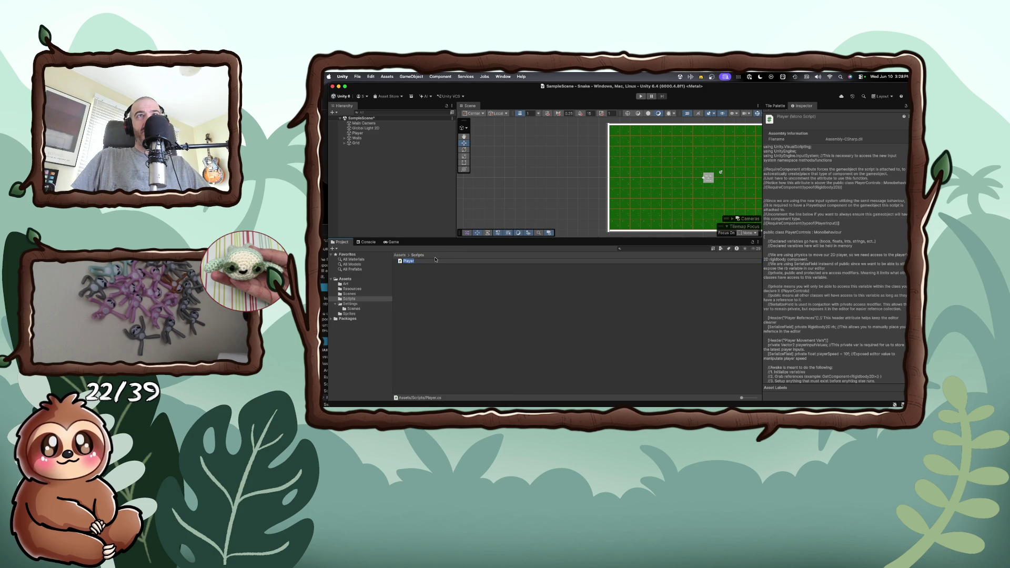
pyautogui.write('Controls')
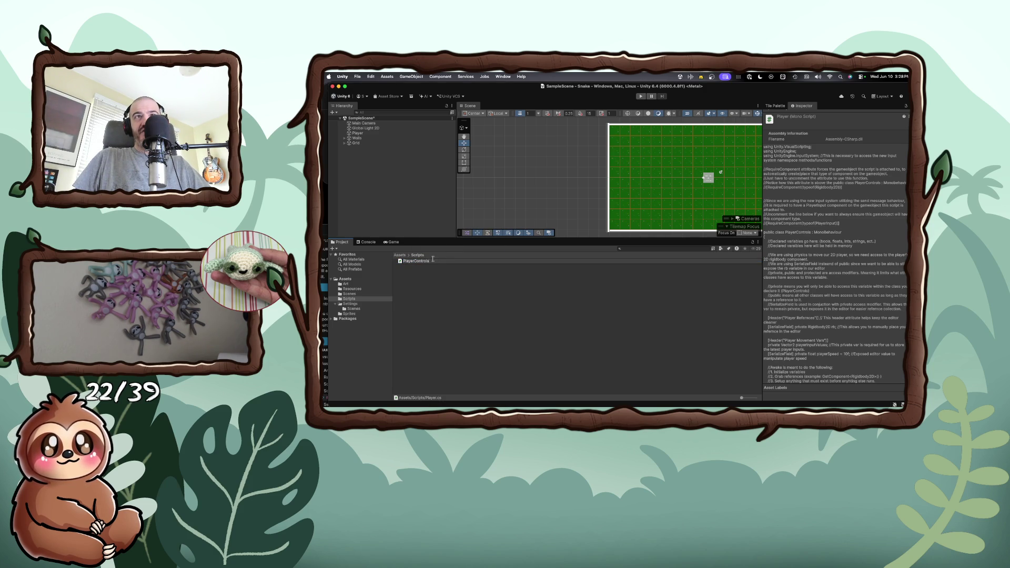
pyautogui.click(445, 285)
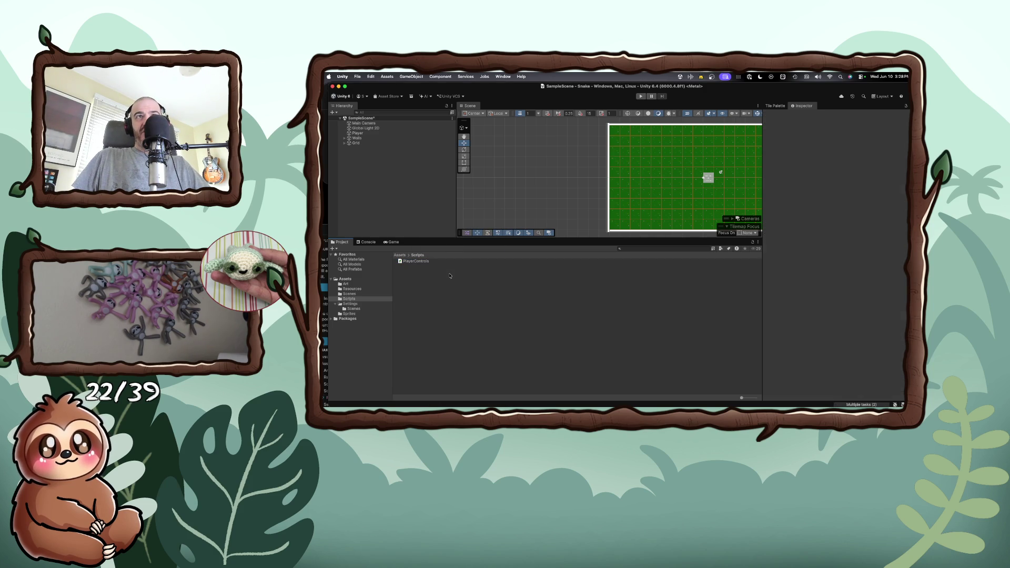
pyautogui.click(421, 262)
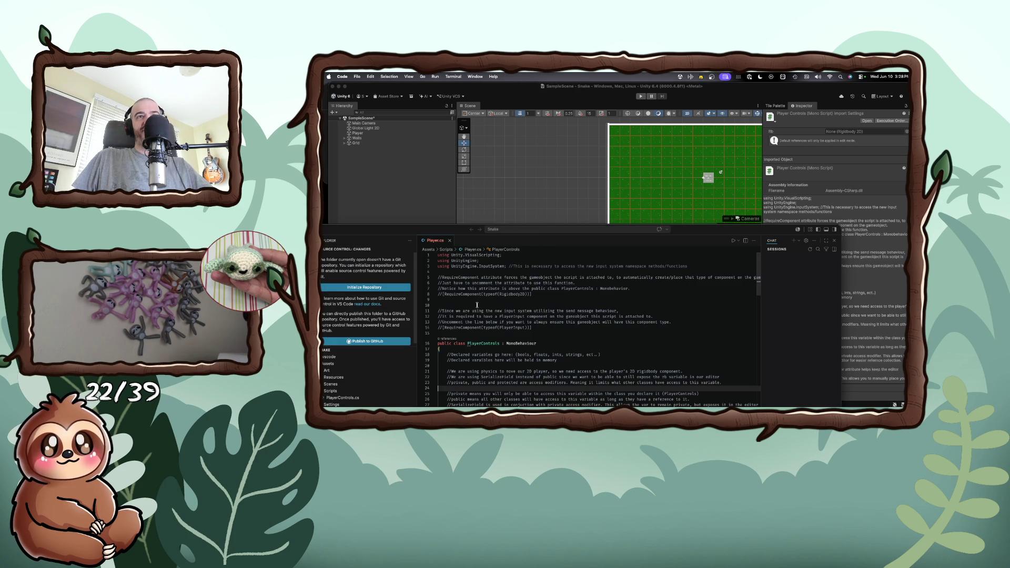
# - Maximize VS Code and delete all the old code in Player.cs
pyautogui.scroll(-3, 476, 304)
pyautogui.click(490, 304)
pyautogui.press('super+a')
pyautogui.doubleClick(464, 229)
pyautogui.click(525, 297)
pyautogui.press('super+a')
pyautogui.press('BackSpace')
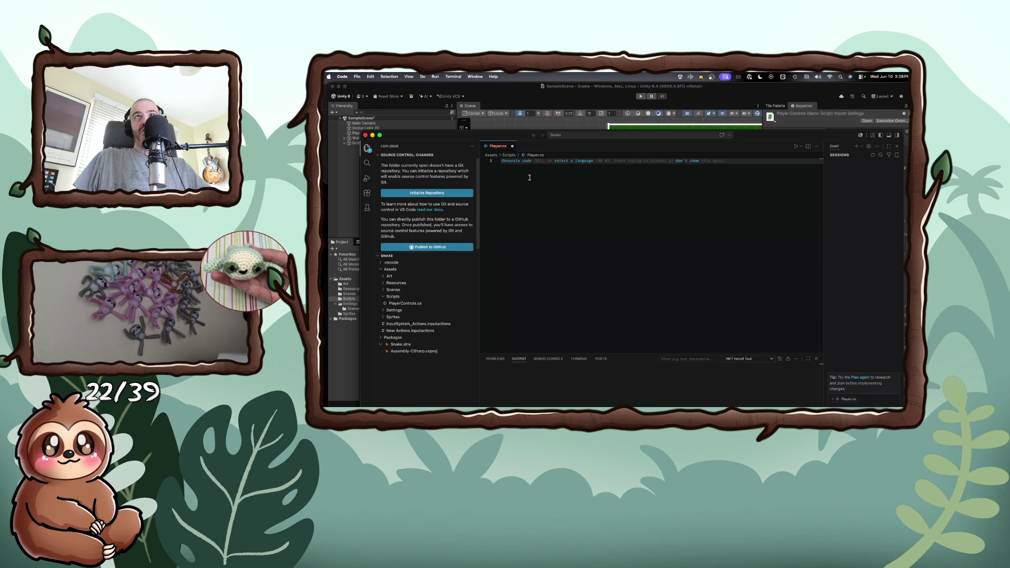
# - Close Player.cs without saving, open PlayerControls.cs, and hide VS Code
pyautogui.press('super+w')
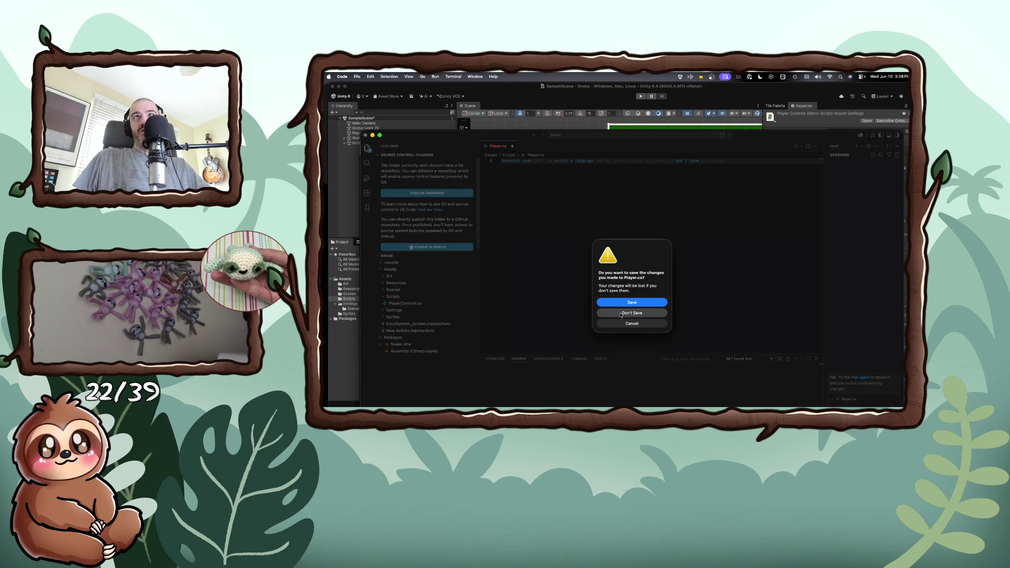
pyautogui.click(621, 314)
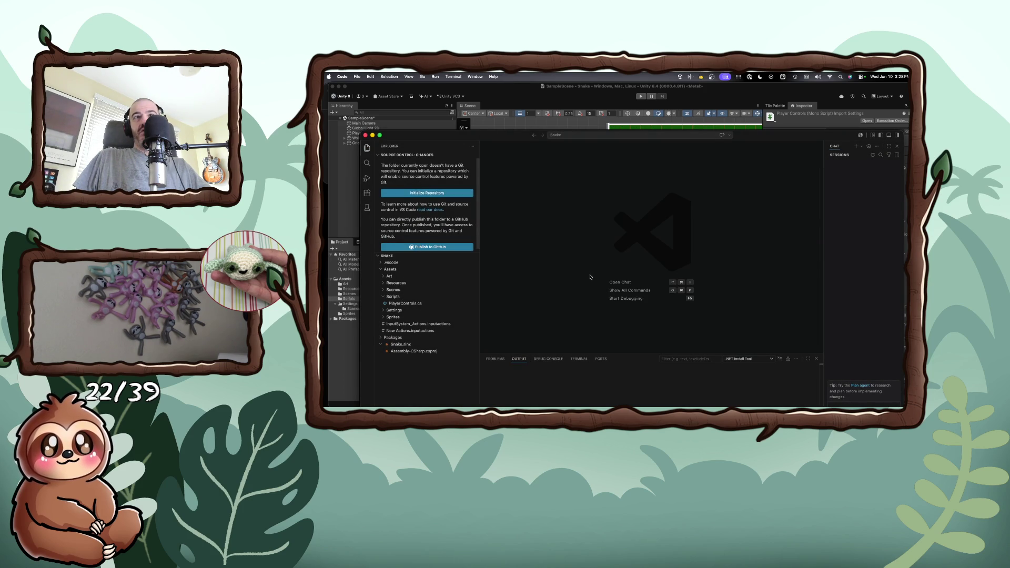
pyautogui.click(413, 304)
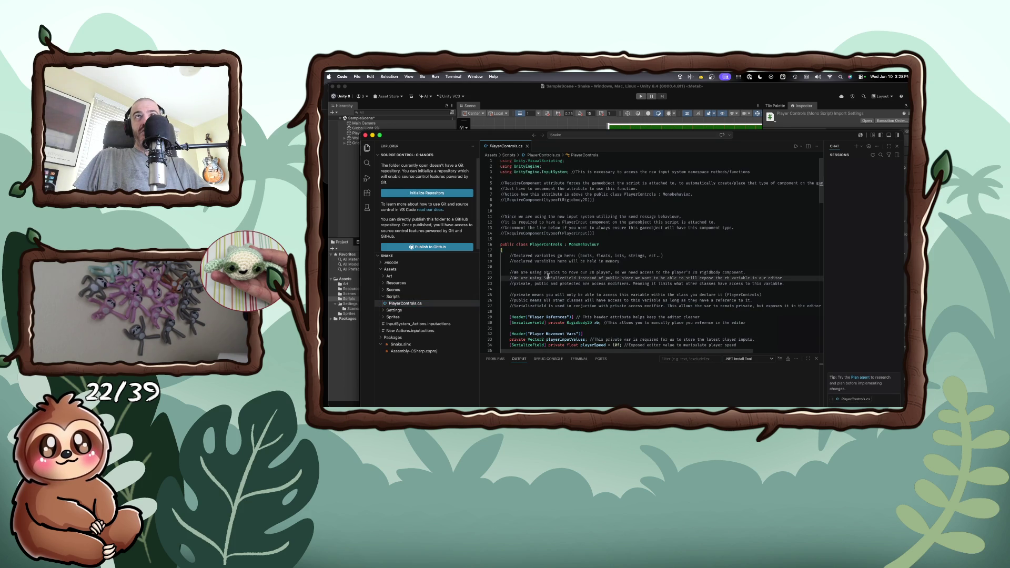
pyautogui.press('super+m')
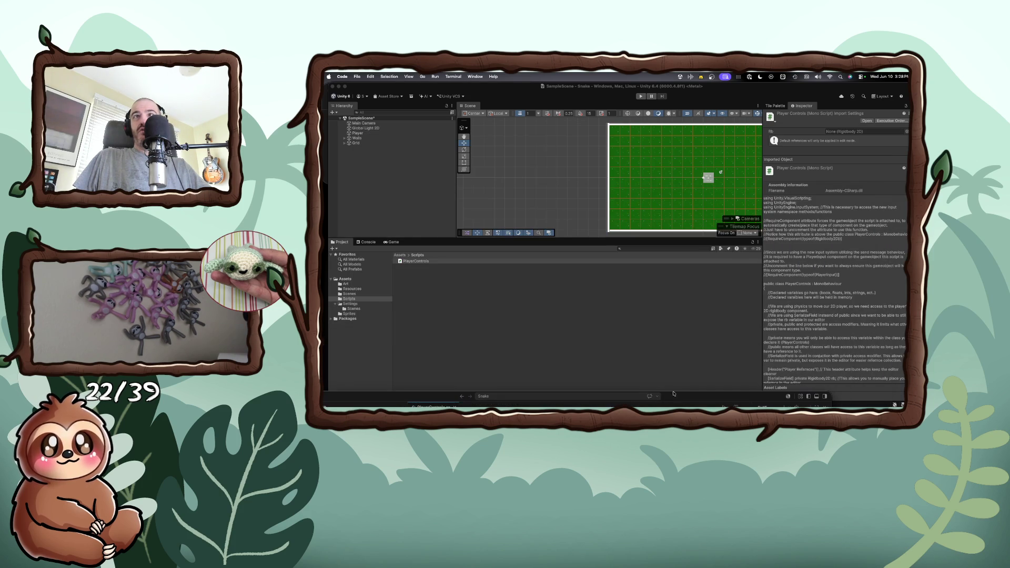
# - Run play mode, select and frame the Player, adjust the Inspector width, then stop playing
pyautogui.click(640, 96)
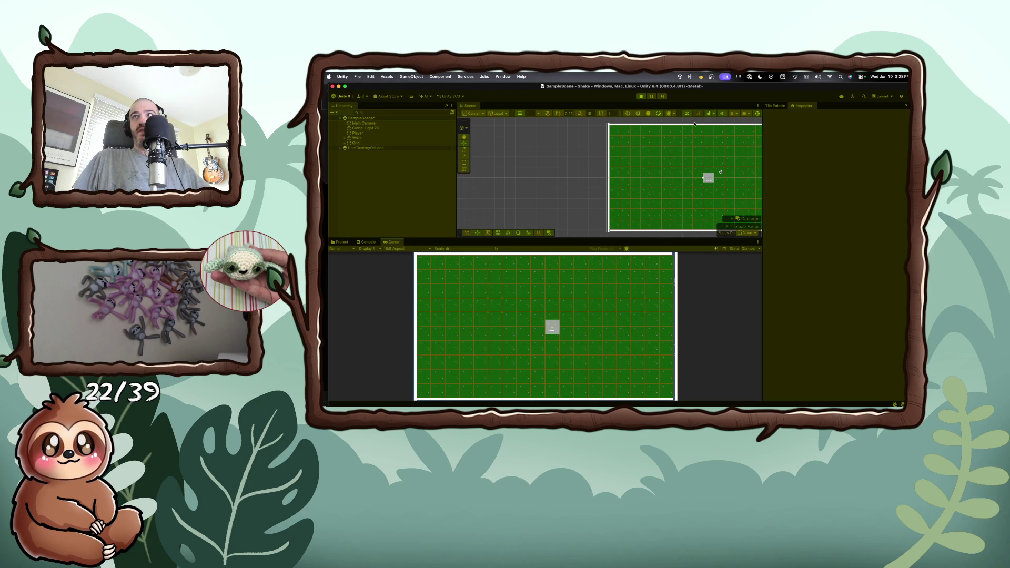
pyautogui.click(711, 179)
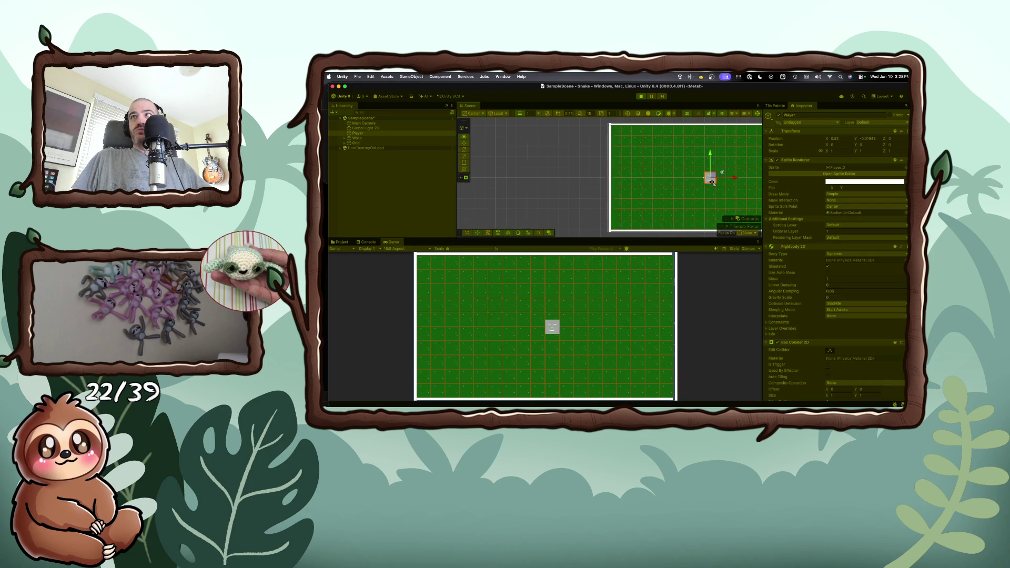
pyautogui.press('f')
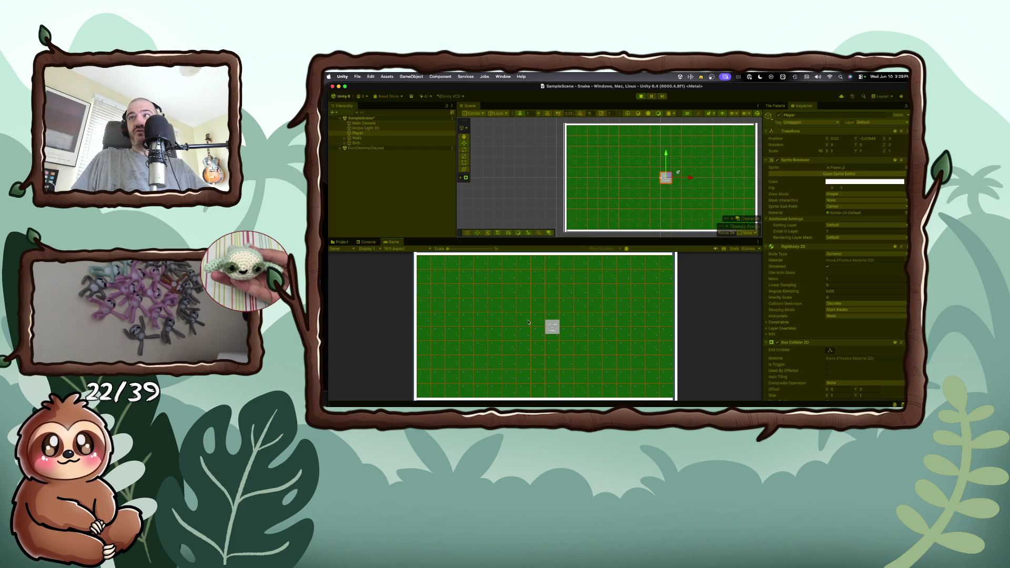
pyautogui.moveTo(763, 304); pyautogui.dragTo(524, 309)
pyautogui.moveTo(465, 310); pyautogui.dragTo(762, 309)
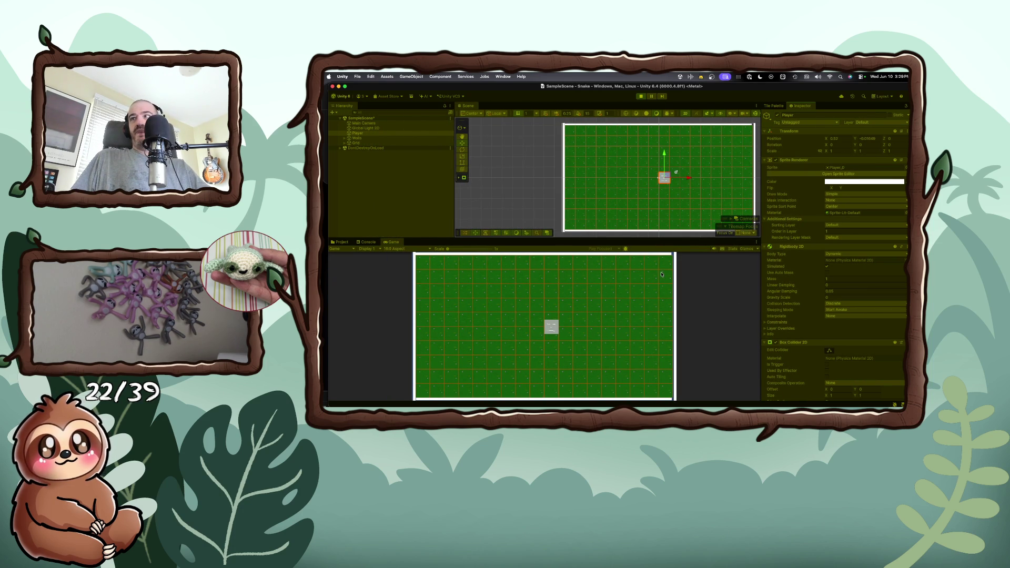
pyautogui.scroll(-2, 795, 303)
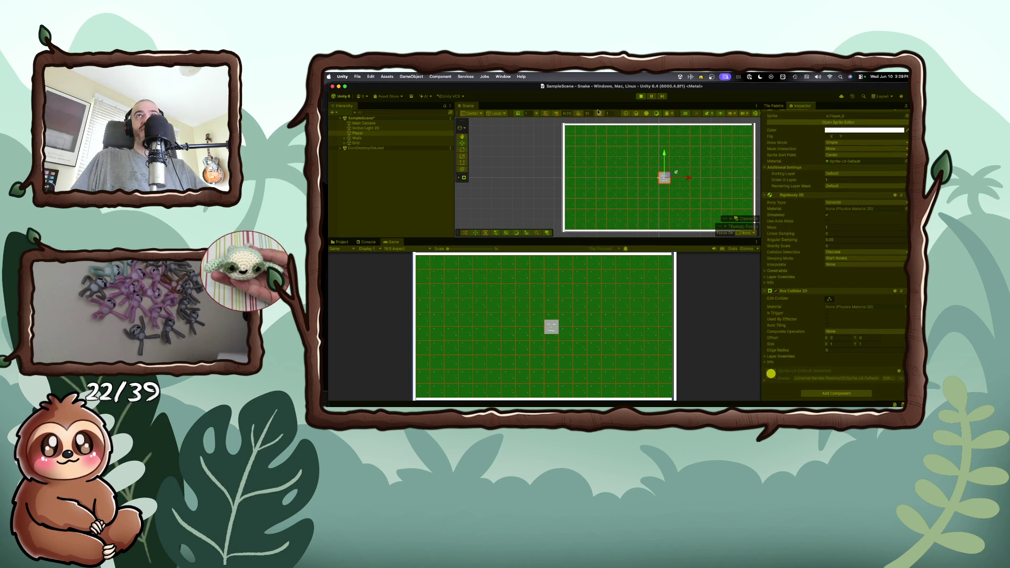
pyautogui.click(641, 97)
# - Attach the PlayerControls script to the Player object, giving it Player Speed 10
pyautogui.click(359, 133)
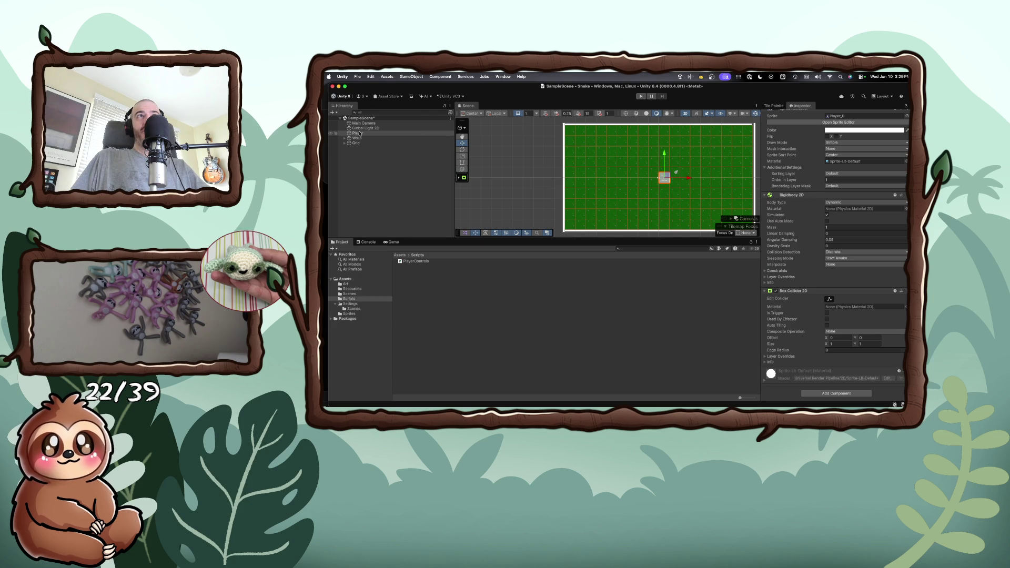
pyautogui.doubleClick(359, 134)
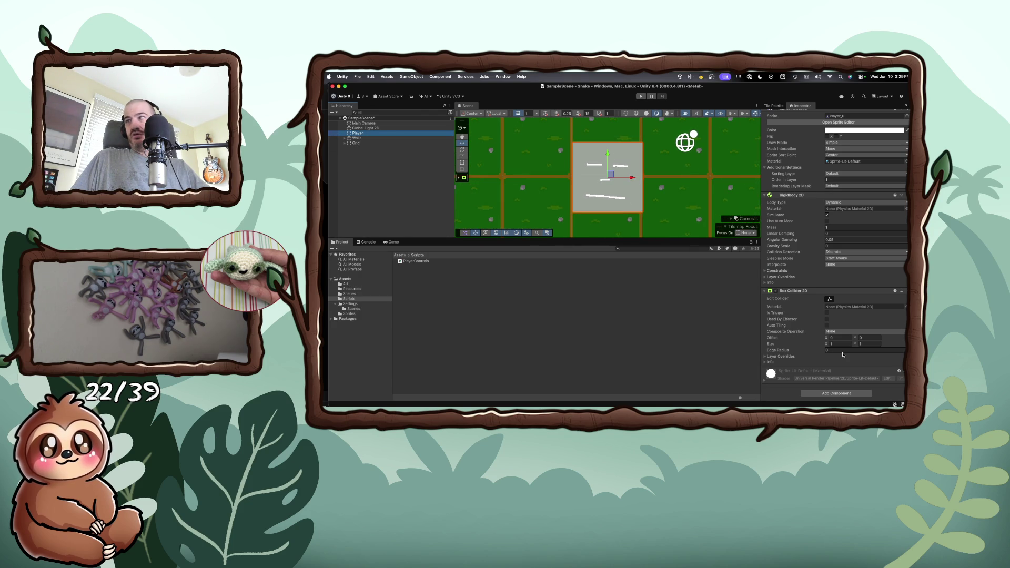
pyautogui.click(824, 394)
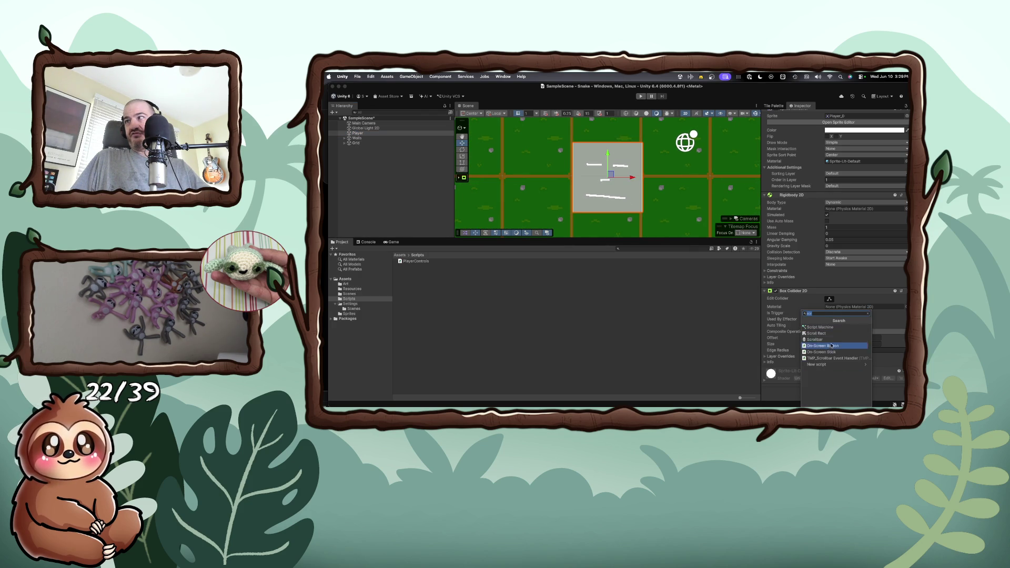
pyautogui.click(823, 364)
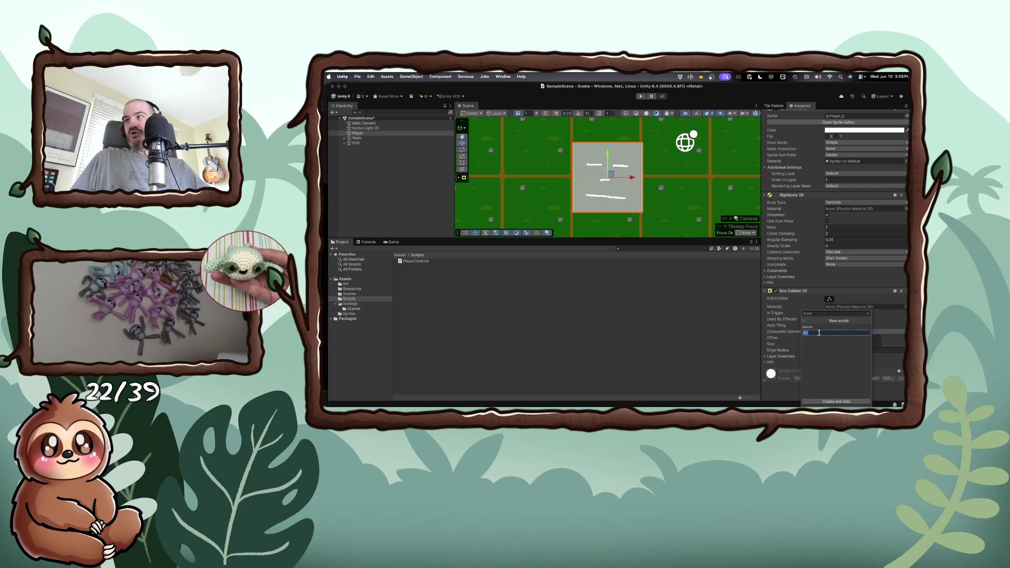
pyautogui.click(806, 323)
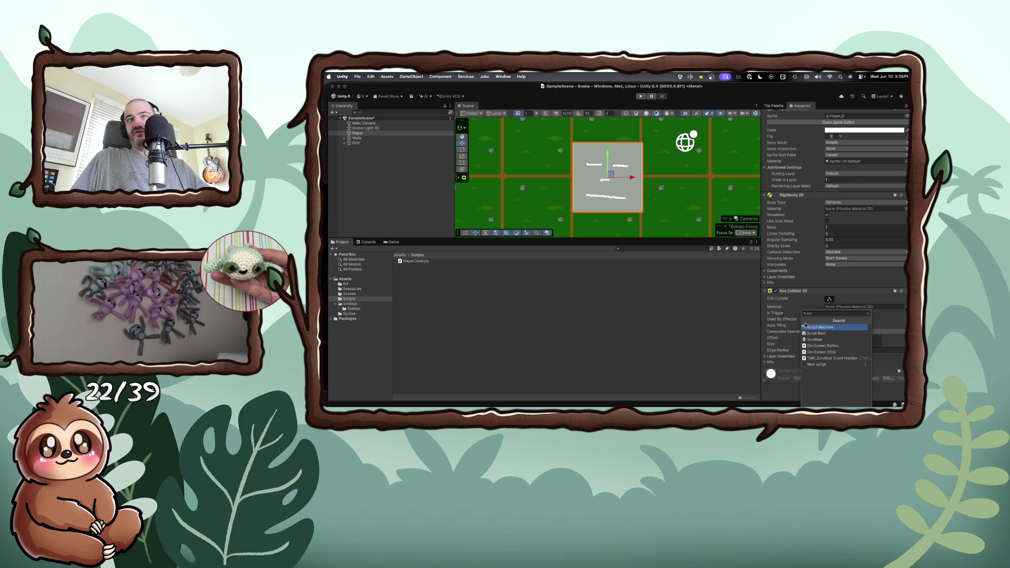
pyautogui.click(340, 299)
pyautogui.click(416, 261)
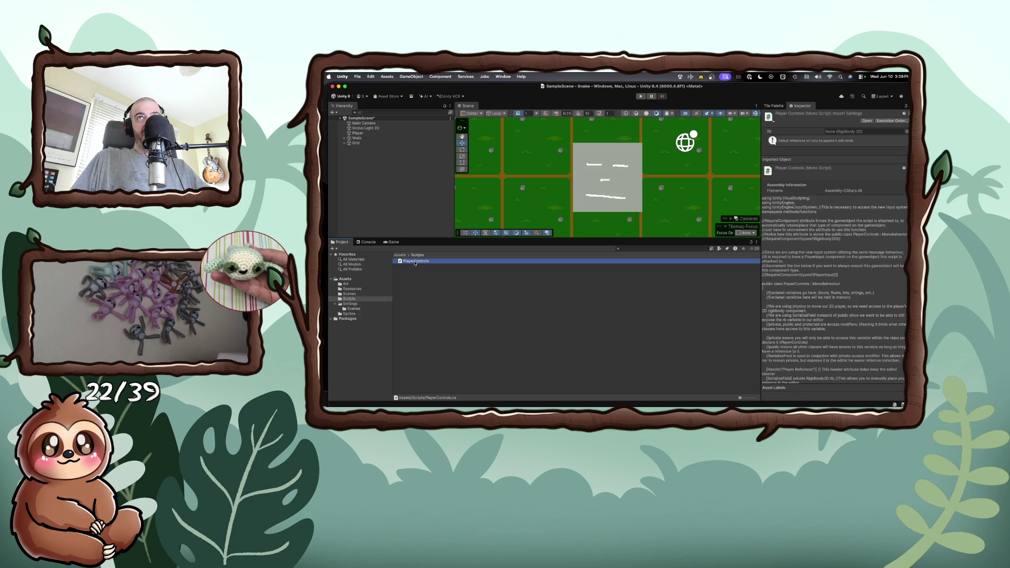
pyautogui.moveTo(421, 261)
pyautogui.mouseDown()
pyautogui.moveTo(381, 152)
pyautogui.moveTo(358, 133)
pyautogui.mouseUp()
pyautogui.scroll(-5, 821, 316)
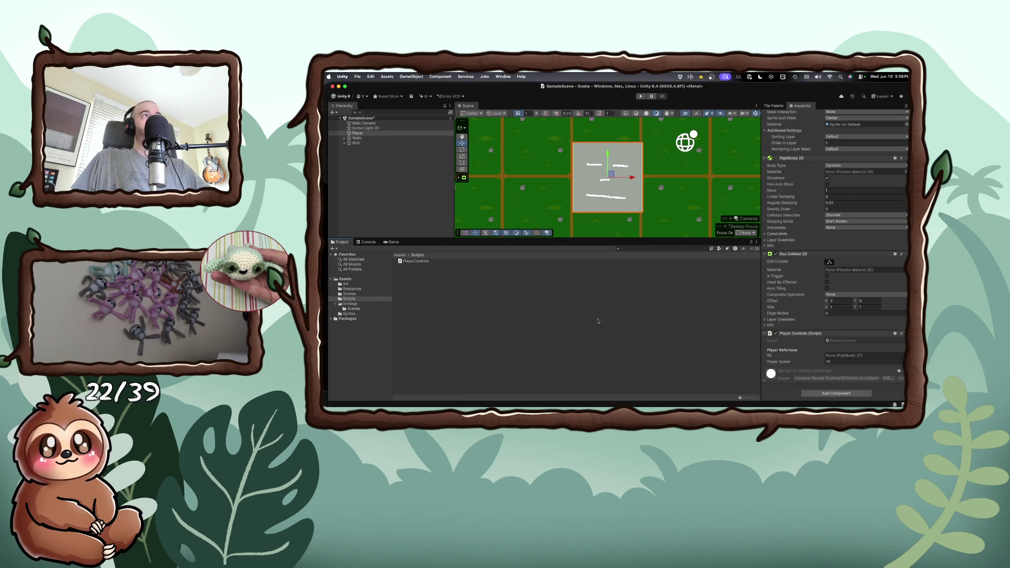
# - Run the game in play mode, inspect the Grid's Tilemap, then bring VS Code forward
pyautogui.click(641, 97)
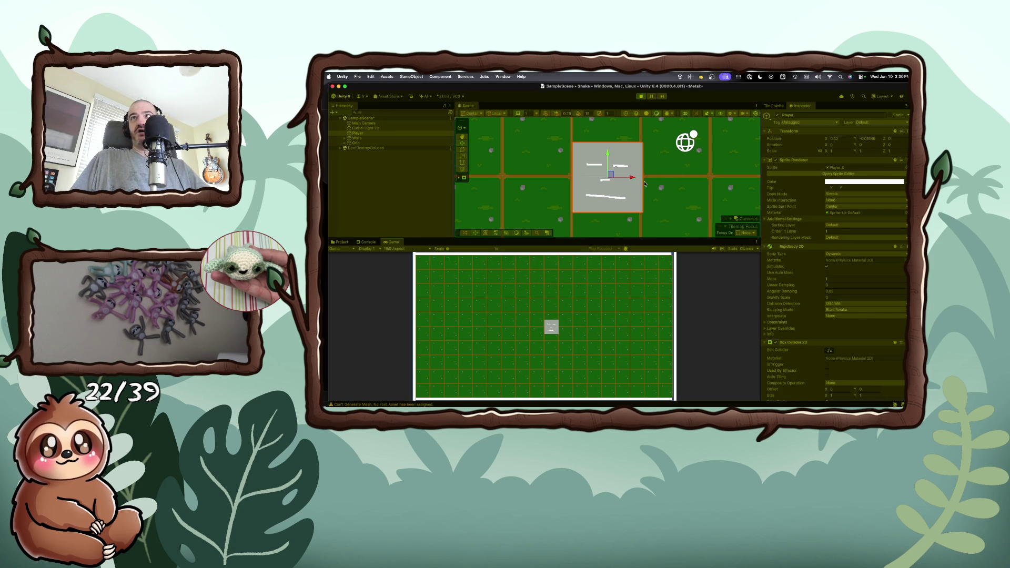
pyautogui.click(645, 184)
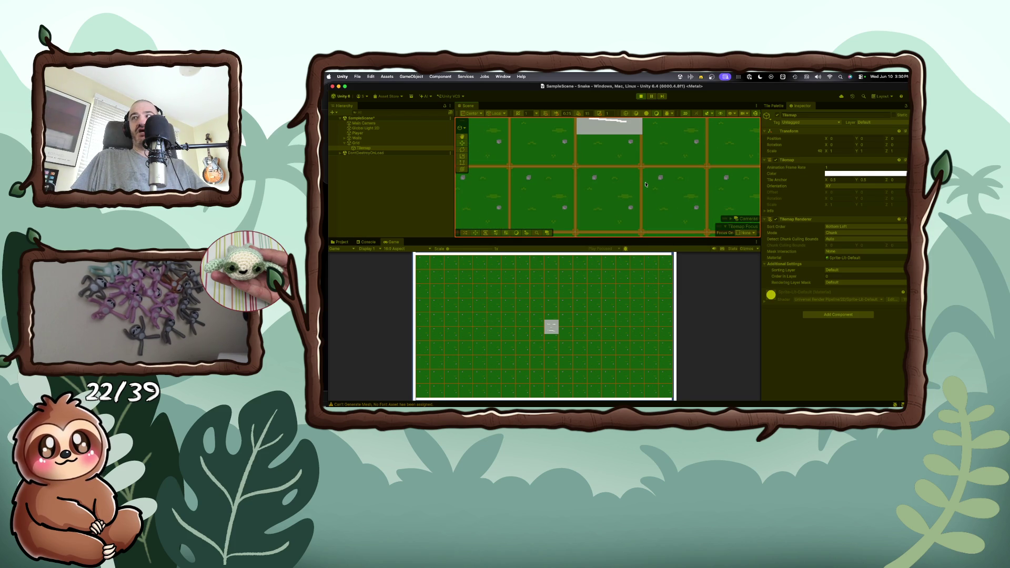
pyautogui.scroll(-3, 647, 184)
pyautogui.scroll(-5, 647, 187)
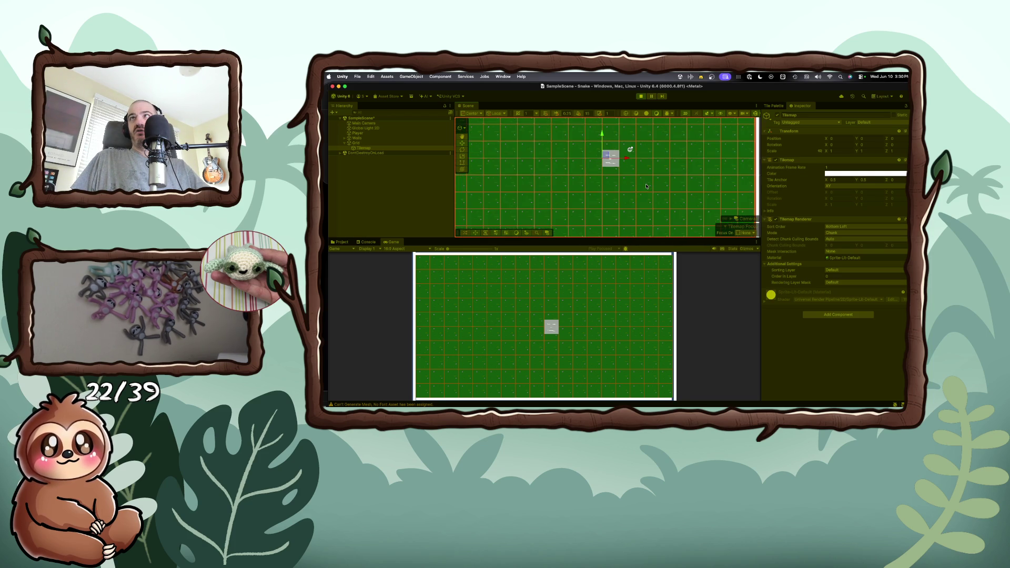
pyautogui.scroll(-2, 647, 186)
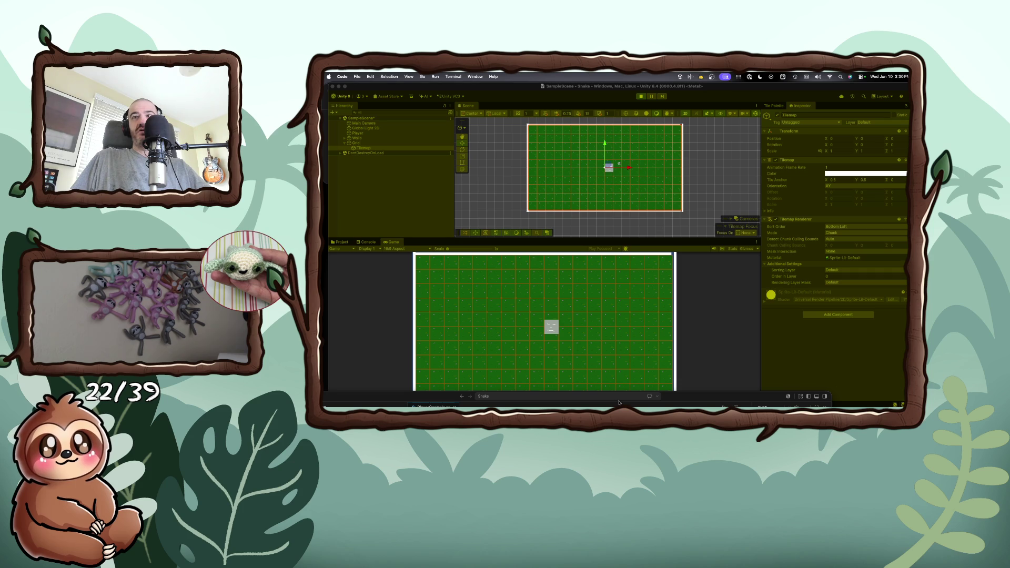
pyautogui.moveTo(686, 396)
pyautogui.mouseDown()
pyautogui.moveTo(700, 201)
pyautogui.moveTo(716, 143)
pyautogui.mouseUp()
pyautogui.scroll(-3, 548, 279)
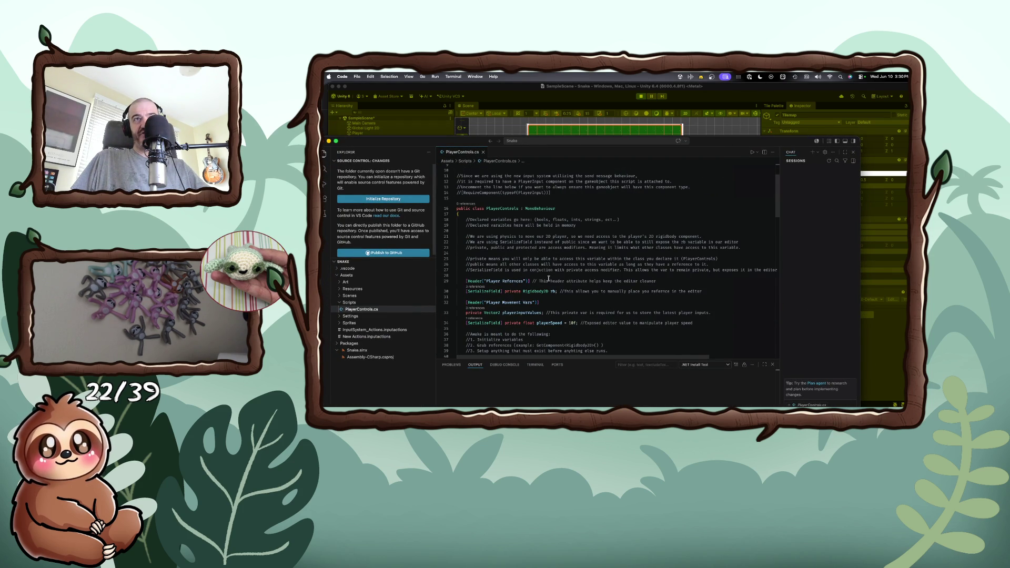
pyautogui.scroll(-1, 548, 280)
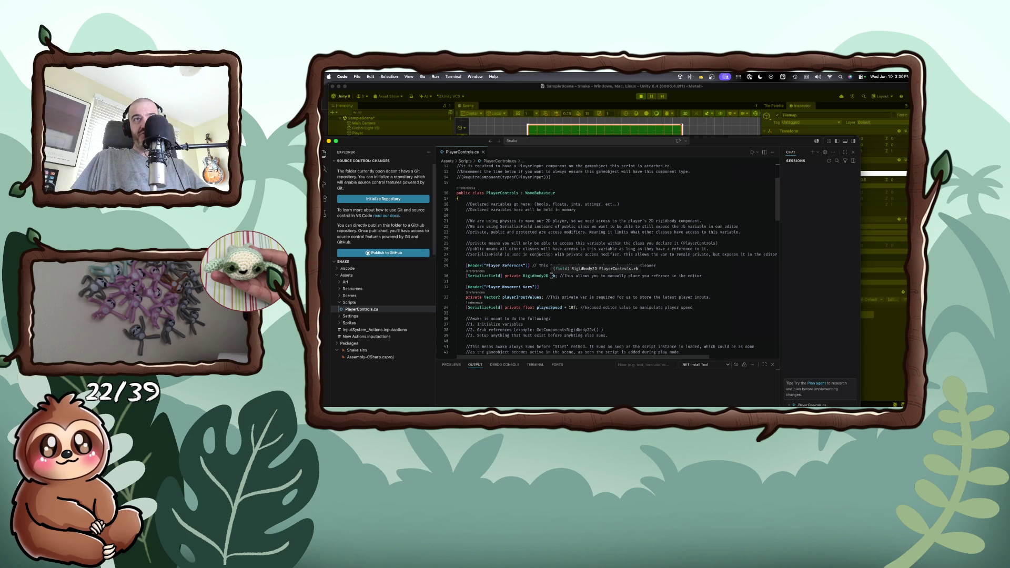
pyautogui.scroll(-1, 552, 276)
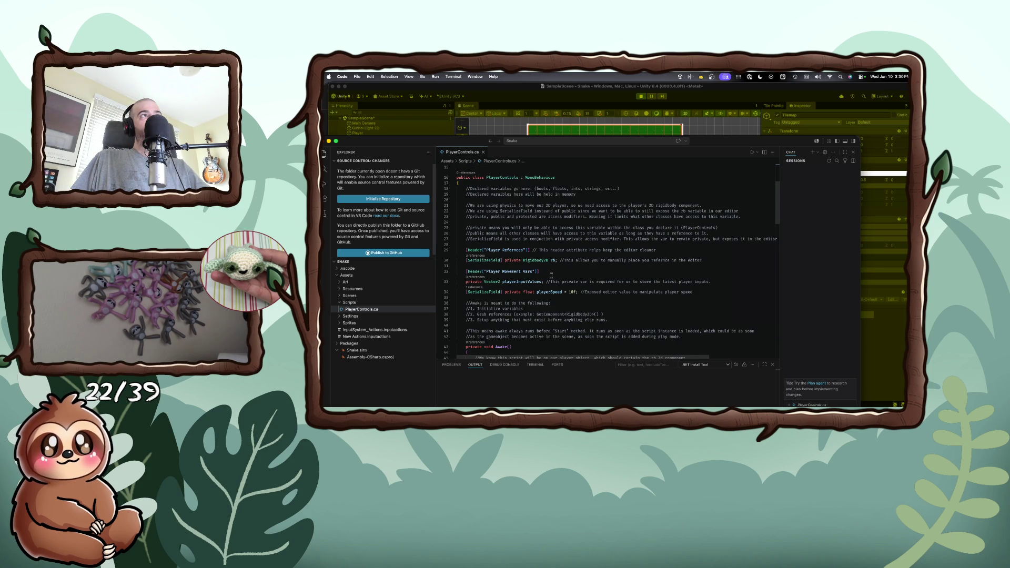
pyautogui.scroll(-4, 551, 276)
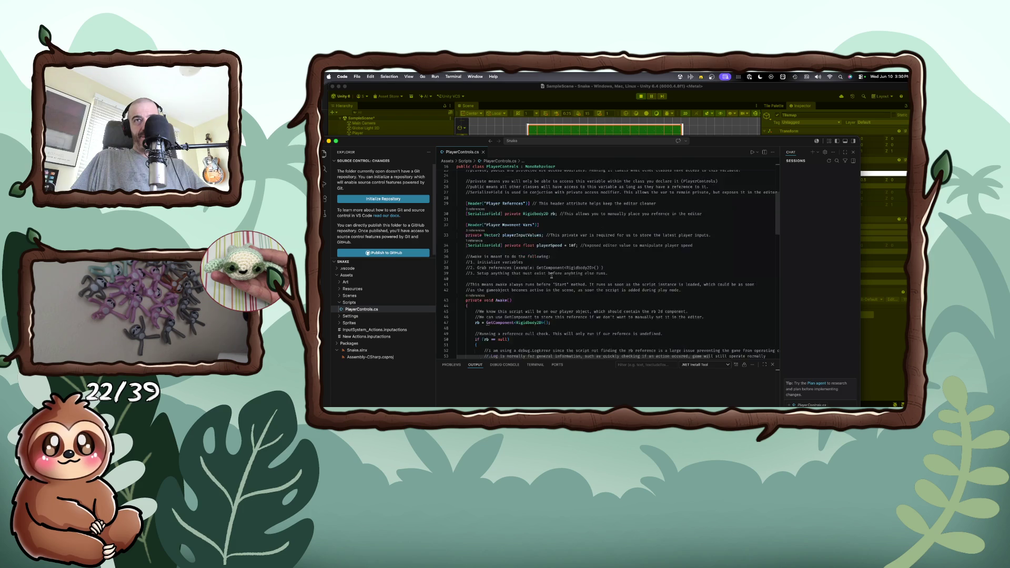
pyautogui.scroll(-1, 551, 275)
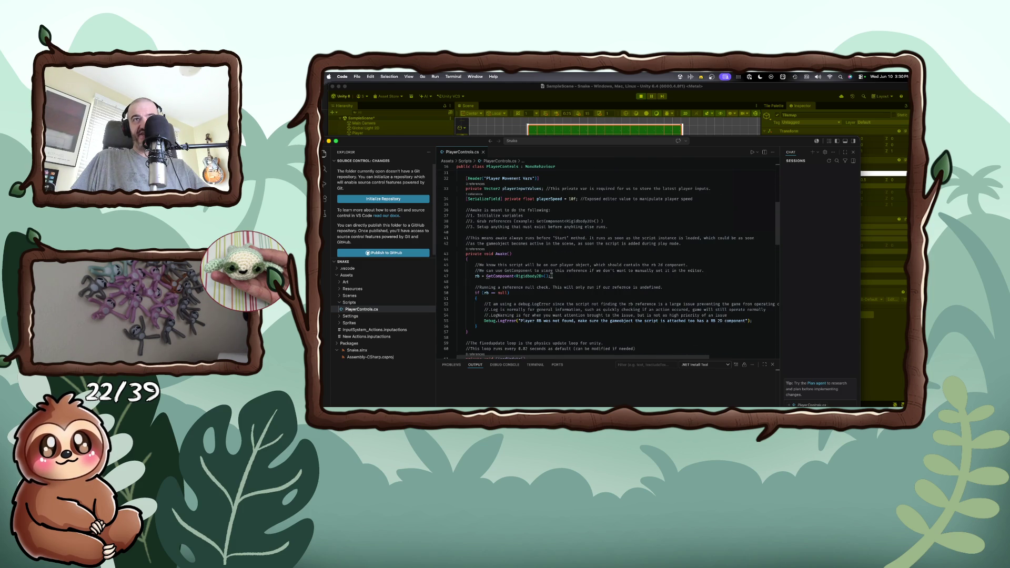
pyautogui.scroll(-2, 551, 276)
pyautogui.scroll(-5, 551, 276)
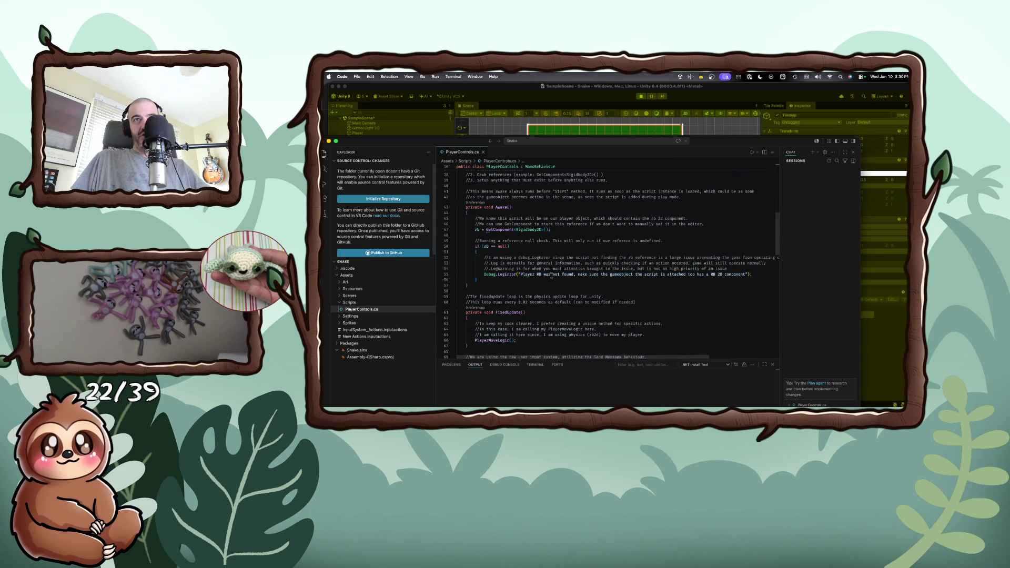
pyautogui.scroll(-8, 552, 276)
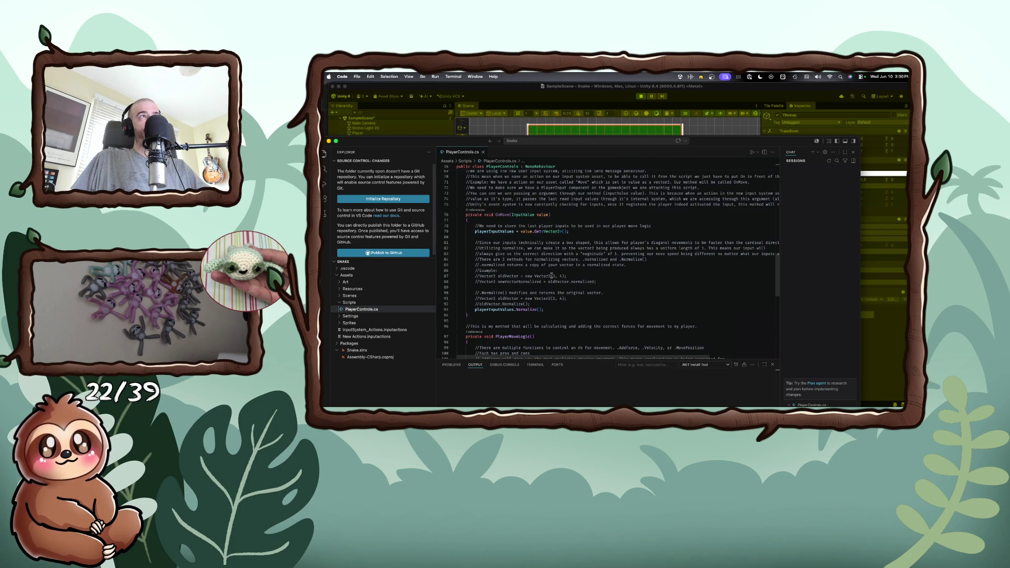
pyautogui.scroll(-13, 552, 276)
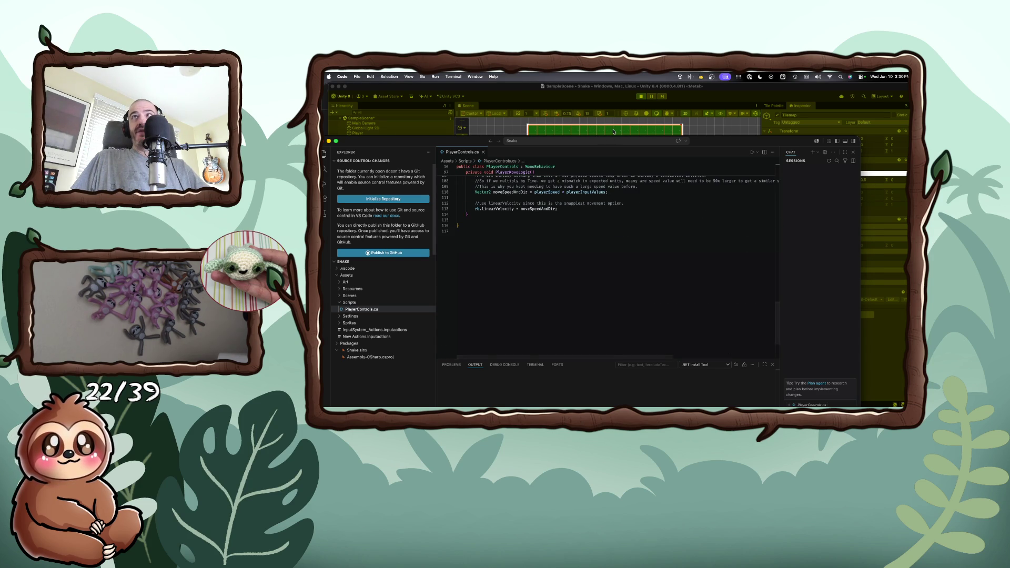
pyautogui.press('super+Tab')
# - Add a Player Input Manager to the Tilemap while playing, then stop play mode to discard it
pyautogui.click(827, 315)
pyautogui.write('scr')
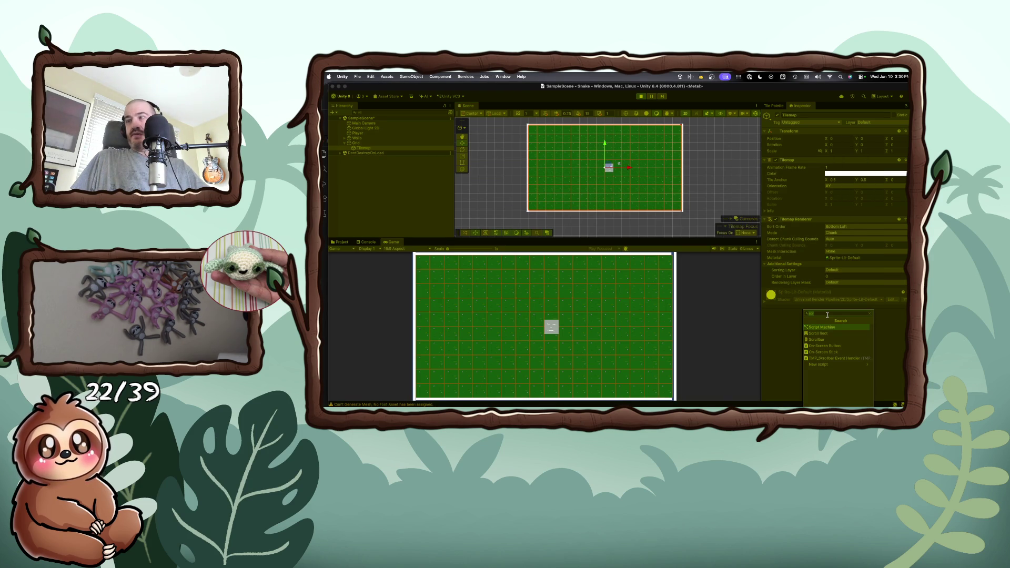
pyautogui.press('BackSpace')
pyautogui.press('BackSpace')
pyautogui.press('BackSpace')
pyautogui.write('player')
pyautogui.press('Down')
pyautogui.press('Down')
pyautogui.press('Return')
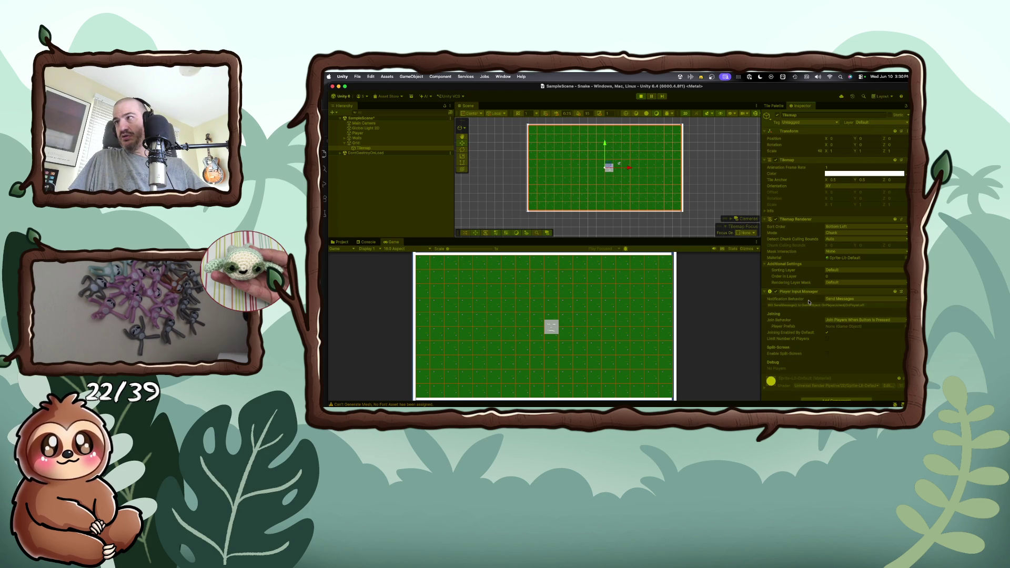
pyautogui.scroll(-1, 833, 334)
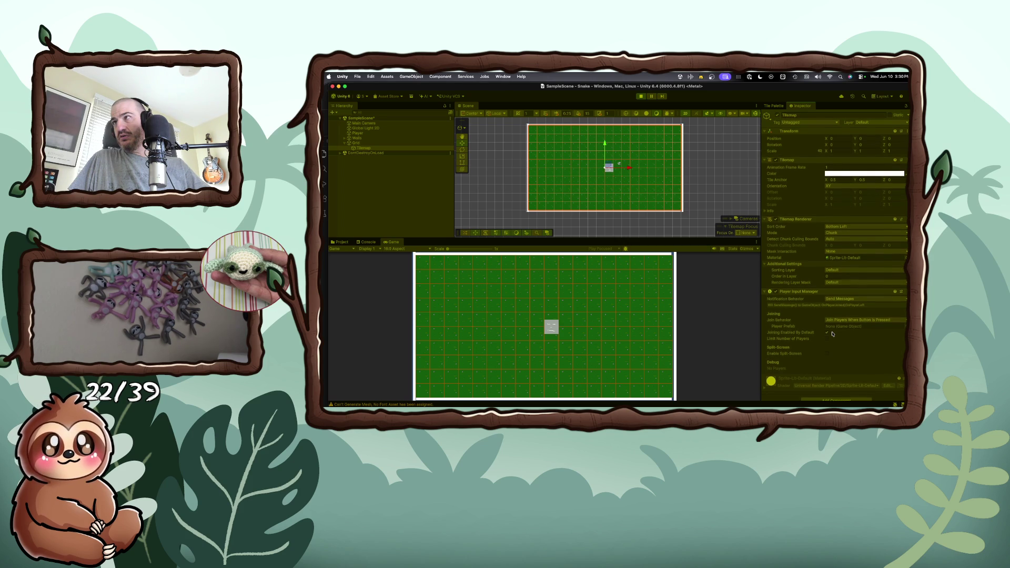
pyautogui.press('super+p')
pyautogui.click(838, 314)
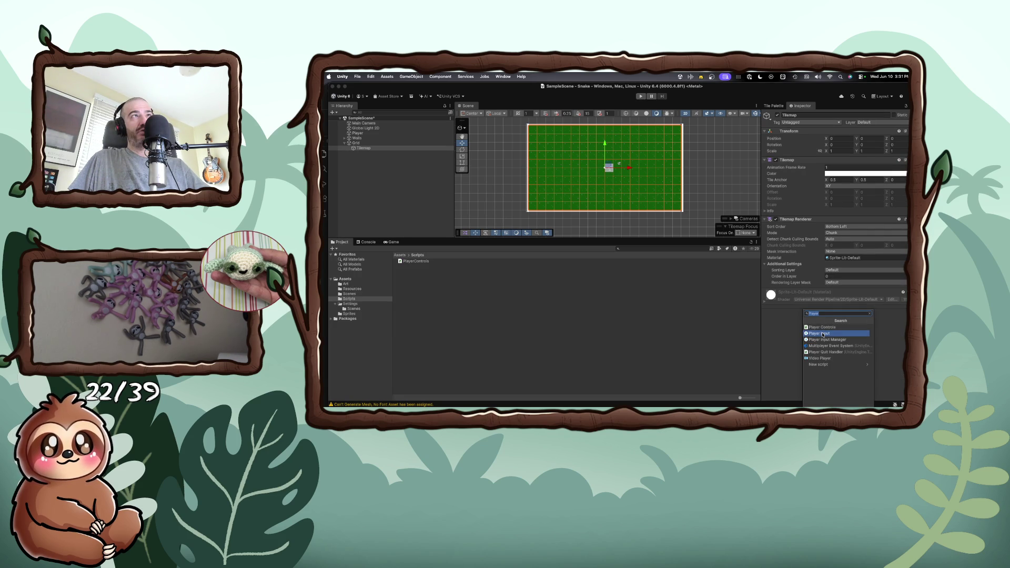
pyautogui.click(823, 335)
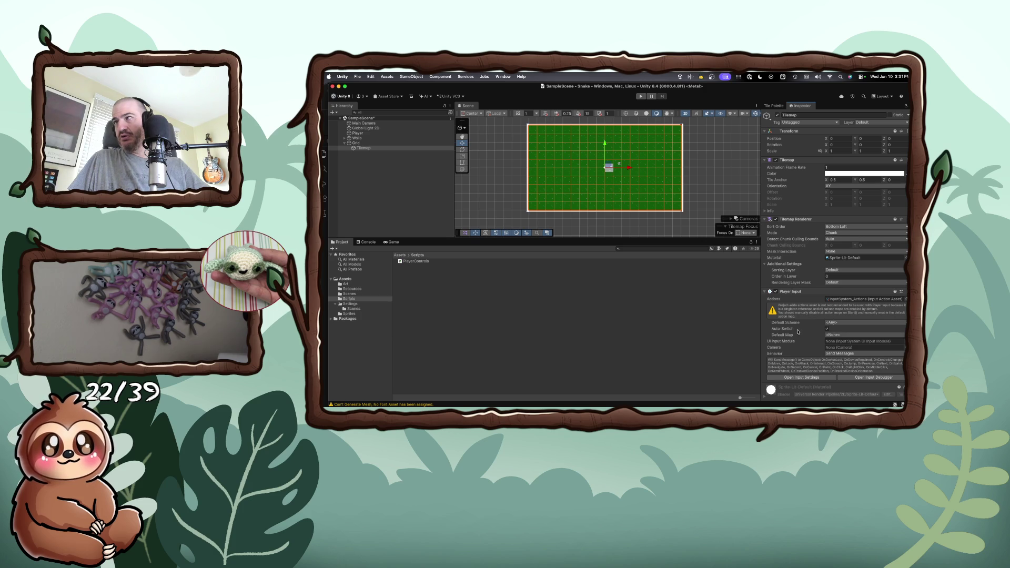
pyautogui.scroll(-1, 798, 332)
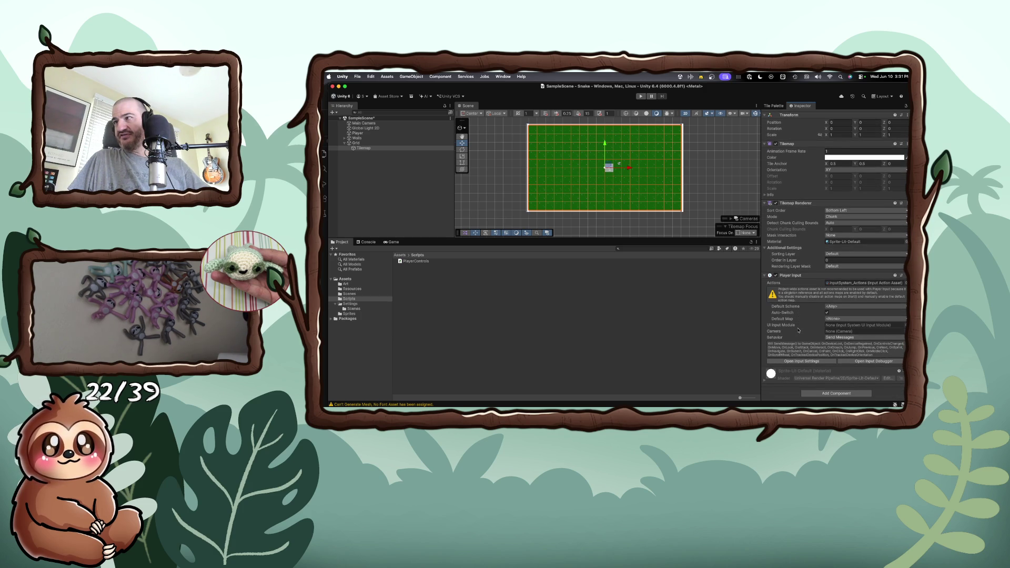
pyautogui.scroll(1, 800, 329)
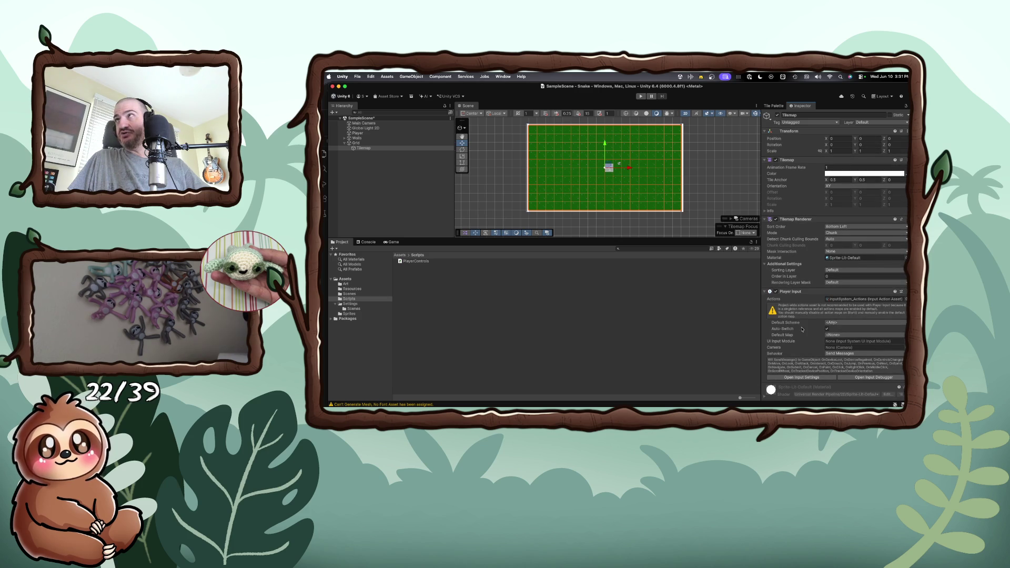
pyautogui.scroll(-1, 802, 330)
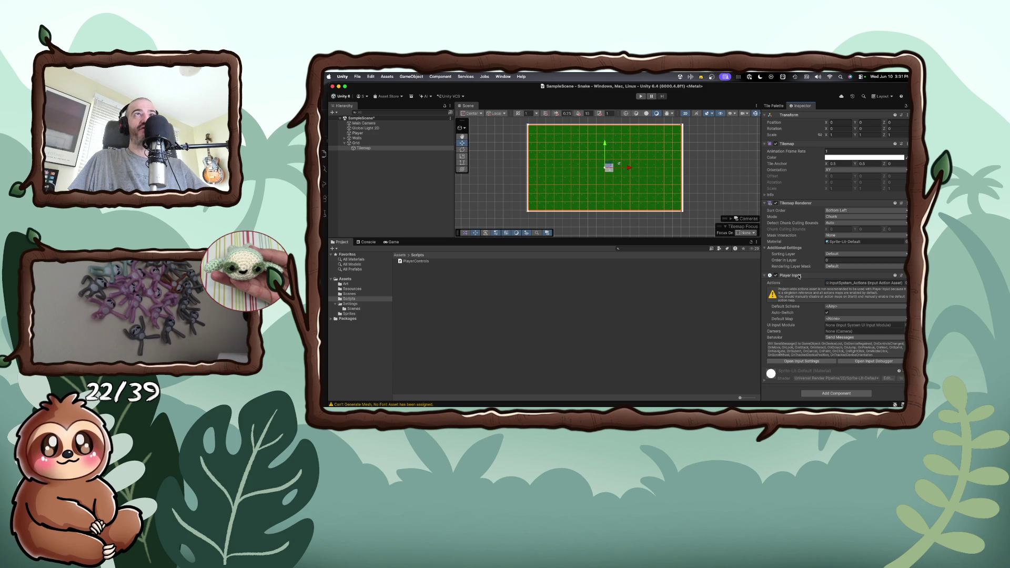
pyautogui.rightClick(800, 277)
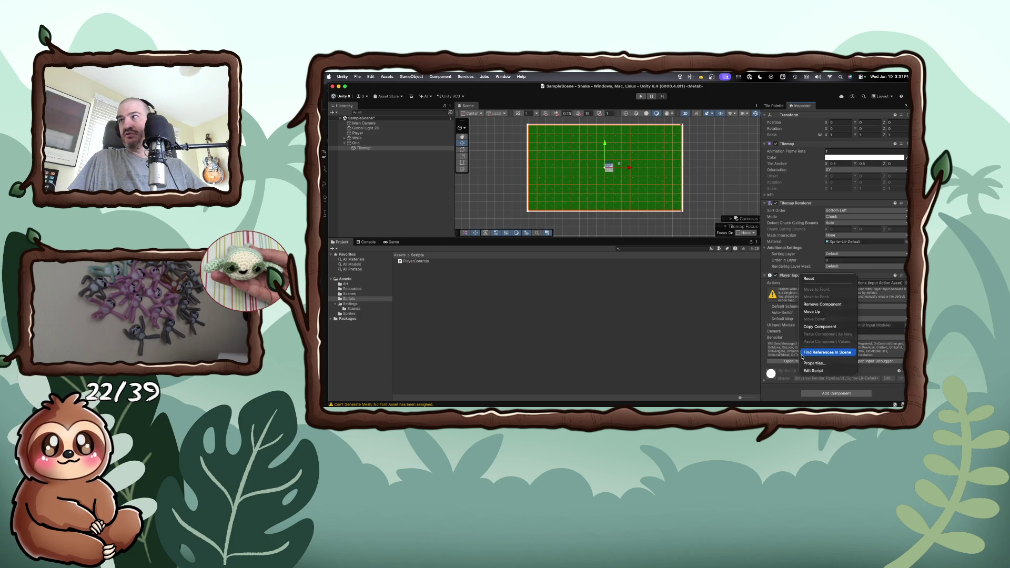
pyautogui.click(817, 305)
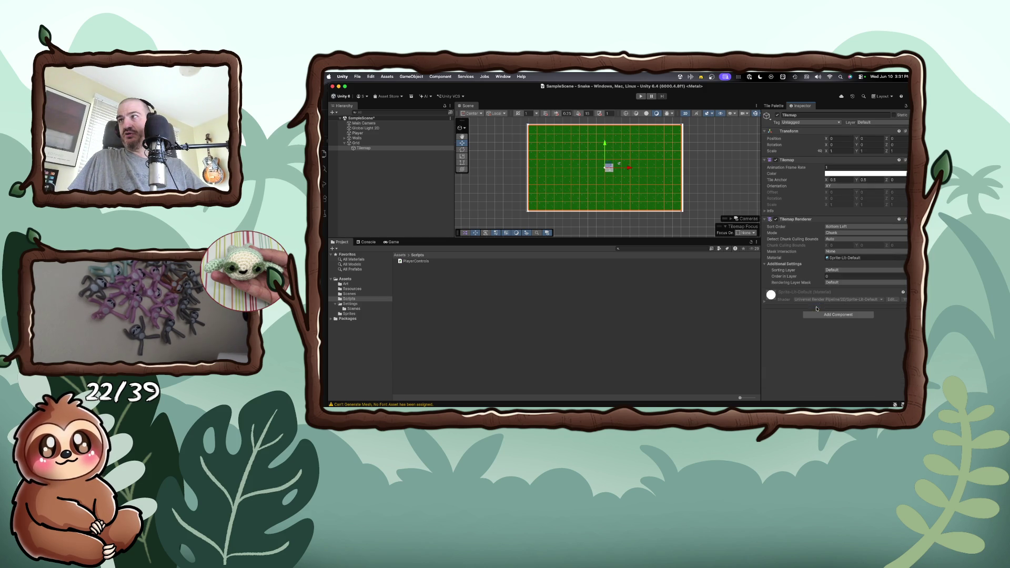
# - Add a Player Input component to the Player and briefly view the Input System project settings
pyautogui.click(358, 133)
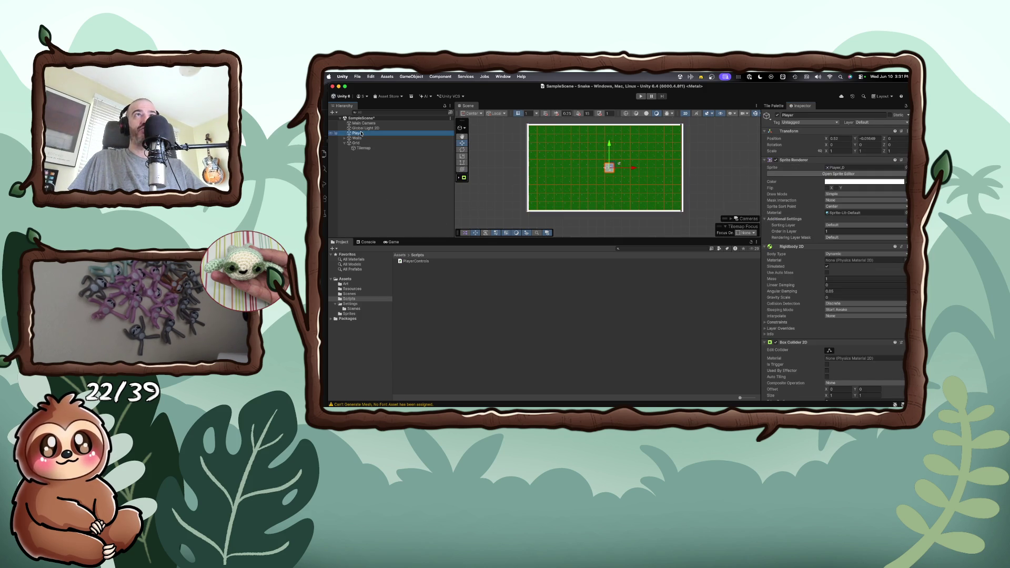
pyautogui.scroll(-3, 806, 342)
pyautogui.click(832, 394)
pyautogui.click(817, 333)
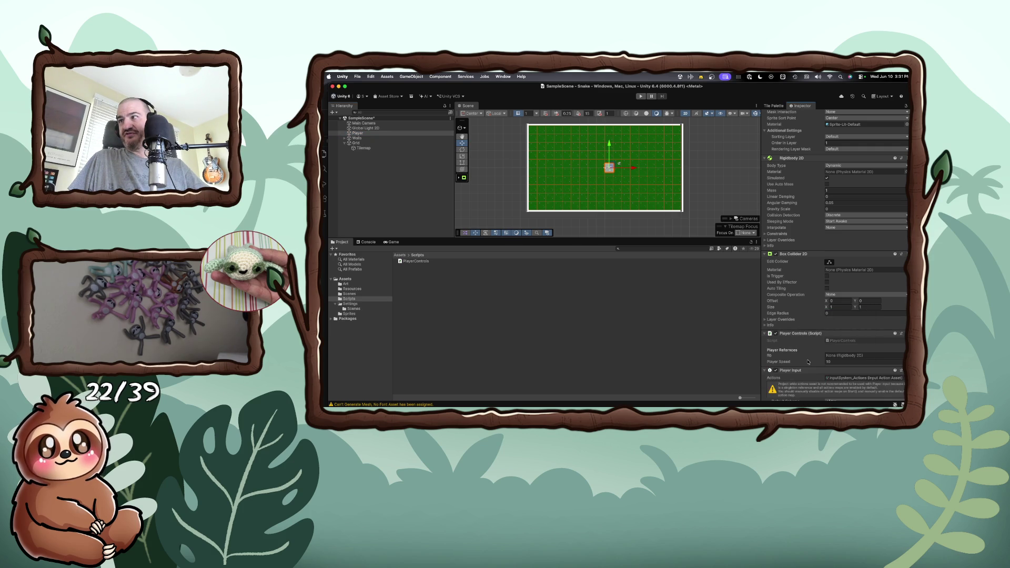
pyautogui.scroll(-3, 810, 347)
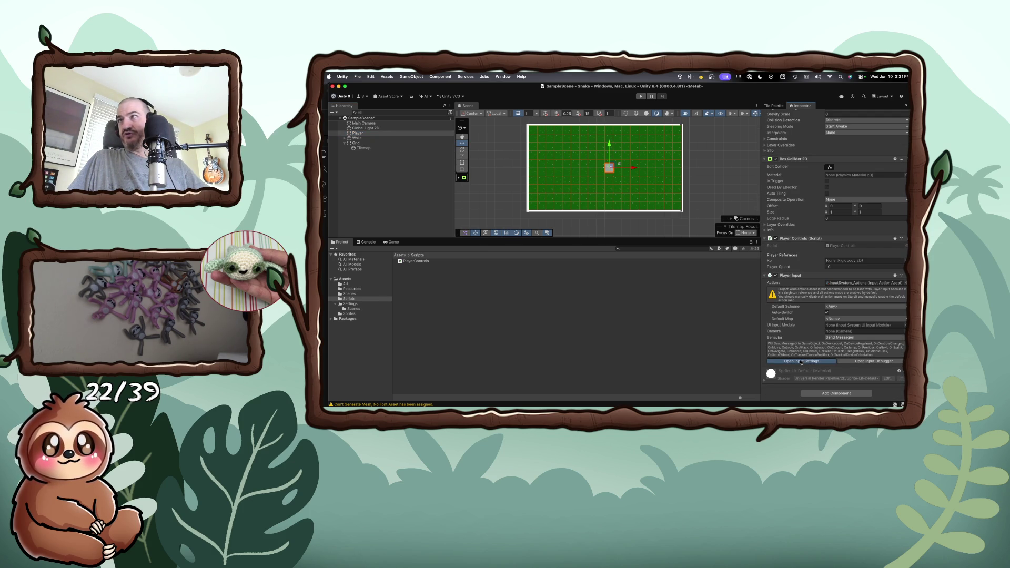
pyautogui.click(801, 361)
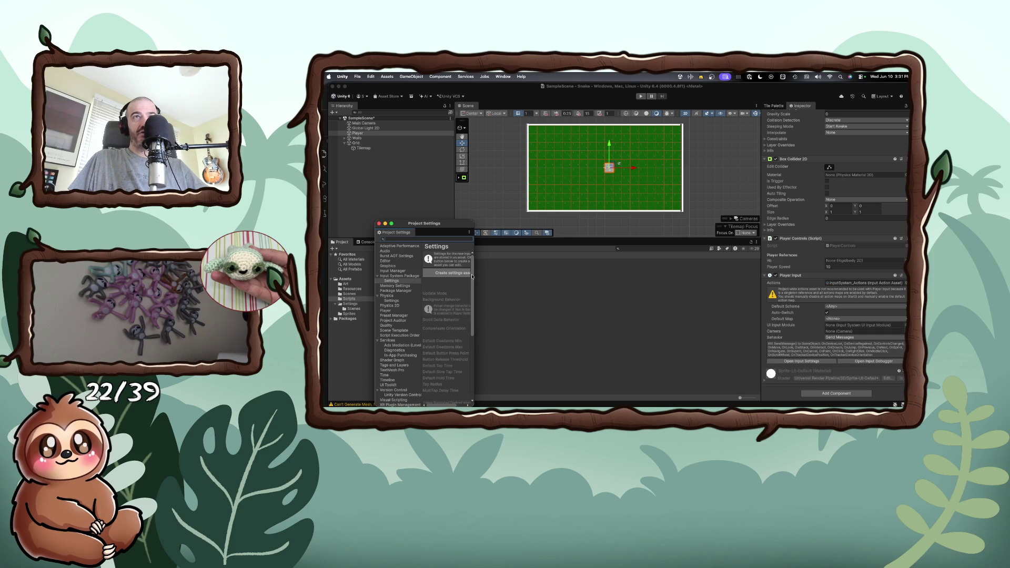
pyautogui.moveTo(472, 273); pyautogui.dragTo(702, 268)
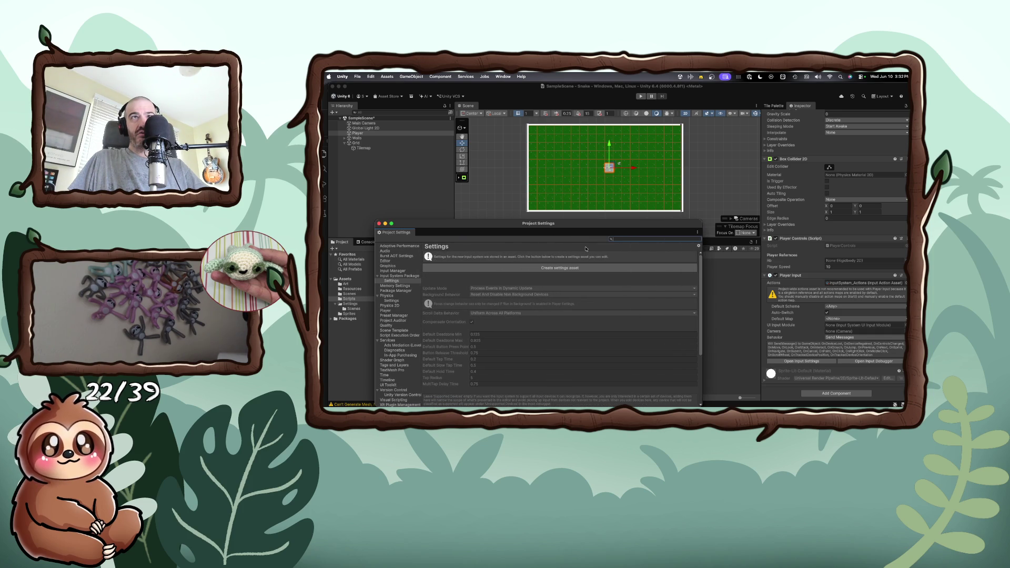
pyautogui.click(379, 224)
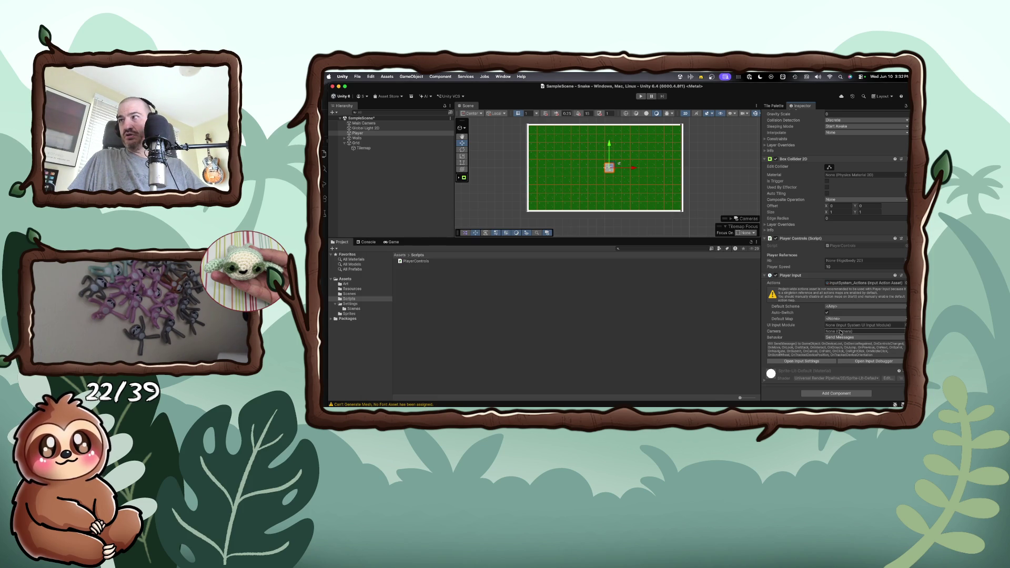
# - Set Player Input's default scheme to Keyboard&Mouse and default action map to Player
pyautogui.click(841, 308)
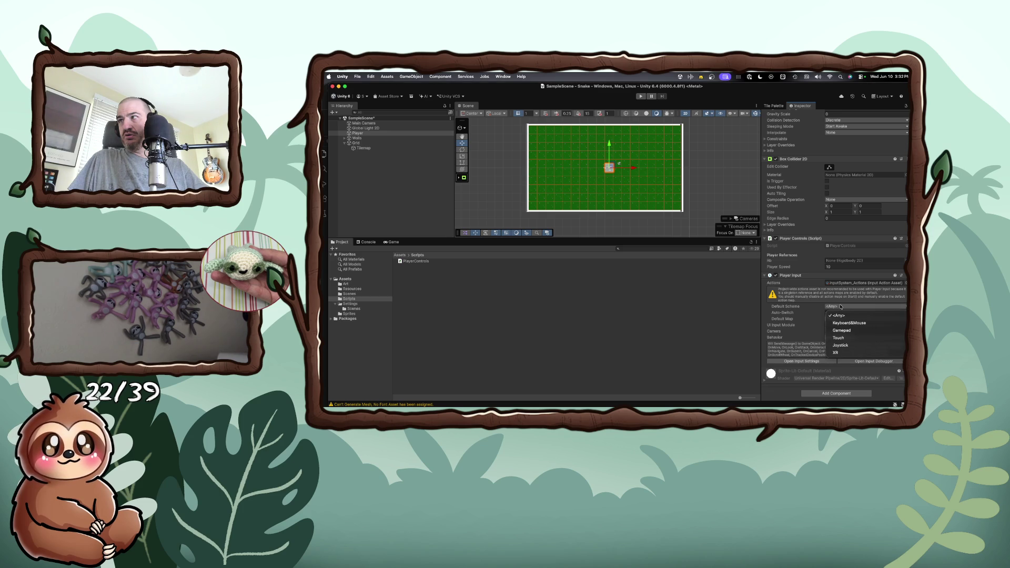
pyautogui.click(842, 323)
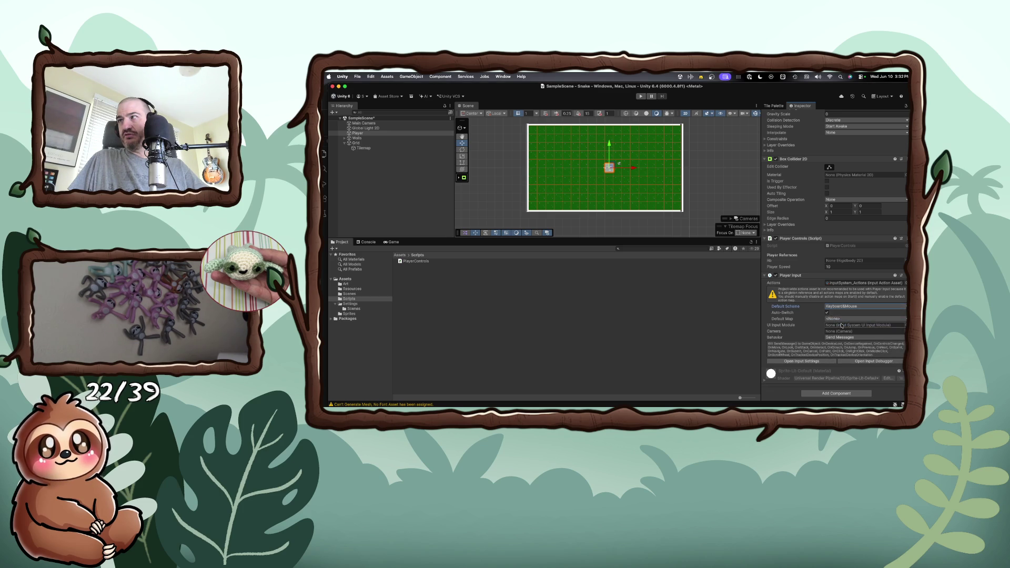
pyautogui.click(842, 319)
pyautogui.click(842, 326)
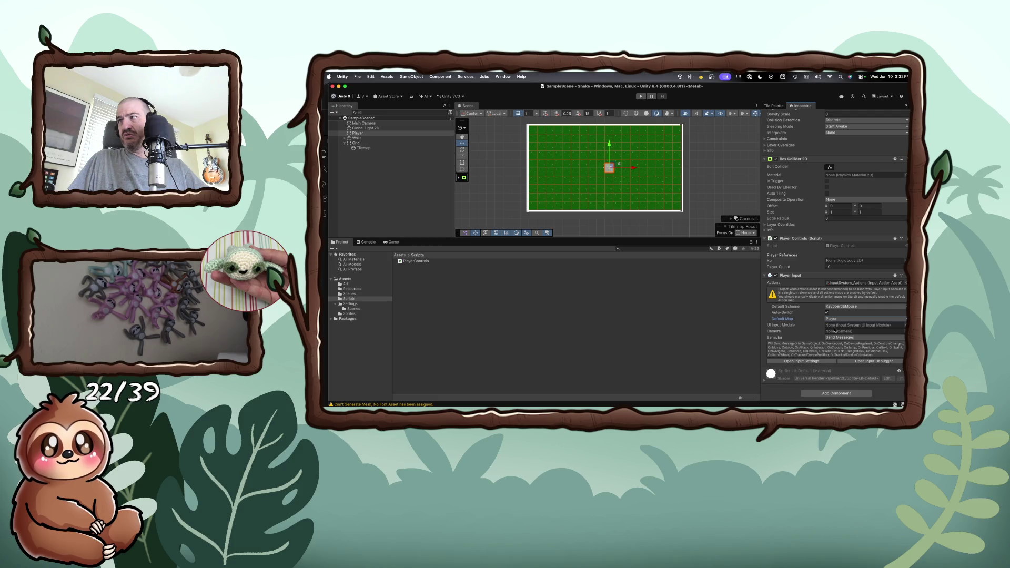
pyautogui.click(824, 361)
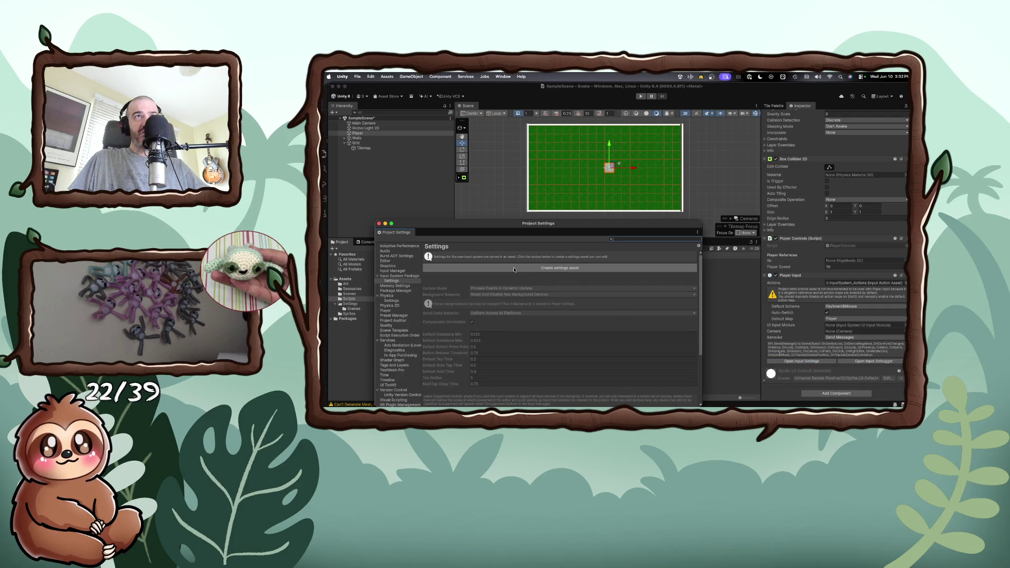
# - Review the Input Manager and Input System Package settings, close Project Settings, and start play mode
pyautogui.click(395, 270)
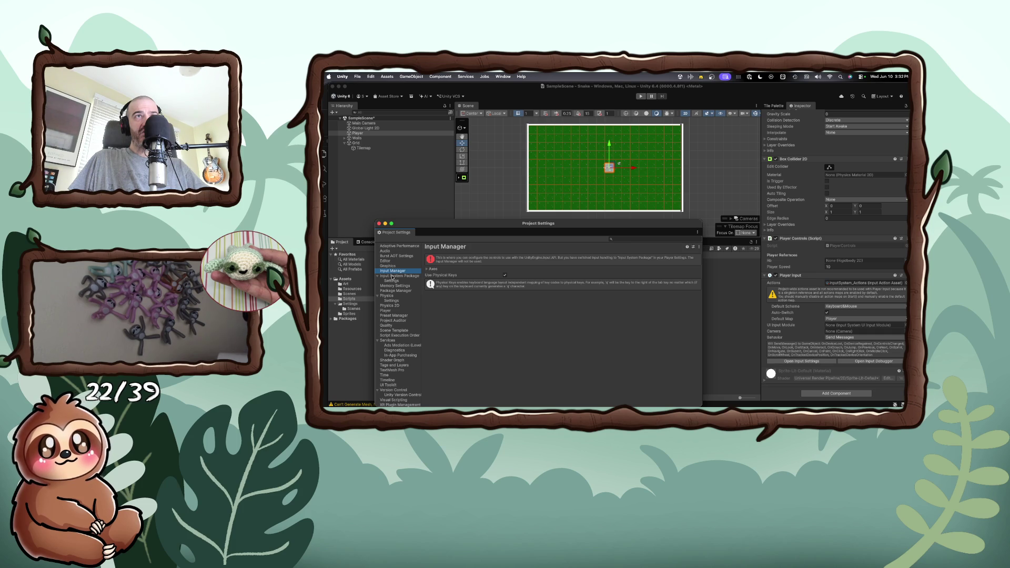
pyautogui.click(393, 281)
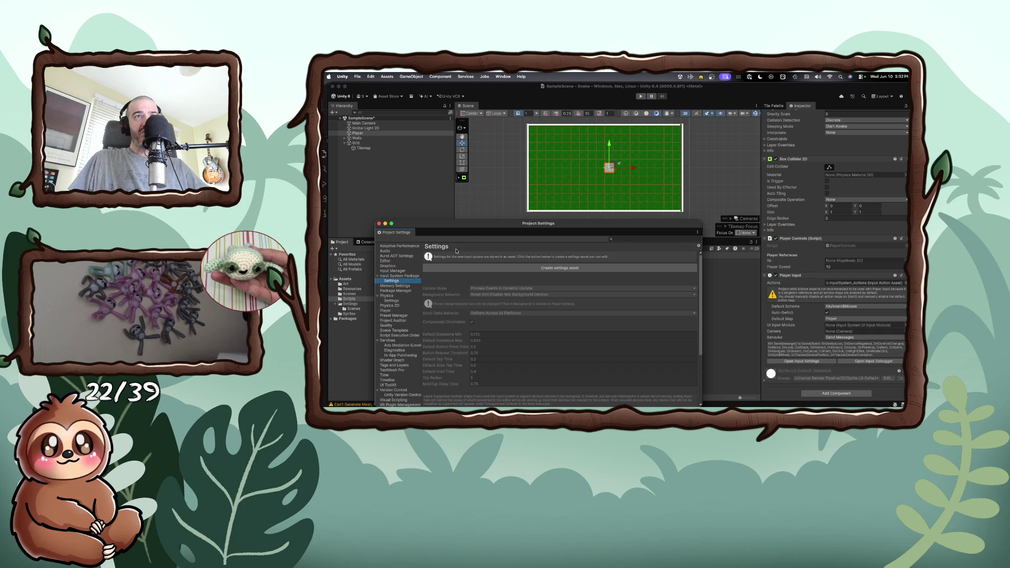
pyautogui.click(379, 224)
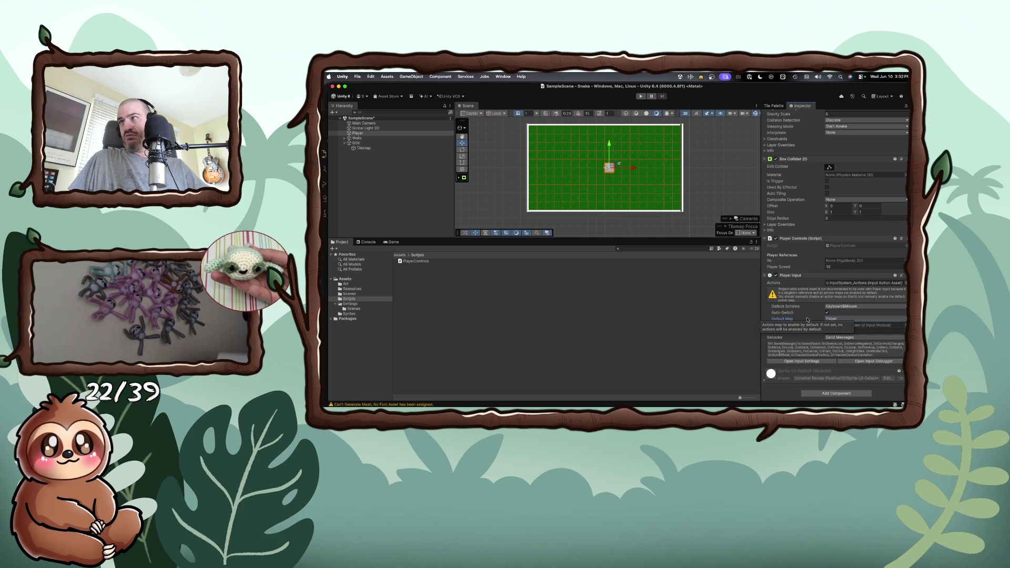
pyautogui.click(640, 97)
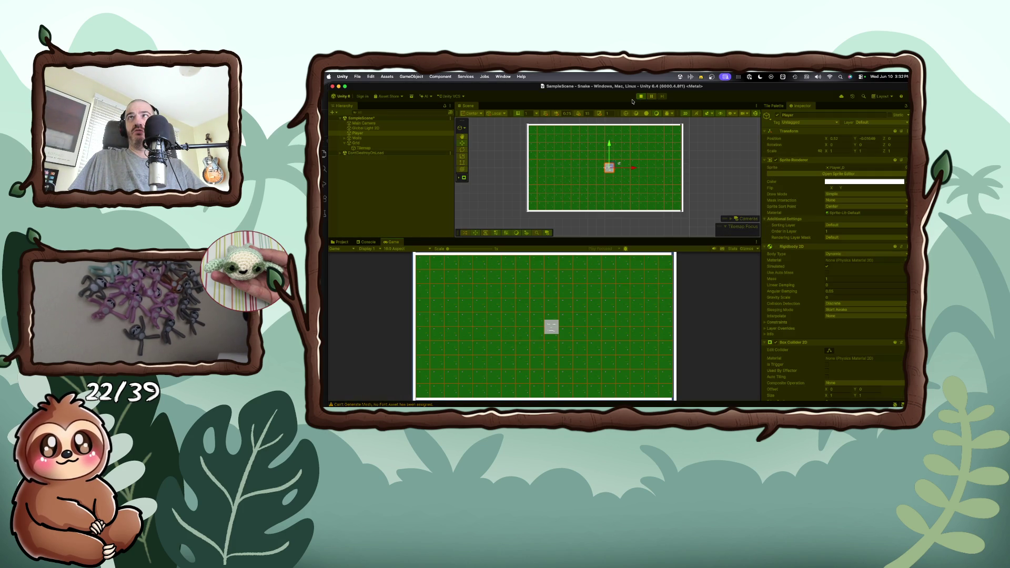
# - Steer the player square around the green grid with the arrow keys, ending near the right side
pyautogui.press('Left')
pyautogui.press('Up')
pyautogui.press('Left')
pyautogui.press('Down')
pyautogui.press('Left')
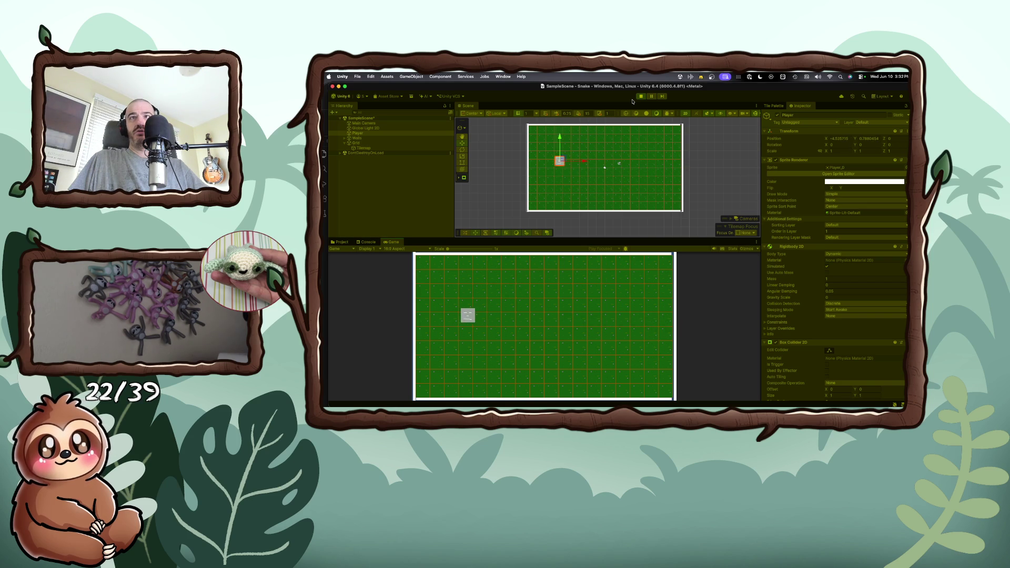
pyautogui.press('Right')
pyautogui.press('Down')
pyautogui.press('Right')
pyautogui.press('Up')
pyautogui.press('Down')
pyautogui.press('Right')
pyautogui.press('Up')
pyautogui.press('Right')
pyautogui.press('Up')
pyautogui.press('Left')
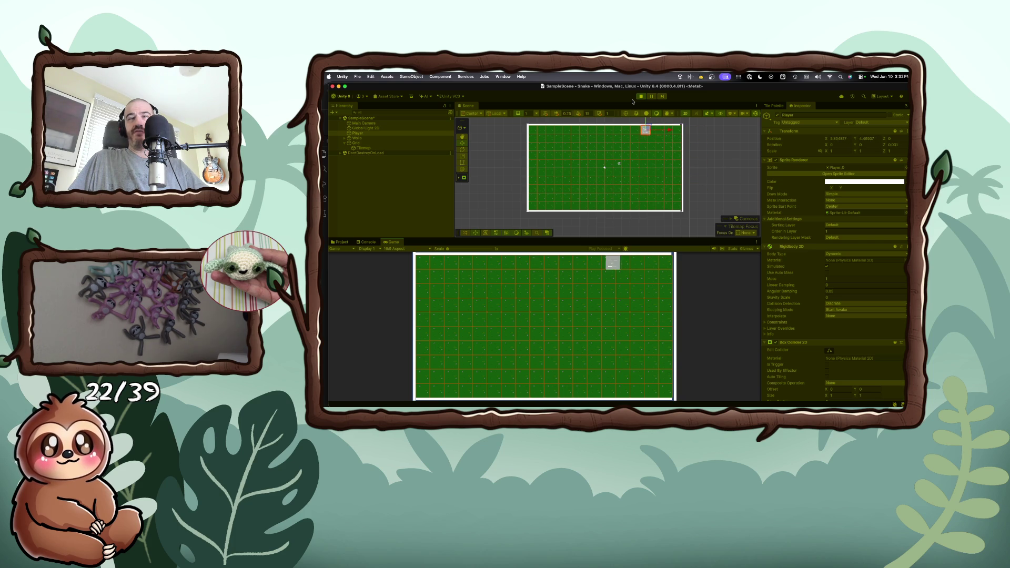
pyautogui.press('Down')
pyautogui.press('Left')
pyautogui.press('Right')
pyautogui.press('Down')
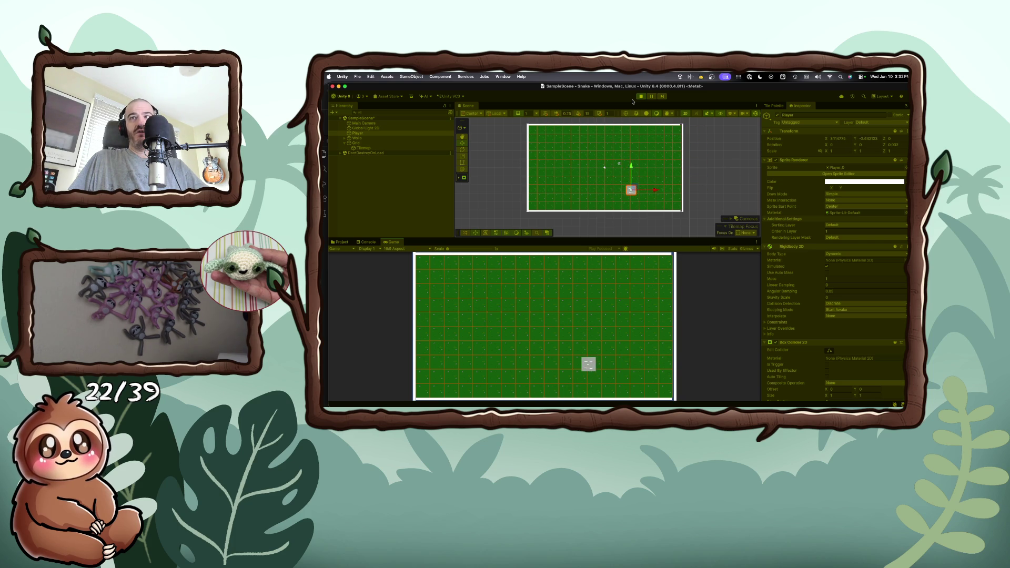
pyautogui.press('Right')
pyautogui.press('Left')
pyautogui.press('Up')
pyautogui.press('Left')
pyautogui.press('Down')
pyautogui.press('Right')
pyautogui.press('Up')
pyautogui.press('Left')
pyautogui.press('Down')
pyautogui.press('Right')
pyautogui.press('Up')
pyautogui.press('Left')
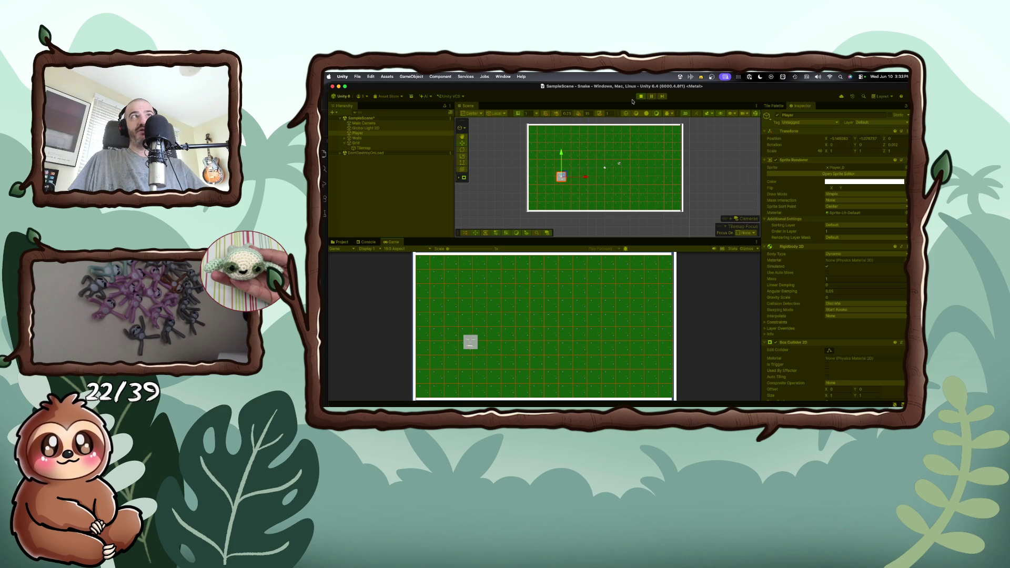
pyautogui.press('Up')
pyautogui.press('Right')
pyautogui.press('Down')
pyautogui.press('Left')
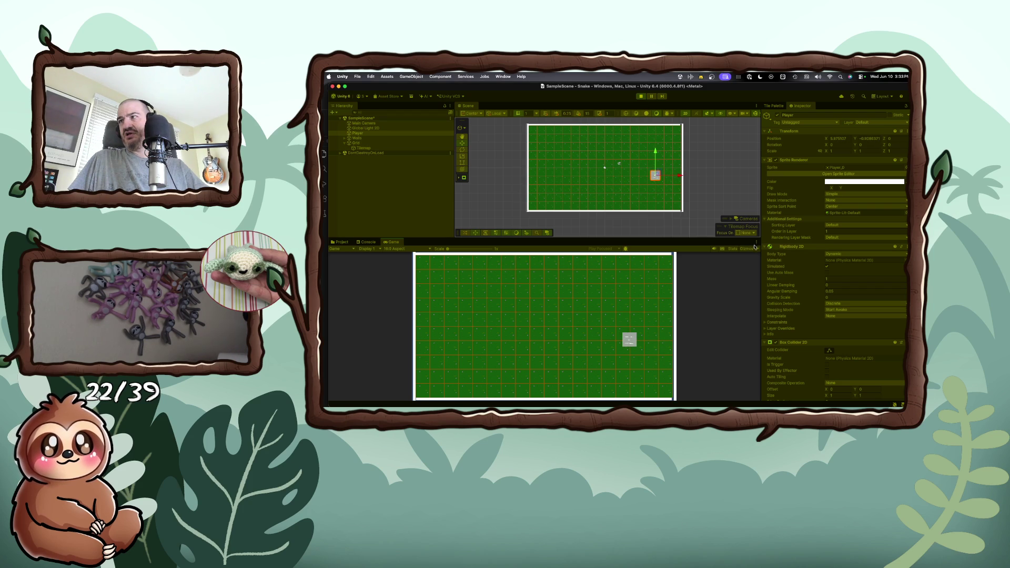
pyautogui.click(830, 351)
pyautogui.click(830, 350)
pyautogui.scroll(-2, 849, 352)
pyautogui.scroll(-5, 849, 352)
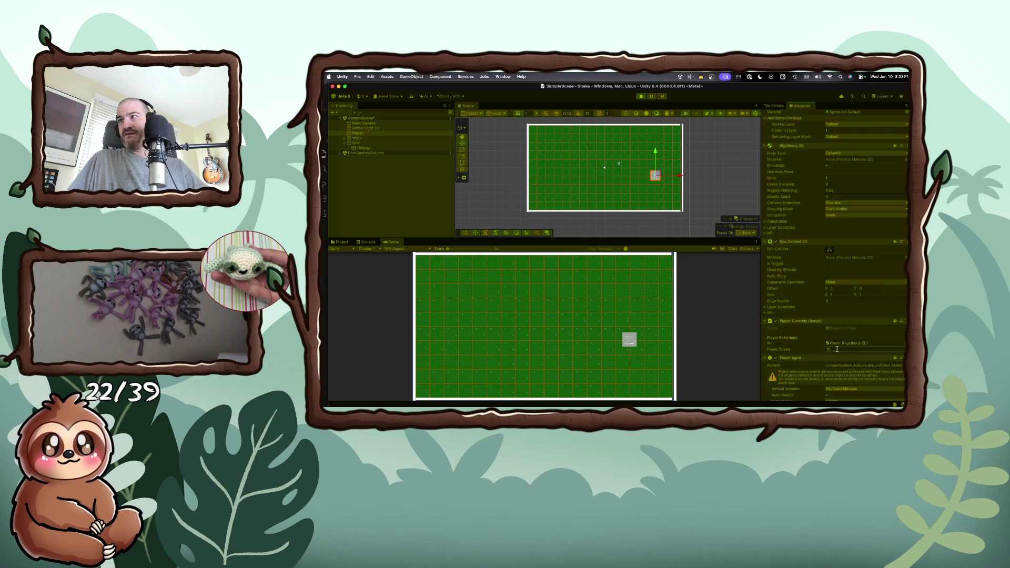
pyautogui.scroll(-2, 834, 350)
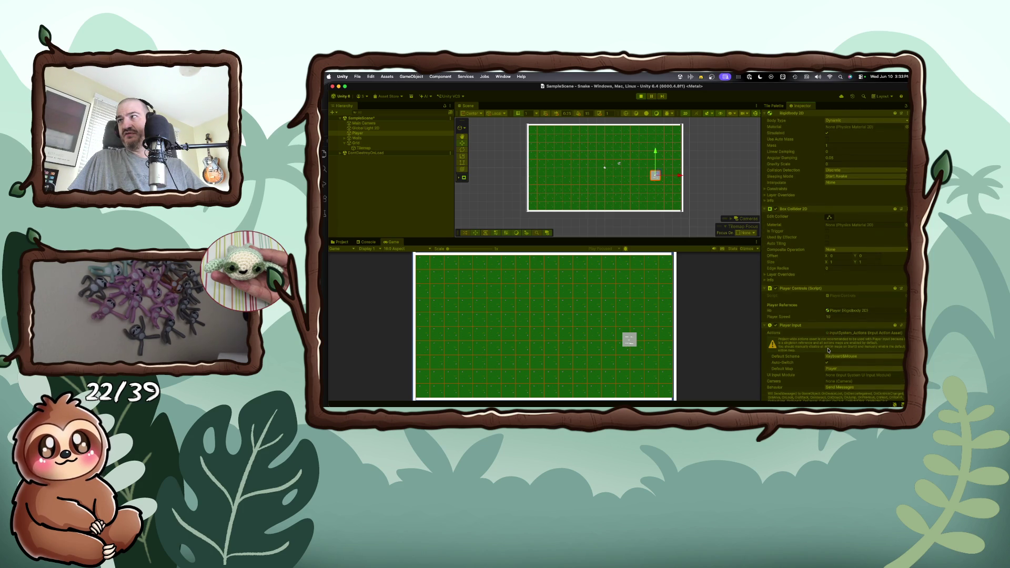
pyautogui.scroll(-2, 828, 350)
pyautogui.scroll(-1, 829, 350)
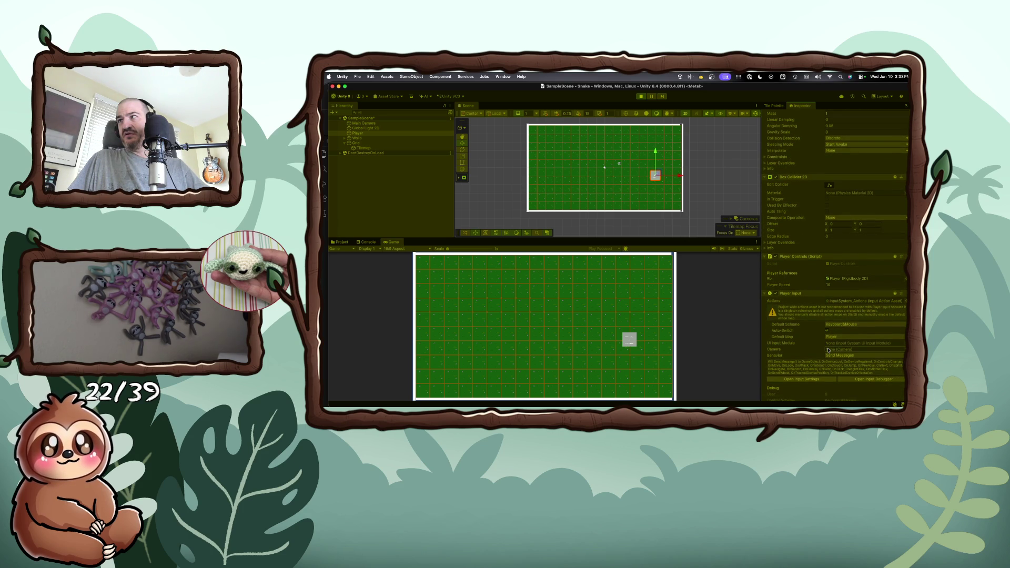
pyautogui.scroll(-1, 828, 350)
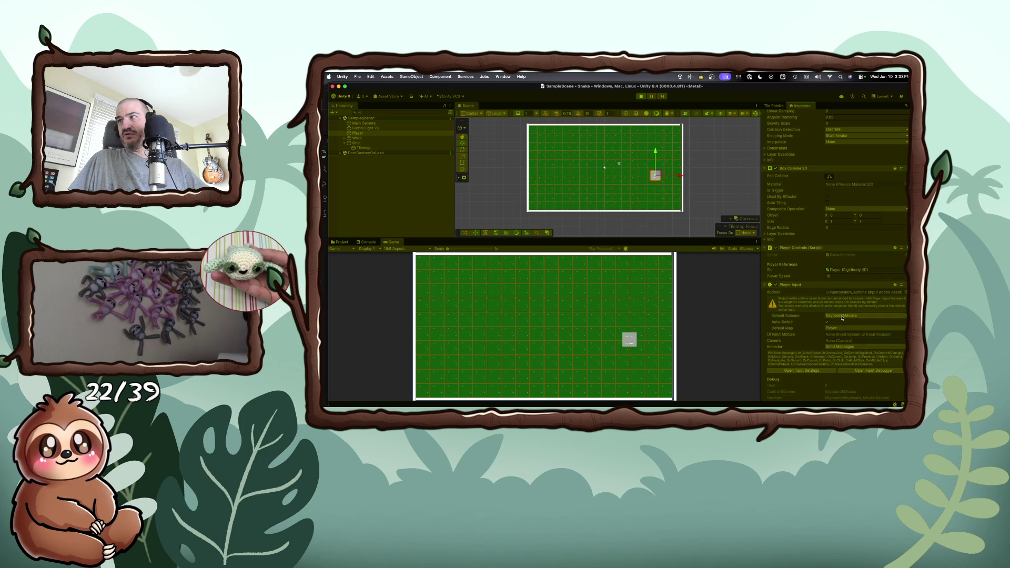
pyautogui.scroll(-4, 829, 331)
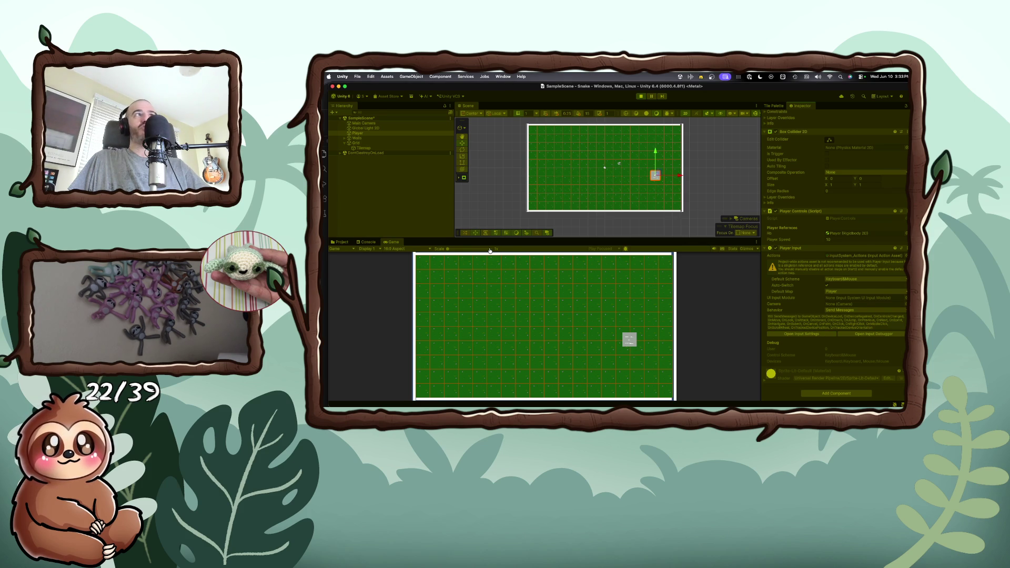
pyautogui.press('super+Tab')
# - Read through PlayerControls.cs in VS Code, then return to the Unity editor
pyautogui.scroll(10, 490, 251)
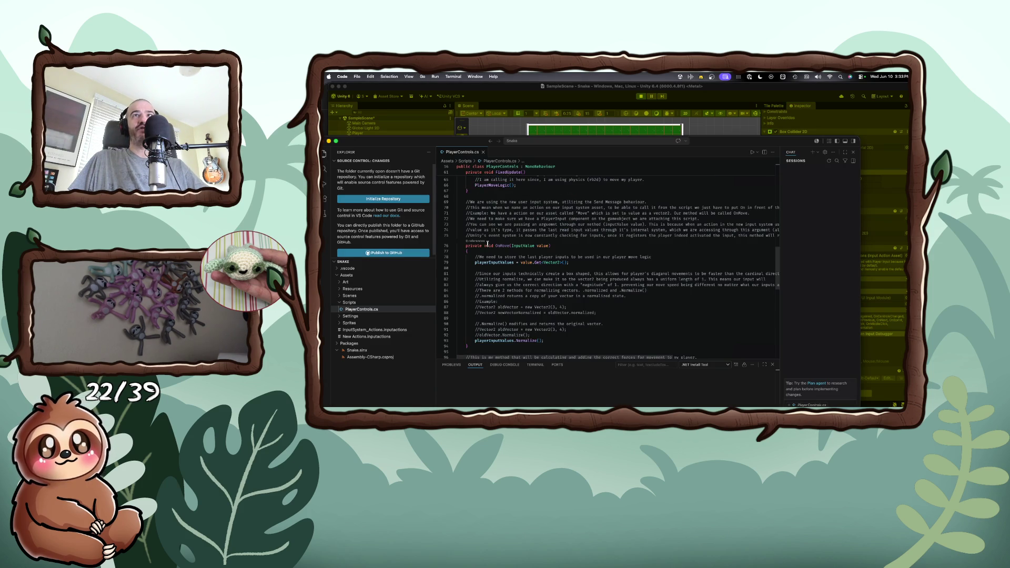
pyautogui.scroll(-3, 488, 244)
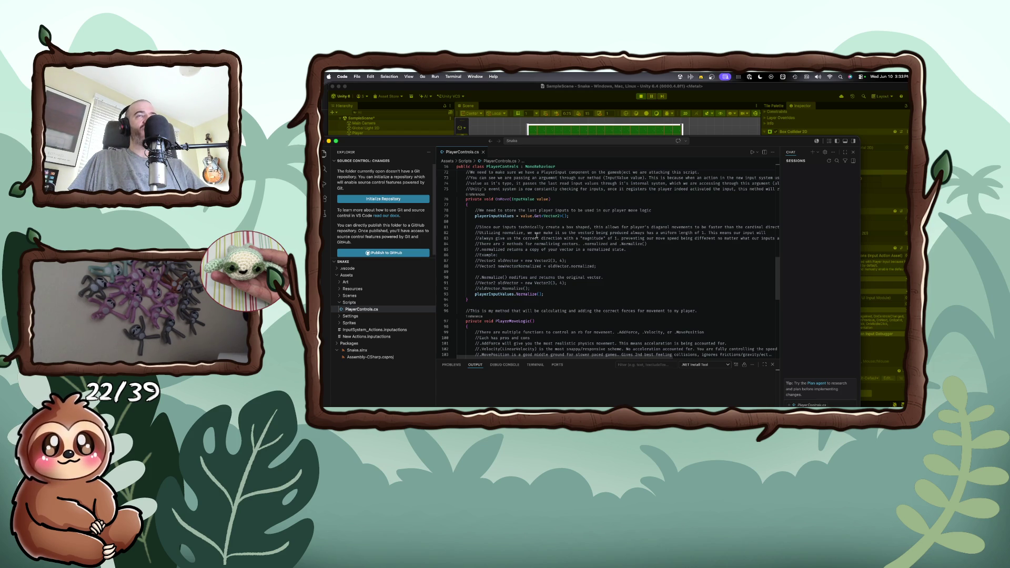
pyautogui.scroll(-5, 536, 235)
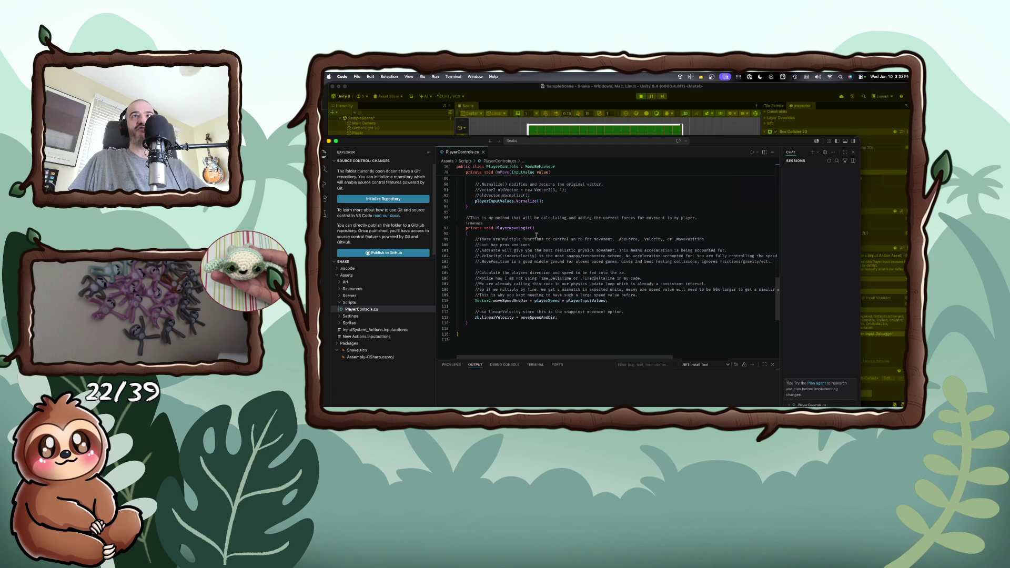
pyautogui.scroll(2, 536, 235)
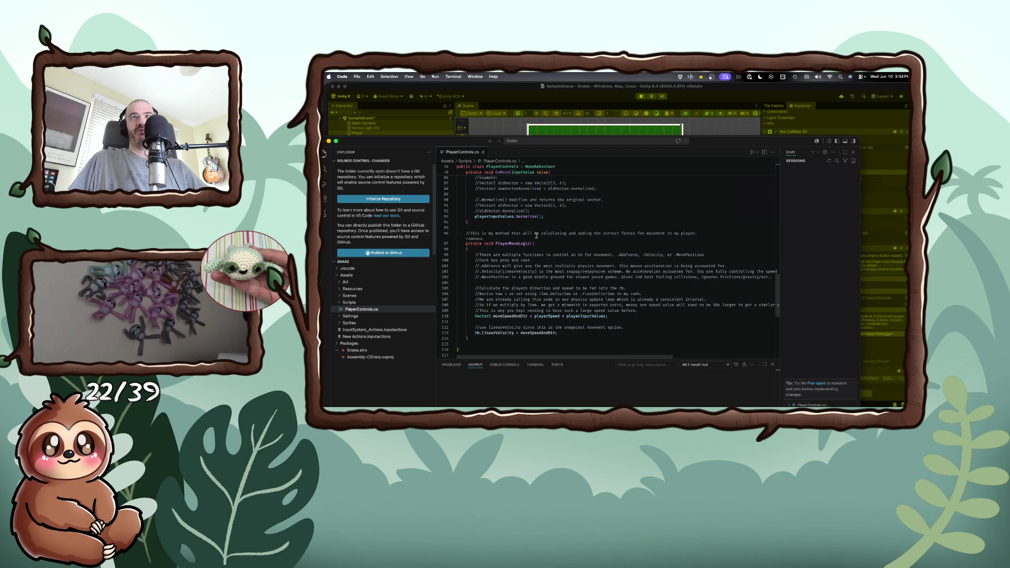
pyautogui.scroll(5, 537, 235)
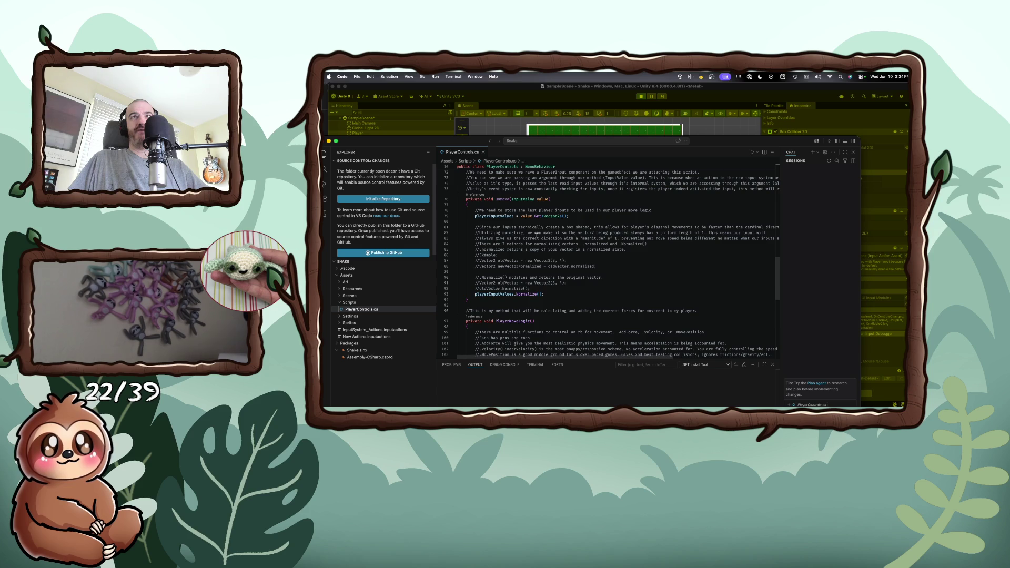
pyautogui.scroll(-5, 537, 236)
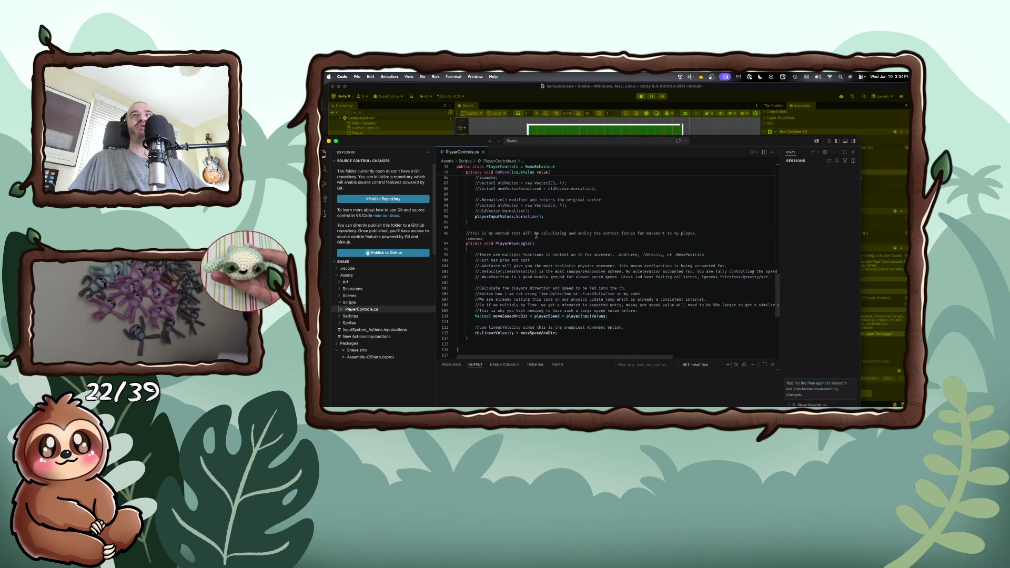
pyautogui.scroll(5, 537, 235)
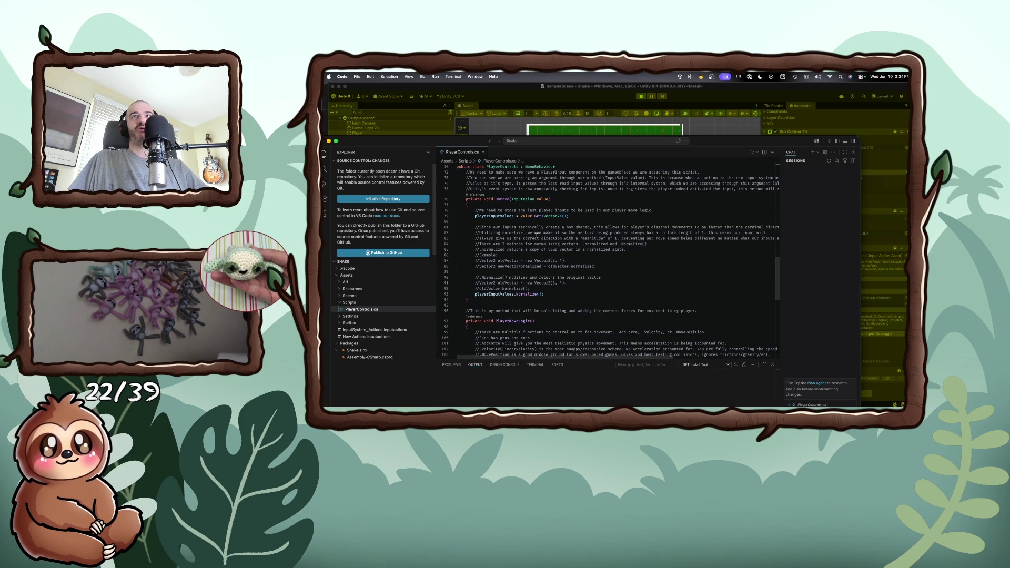
pyautogui.scroll(7, 537, 235)
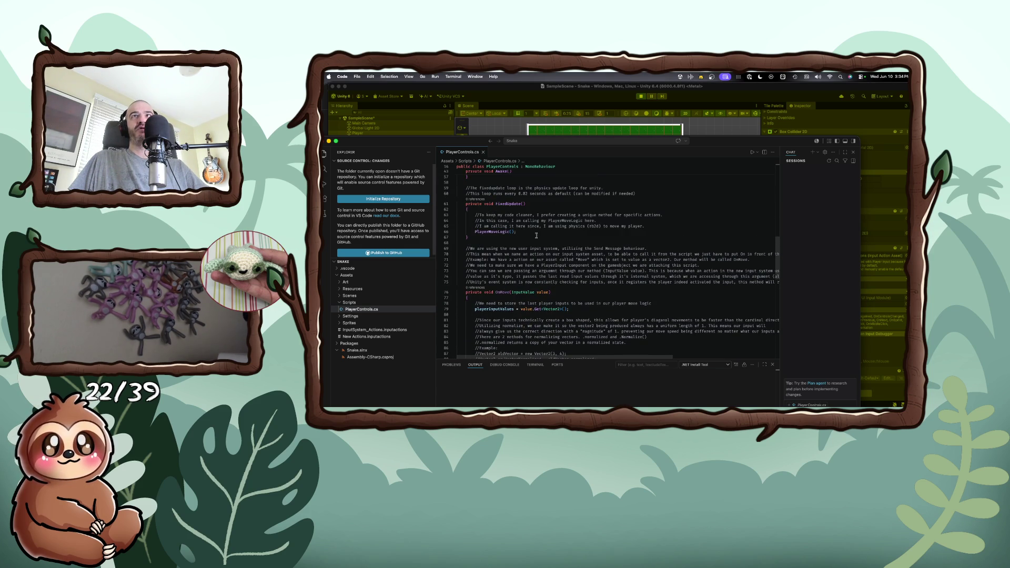
pyautogui.scroll(7, 537, 235)
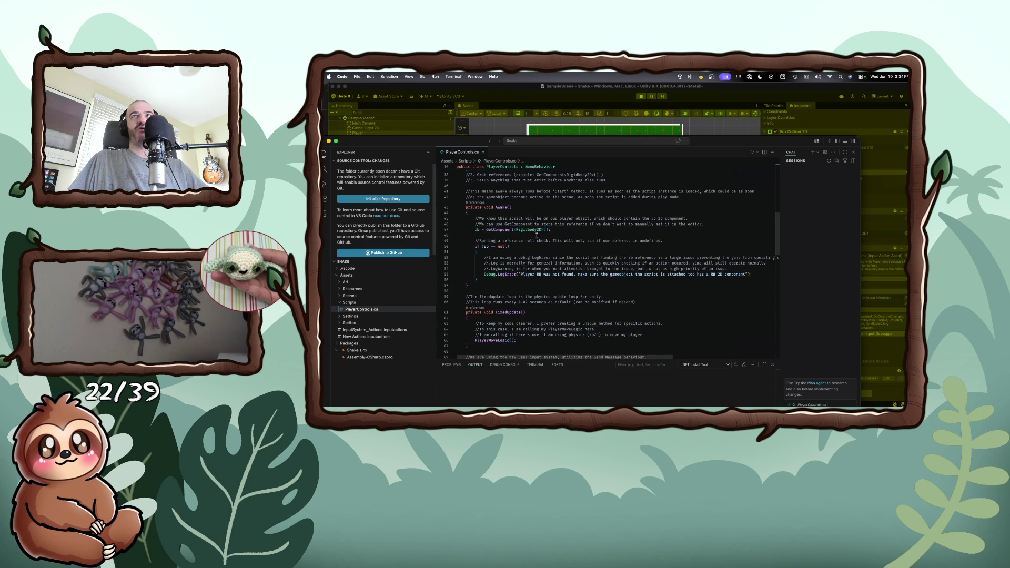
pyautogui.scroll(-6, 537, 235)
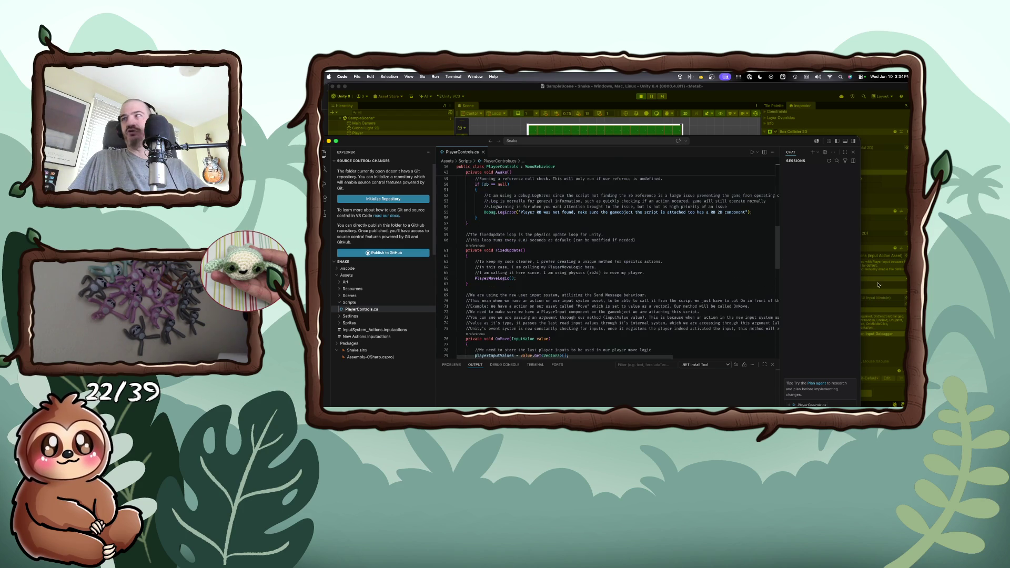
pyautogui.click(872, 342)
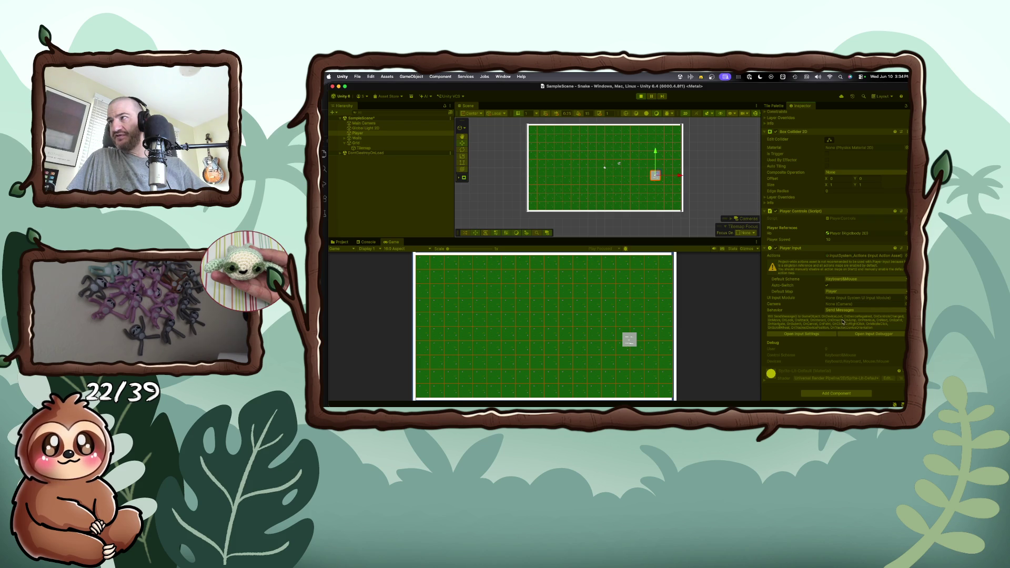
# - Inspect the Keyboard device's controls in the Input Debugger, close both windows, and return to VS Code
pyautogui.click(815, 334)
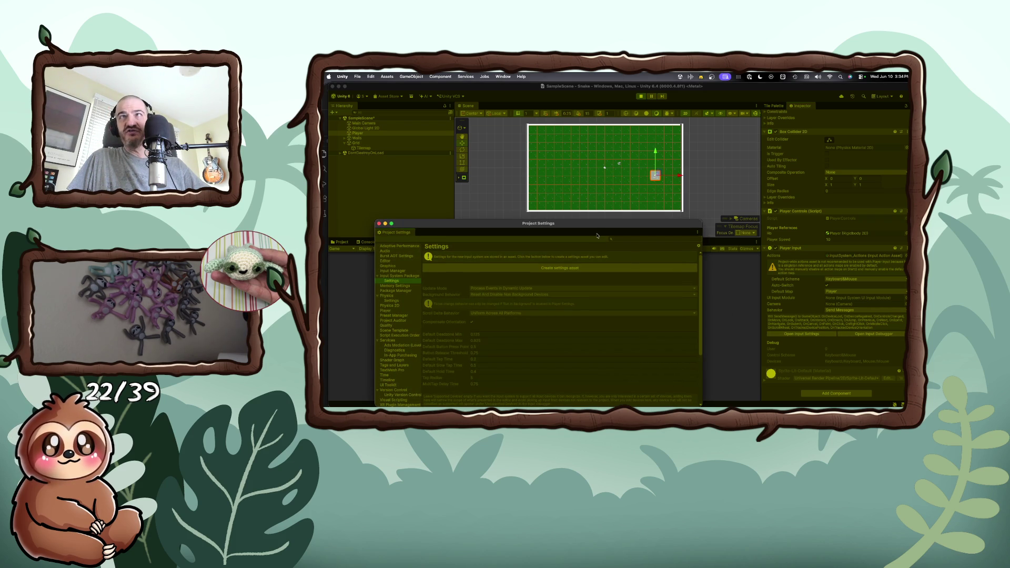
pyautogui.click(638, 233)
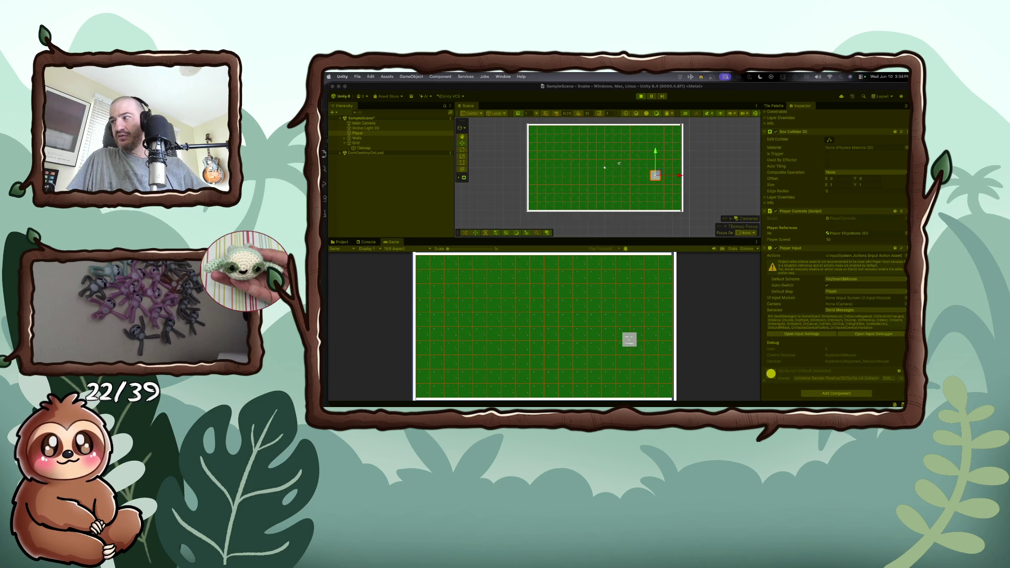
pyautogui.click(874, 334)
pyautogui.moveTo(644, 238); pyautogui.dragTo(676, 218)
pyautogui.click(636, 254)
pyautogui.doubleClick(636, 254)
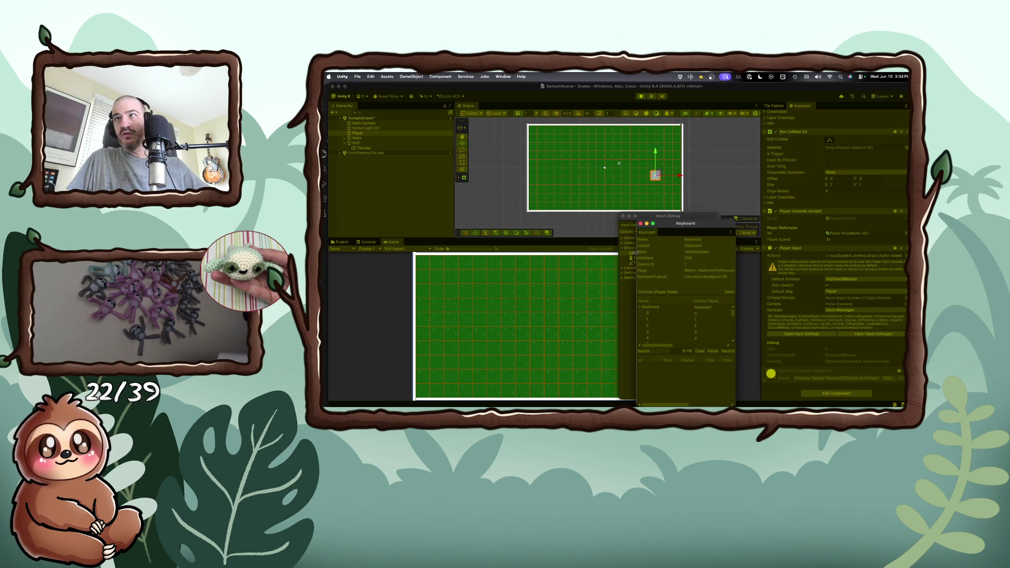
pyautogui.scroll(-10, 657, 325)
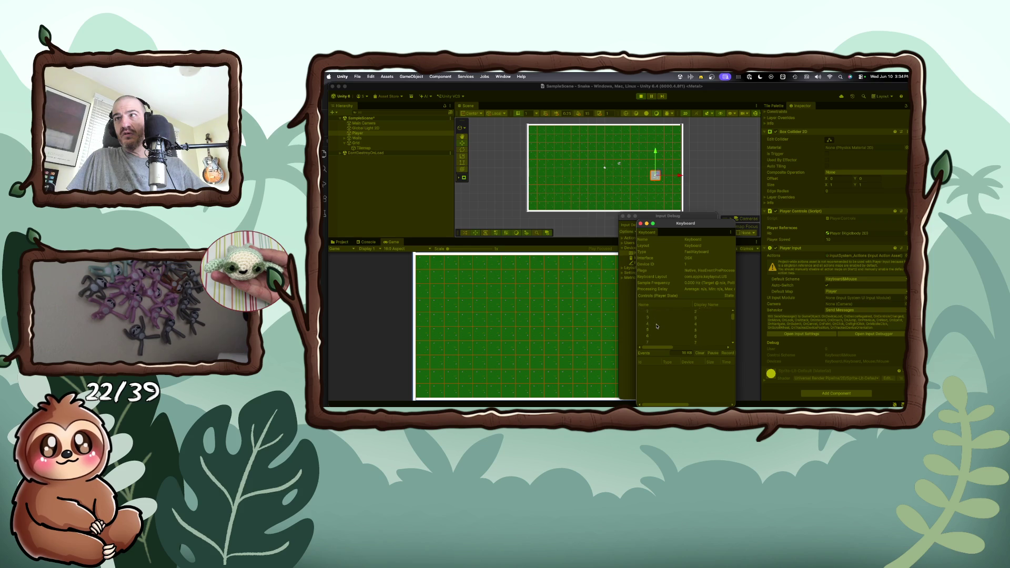
pyautogui.scroll(-15, 656, 325)
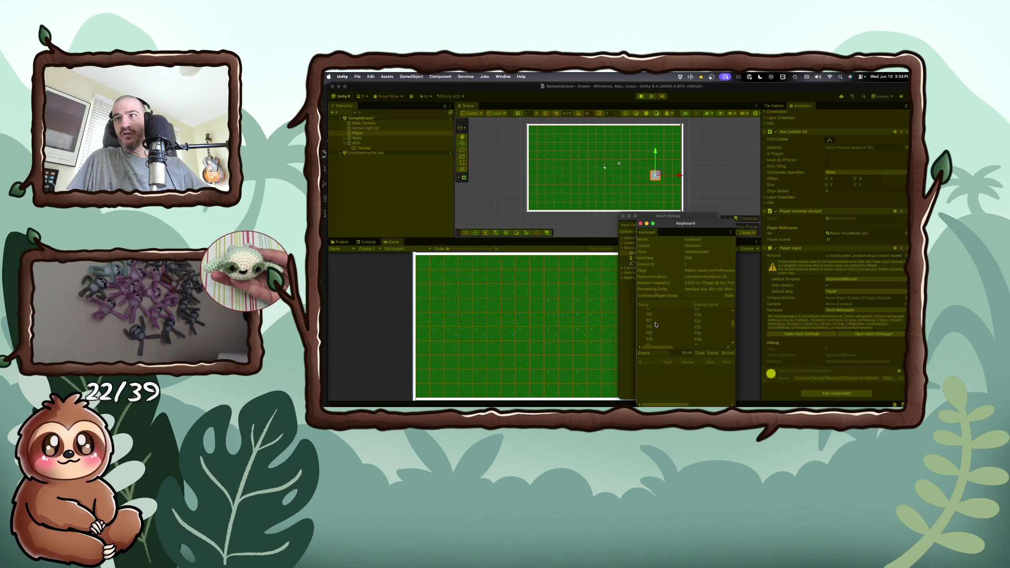
pyautogui.click(641, 224)
pyautogui.click(624, 217)
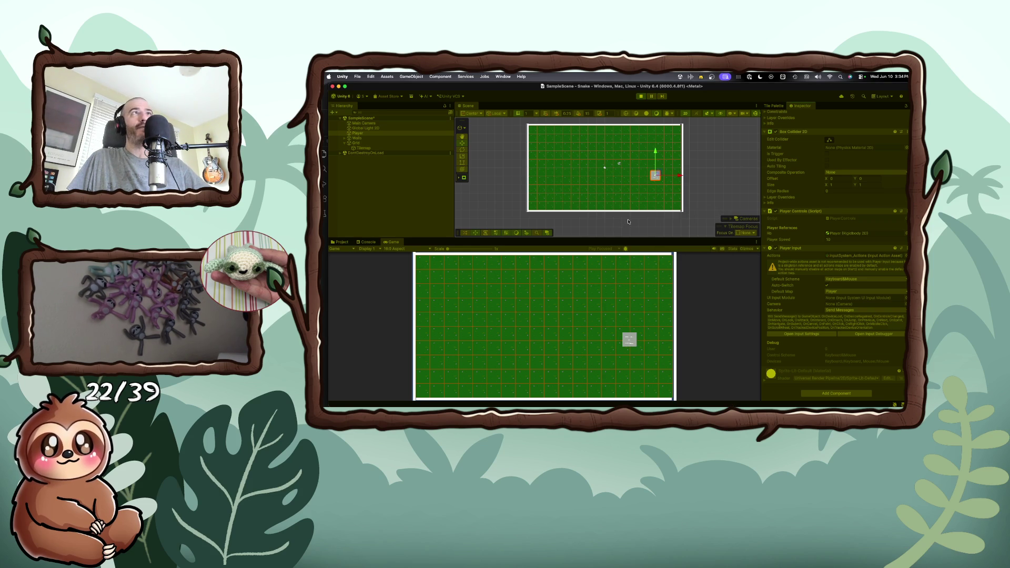
pyautogui.press('super+Tab')
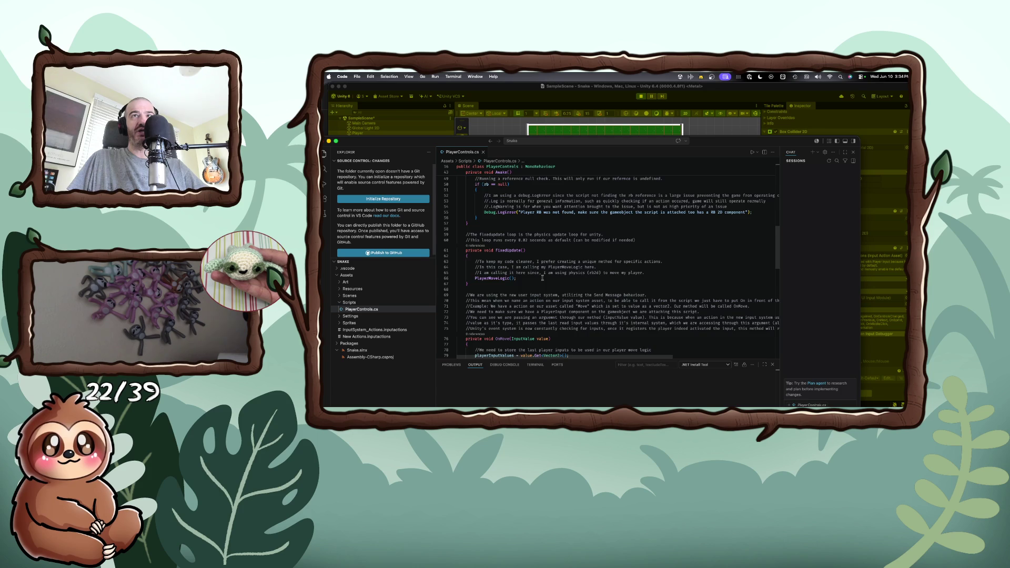
# - Scroll PlayerControls.cs to the OnMove method, widen the code area, and place the cursor after its comment
pyautogui.scroll(-3, 543, 278)
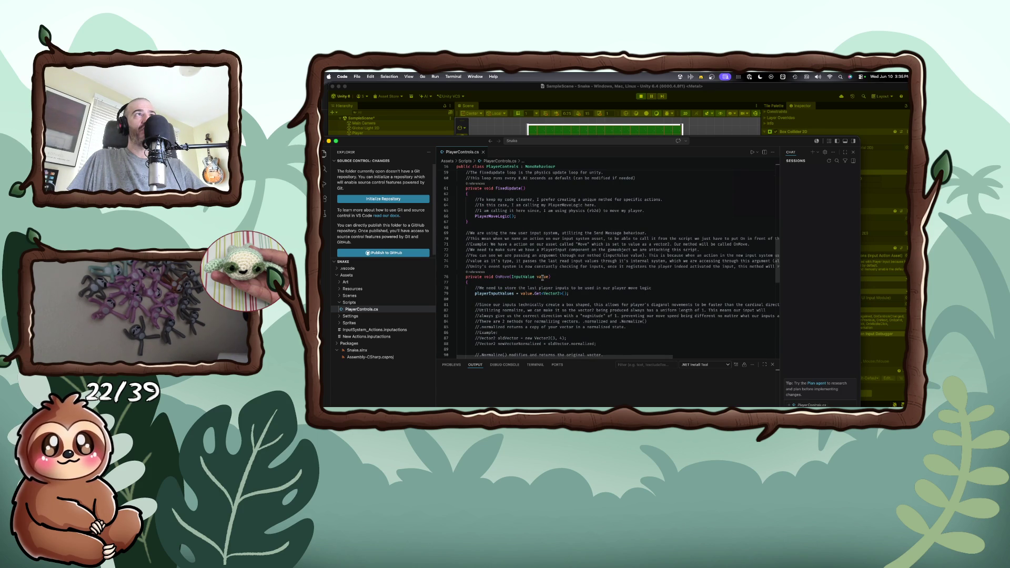
pyautogui.scroll(7, 543, 278)
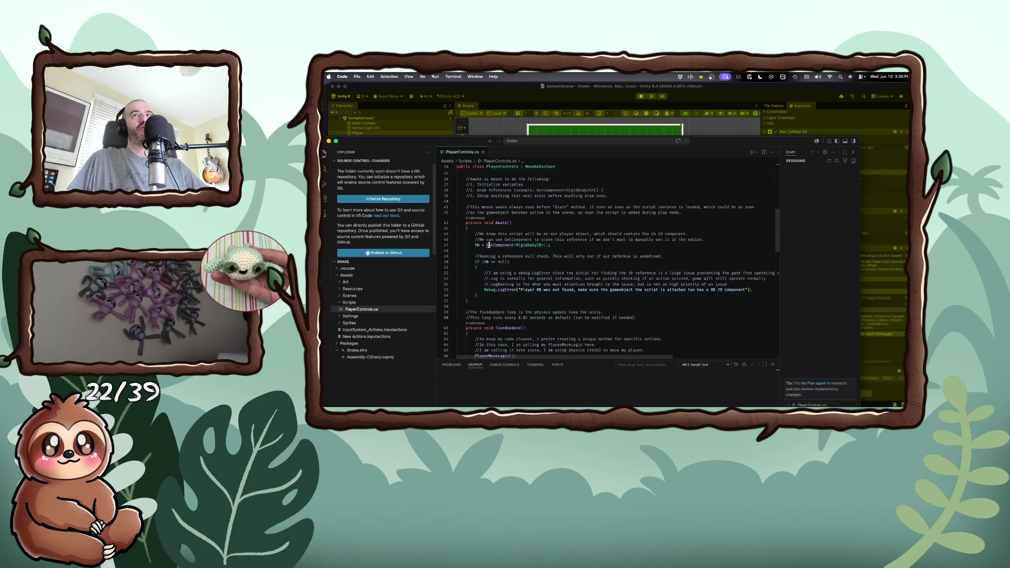
pyautogui.moveTo(489, 245)
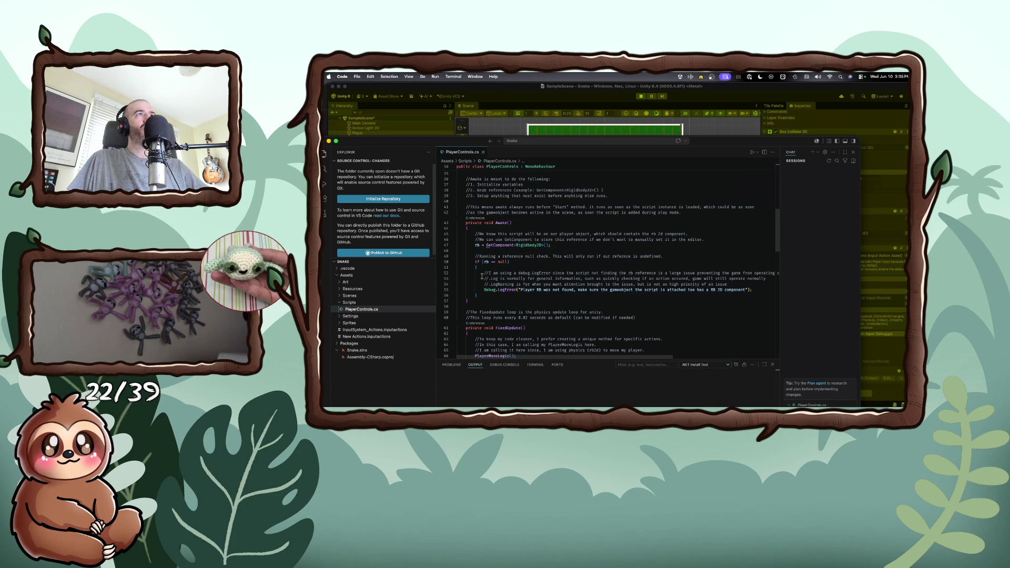
pyautogui.scroll(-7, 483, 276)
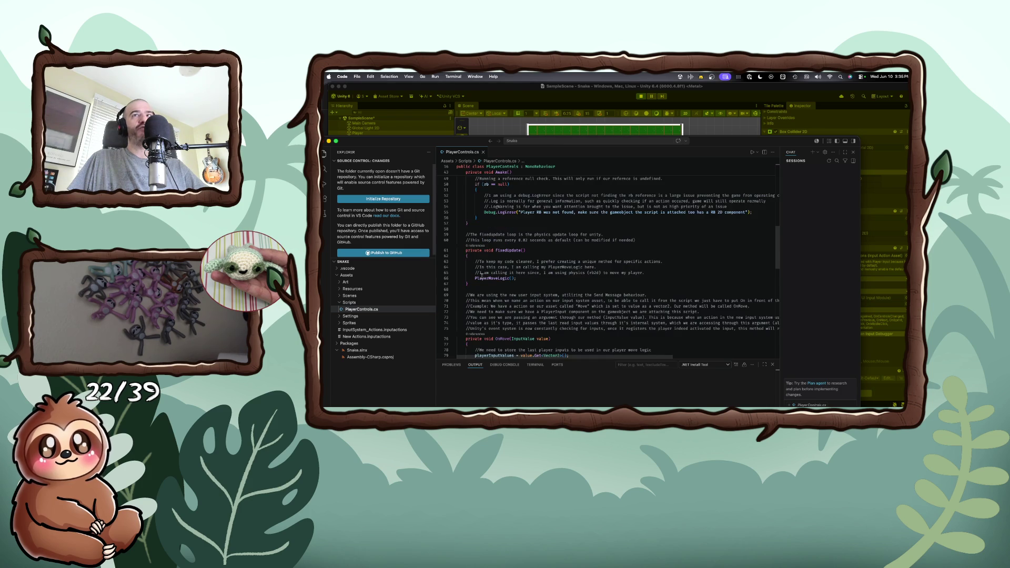
pyautogui.scroll(-5, 482, 275)
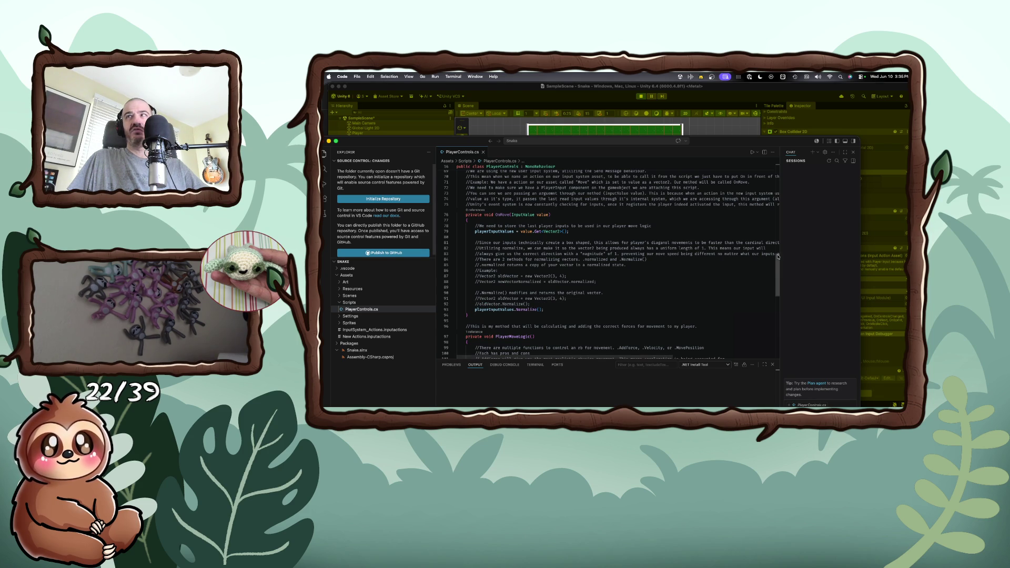
pyautogui.moveTo(778, 256); pyautogui.dragTo(840, 250)
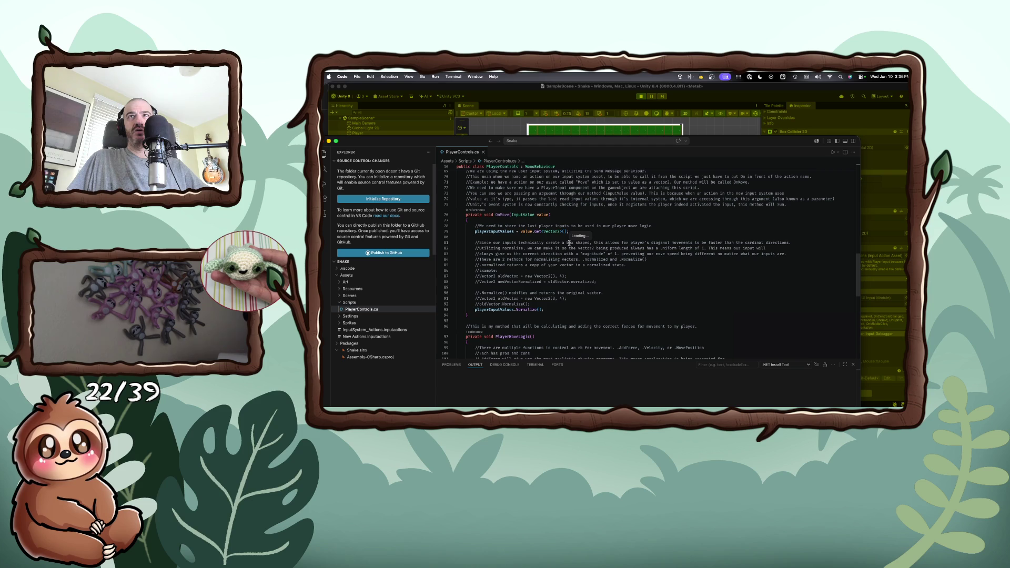
pyautogui.click(662, 226)
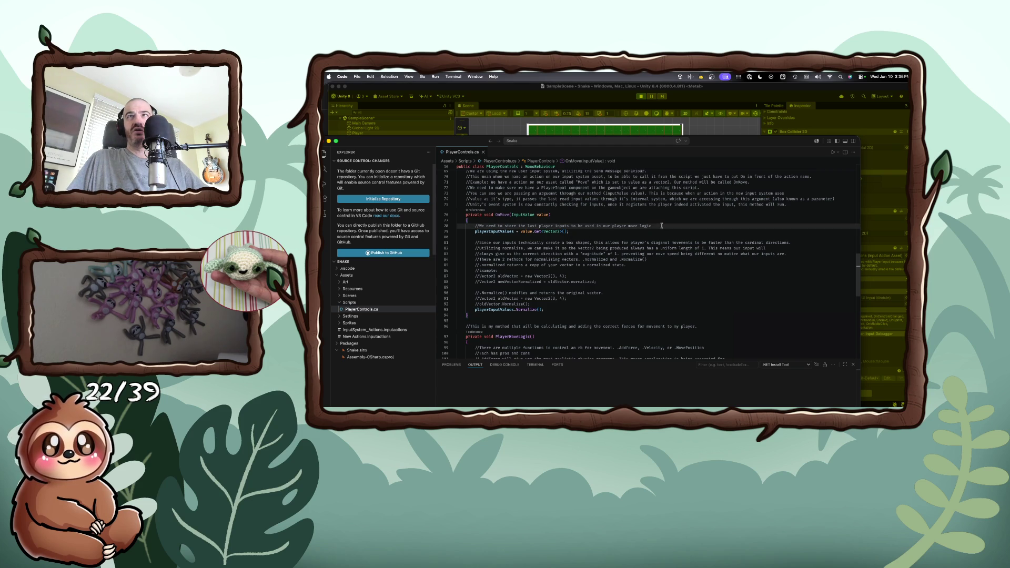
# - Insert a Debug.Log(value); line at the start of OnMove to log the incoming input
pyautogui.press('Return')
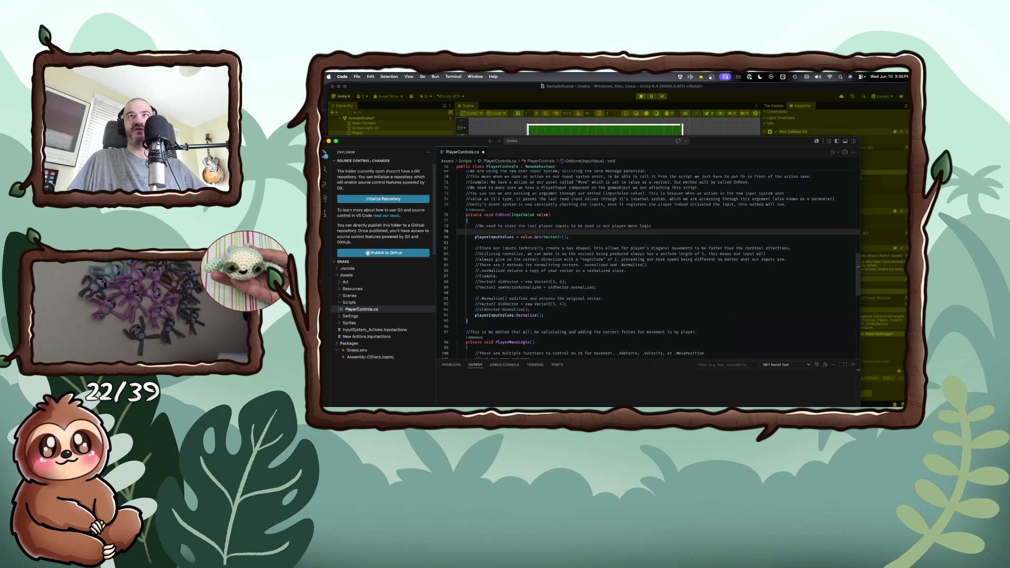
pyautogui.write('valu')
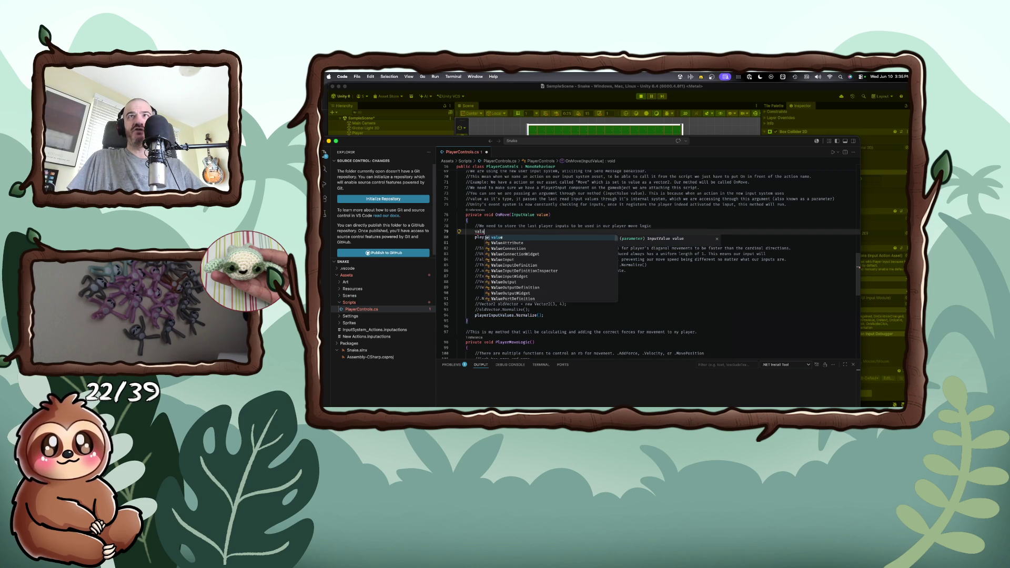
pyautogui.press('BackSpace')
pyautogui.press('BackSpace')
pyautogui.press('BackSpace')
pyautogui.write('D')
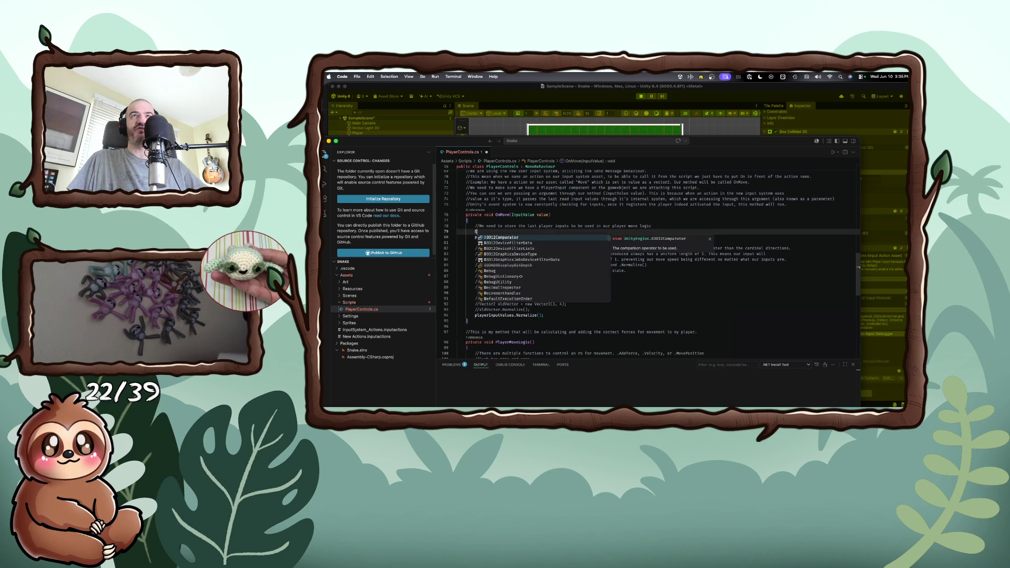
pyautogui.write('ebug.')
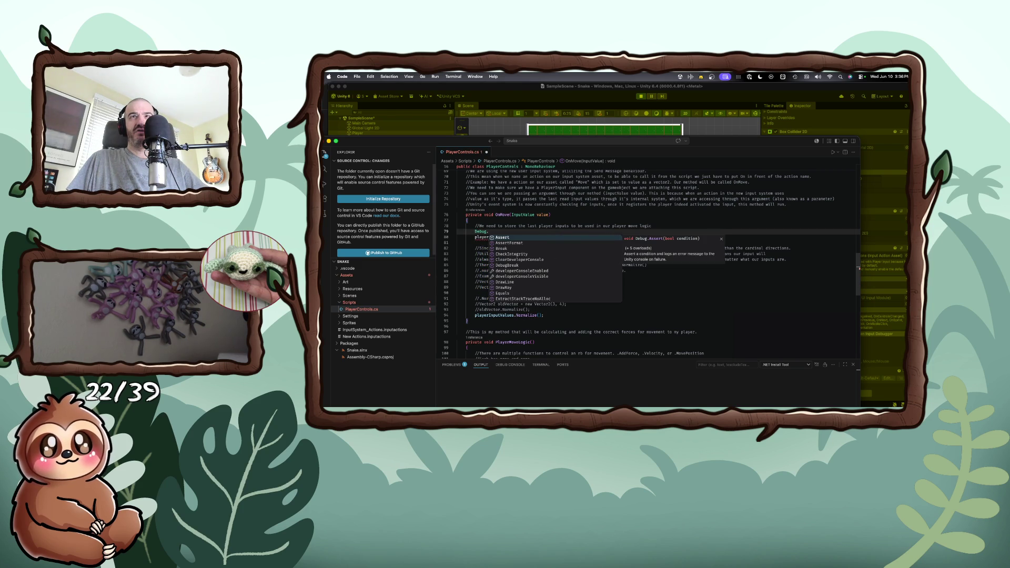
pyautogui.press('Down')
pyautogui.press('Down')
pyautogui.press('Down')
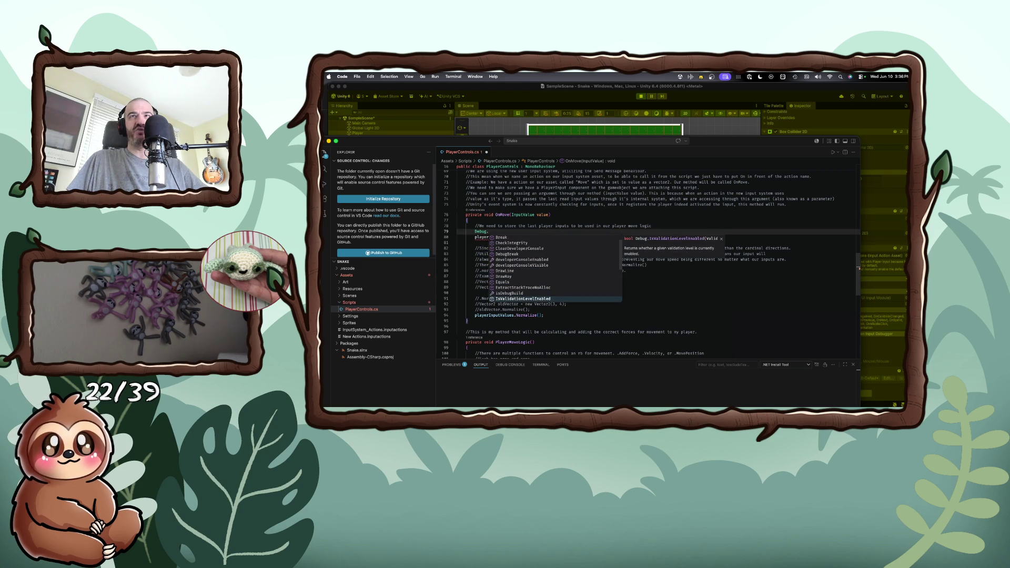
pyautogui.press('Down')
pyautogui.press('Down')
pyautogui.press('Up')
pyautogui.press('Up')
pyautogui.press('Return')
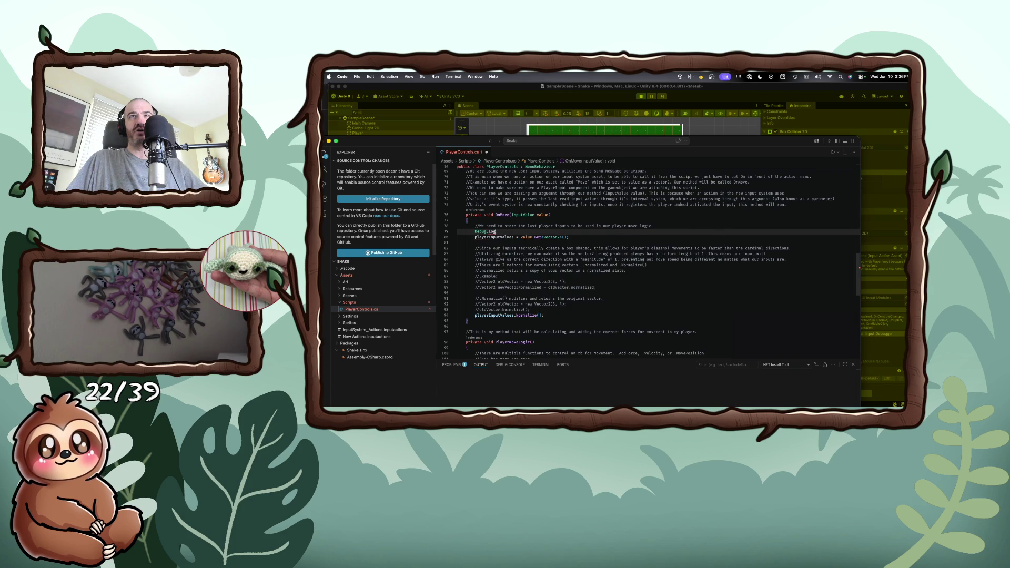
pyautogui.write('(val')
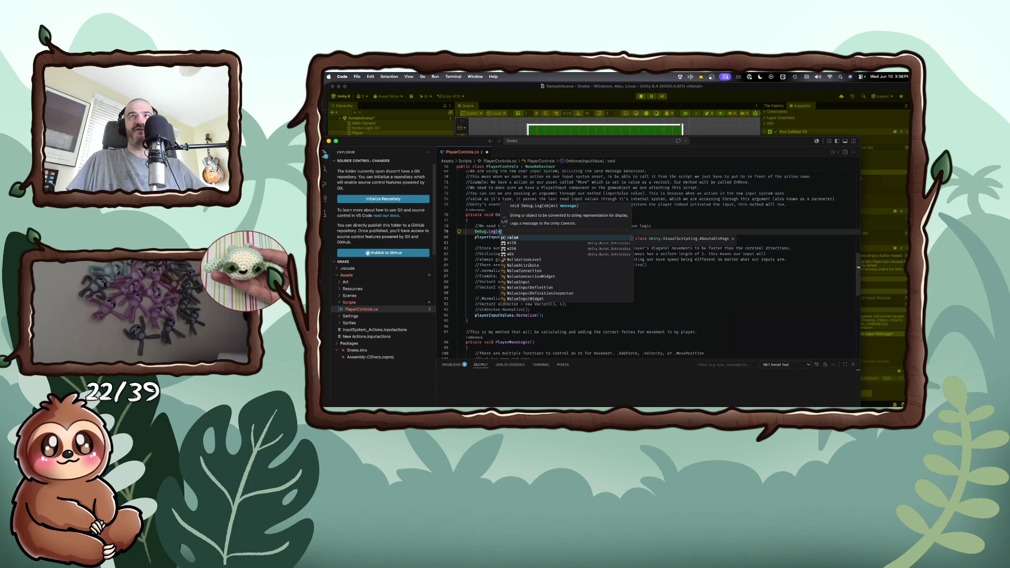
pyautogui.press('Return')
pyautogui.write(');')
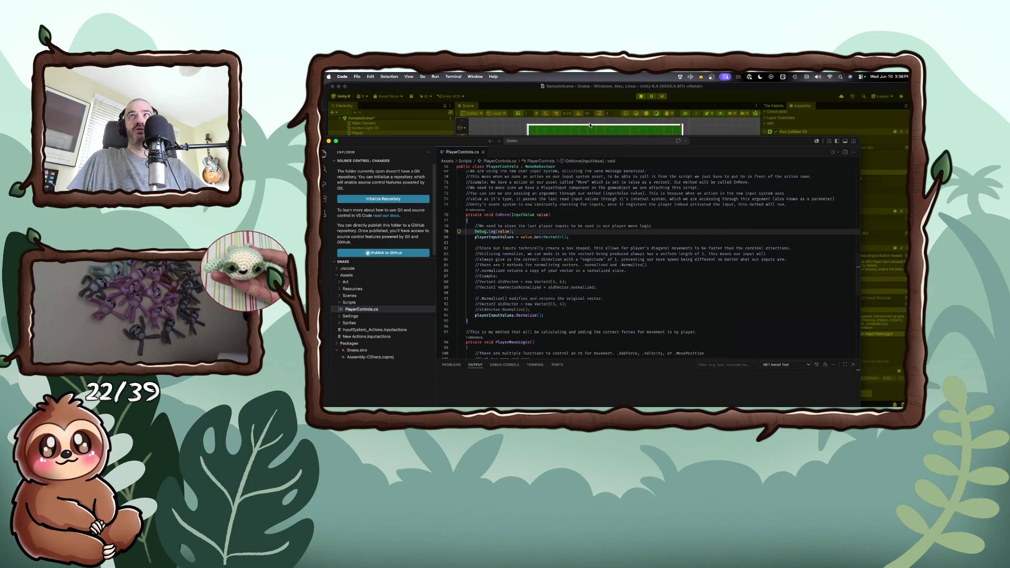
pyautogui.press('super+Tab')
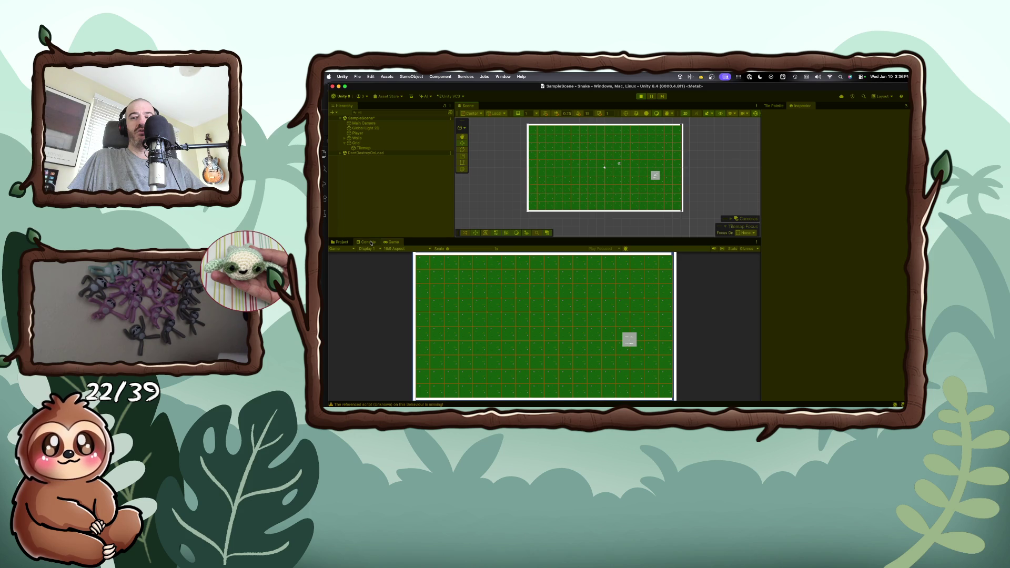
# - Dock the Console tab beside the Inspector in the right-hand panel
pyautogui.click(369, 242)
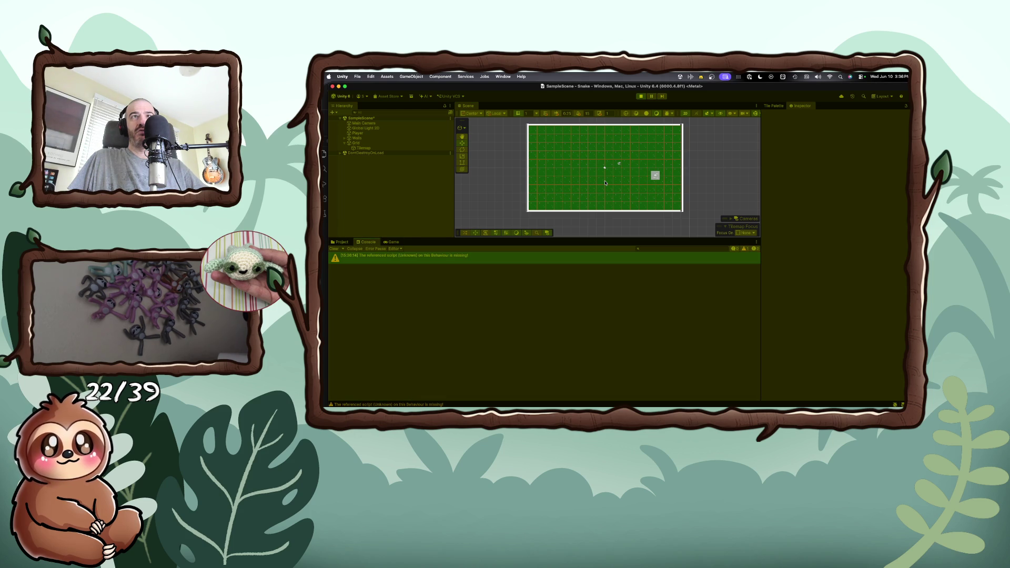
pyautogui.click(648, 172)
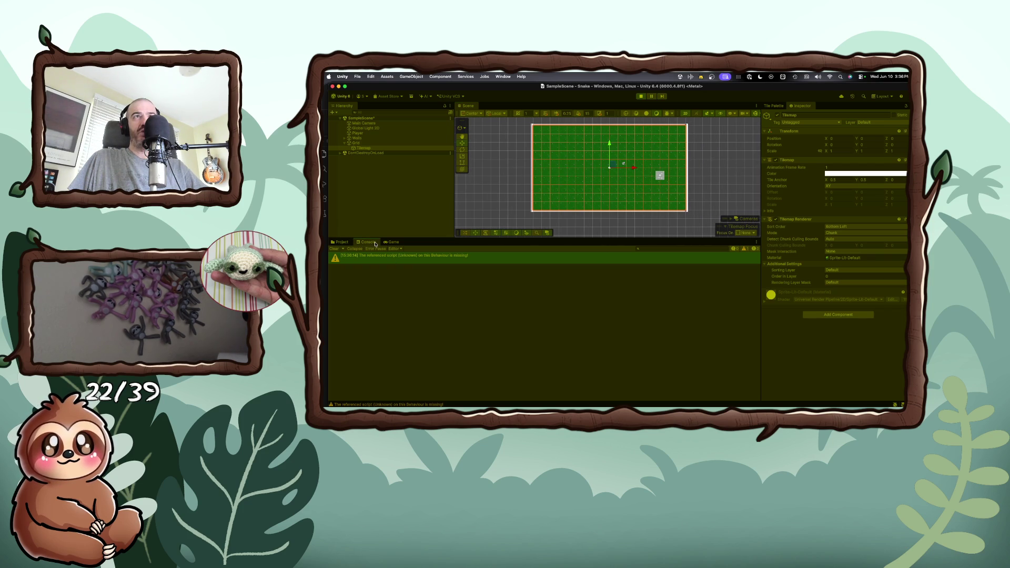
pyautogui.moveTo(372, 243)
pyautogui.mouseDown()
pyautogui.moveTo(426, 107)
pyautogui.moveTo(842, 173)
pyautogui.moveTo(836, 108)
pyautogui.mouseUp()
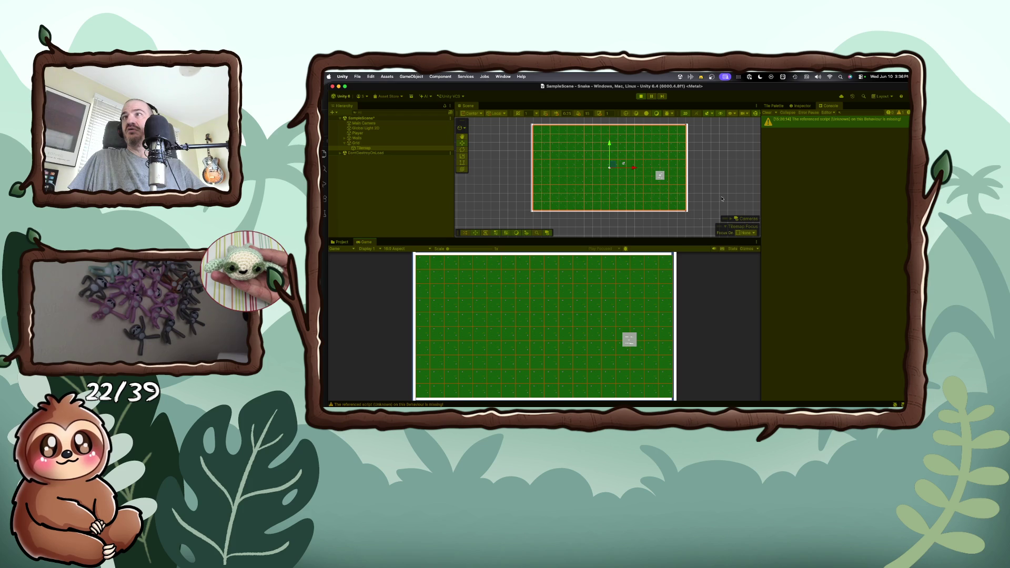
# - Move the player square left, down and up to log InputValue entries, then return to VS Code
pyautogui.press('Left')
pyautogui.press('Down')
pyautogui.press('Up')
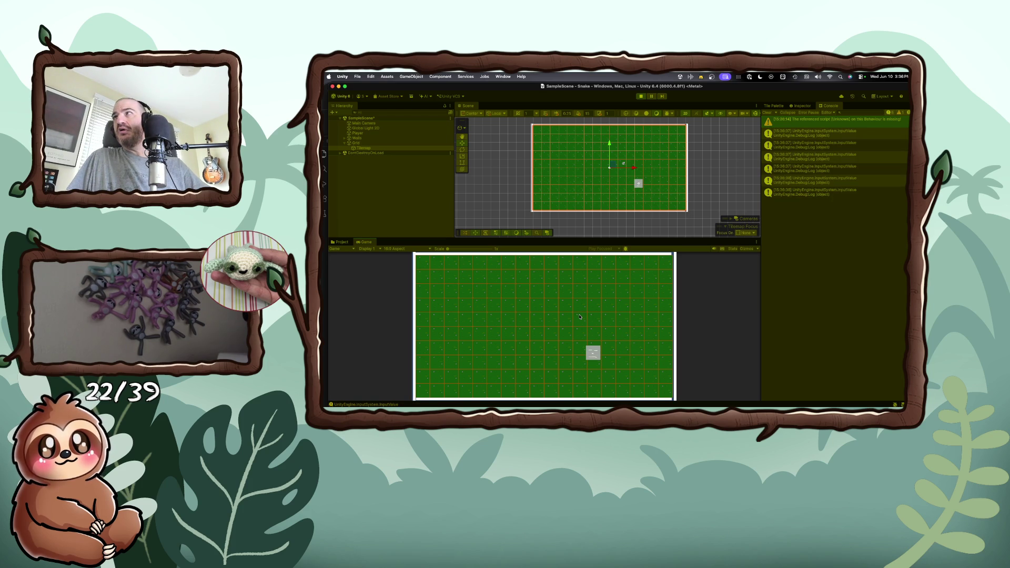
pyautogui.press('super+Tab')
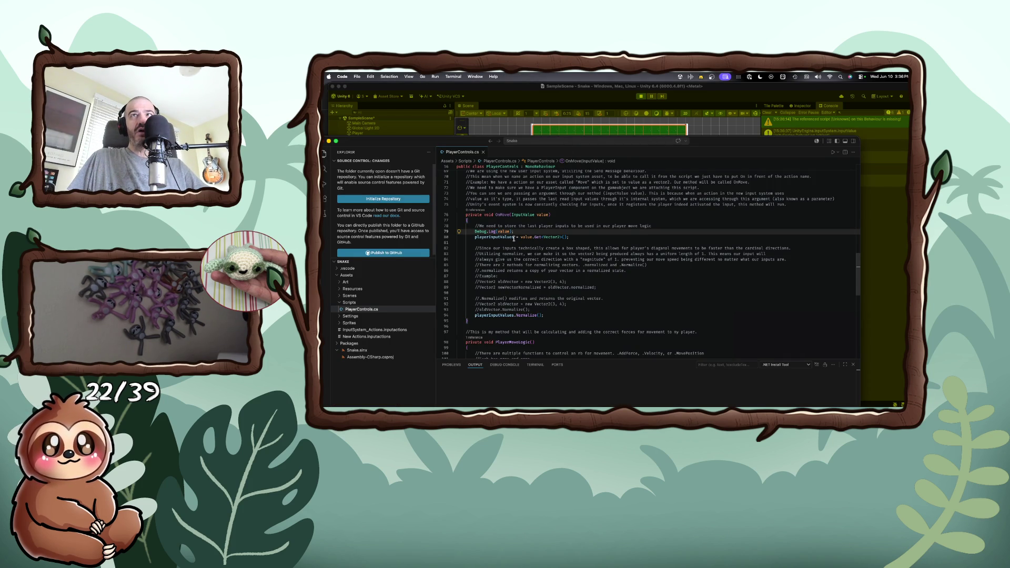
# - Dock the Unity Console beneath the Game view so the Inspector fills the right panel again
pyautogui.click(509, 232)
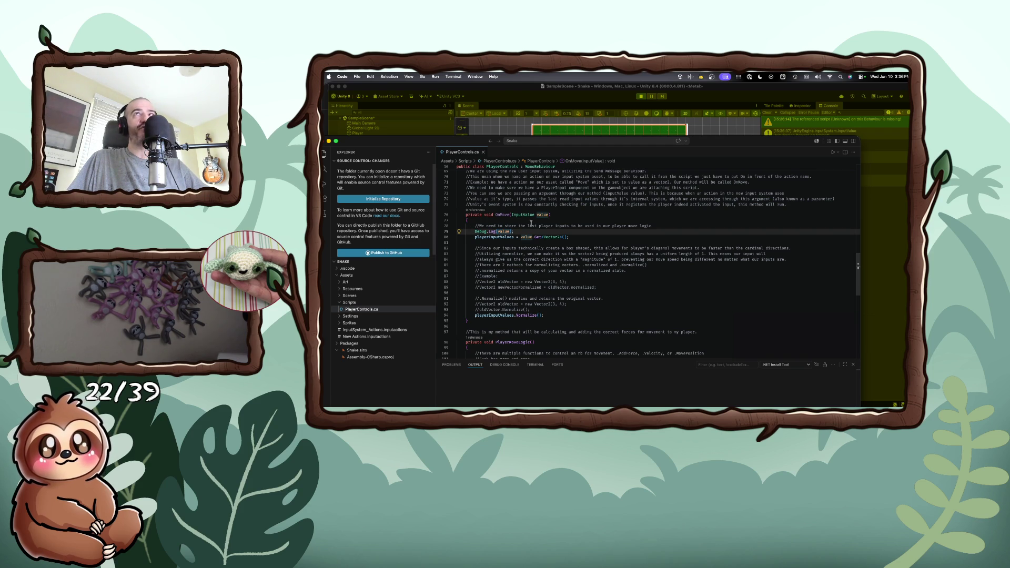
pyautogui.click(780, 87)
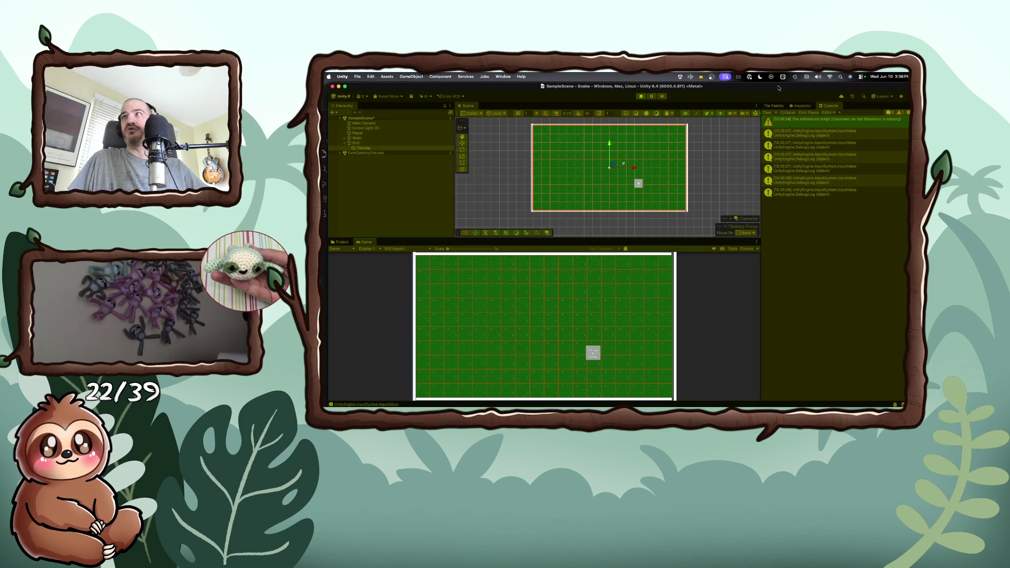
pyautogui.moveTo(831, 106)
pyautogui.mouseDown()
pyautogui.moveTo(547, 378)
pyautogui.moveTo(558, 376)
pyautogui.mouseUp()
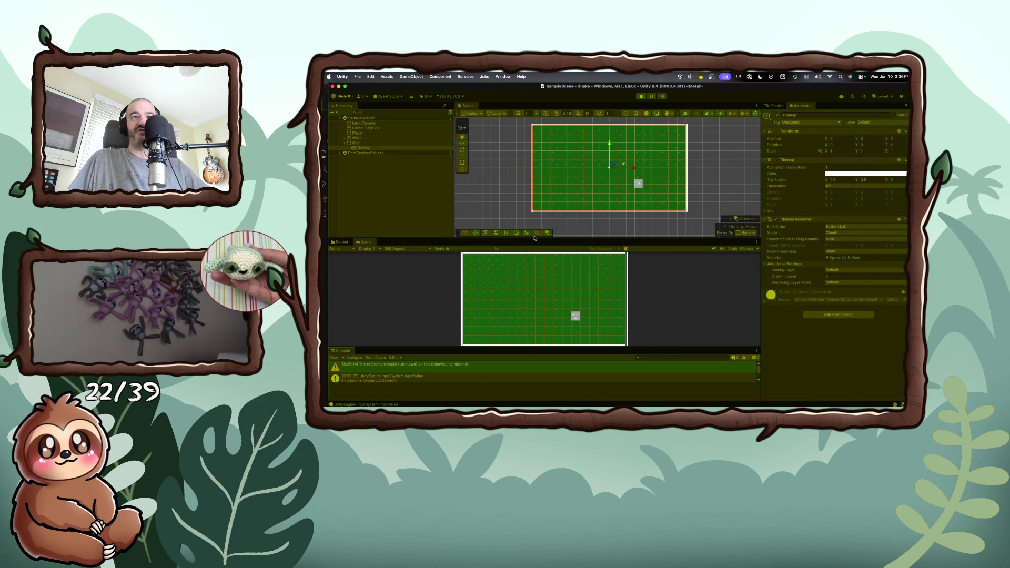
pyautogui.press('super+Tab')
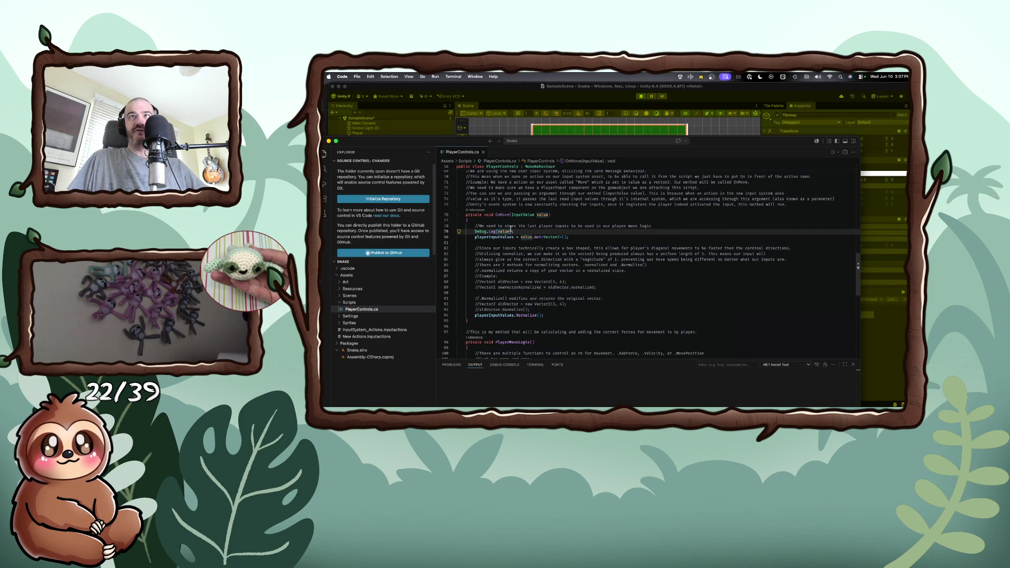
# - Replace the OnMove Debug.Log argument with playerInputValues
pyautogui.write('.')
pyautogui.press('Down')
pyautogui.press('Down')
pyautogui.press('Down')
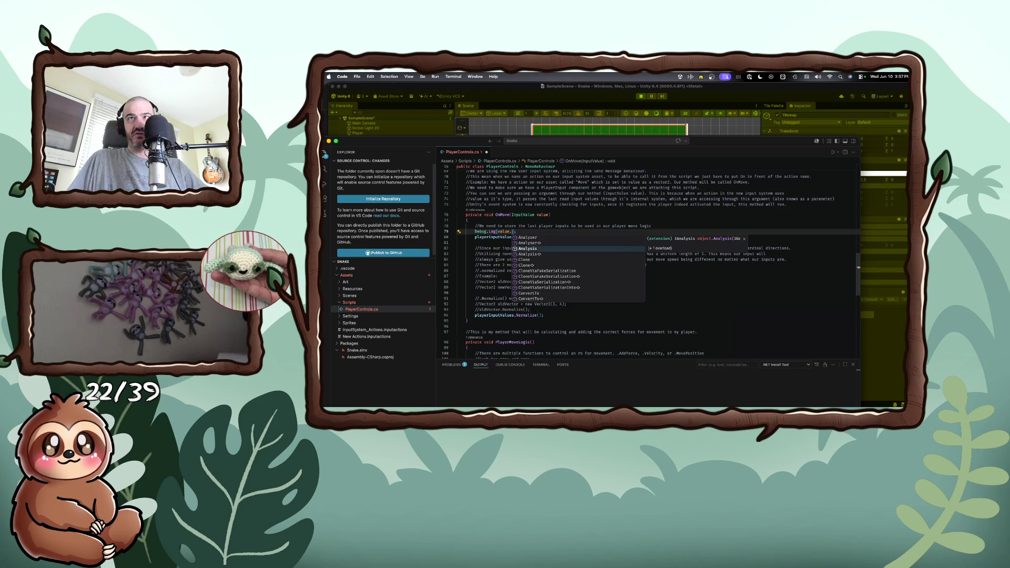
pyautogui.press('Down')
pyautogui.press('Down')
pyautogui.press('Down')
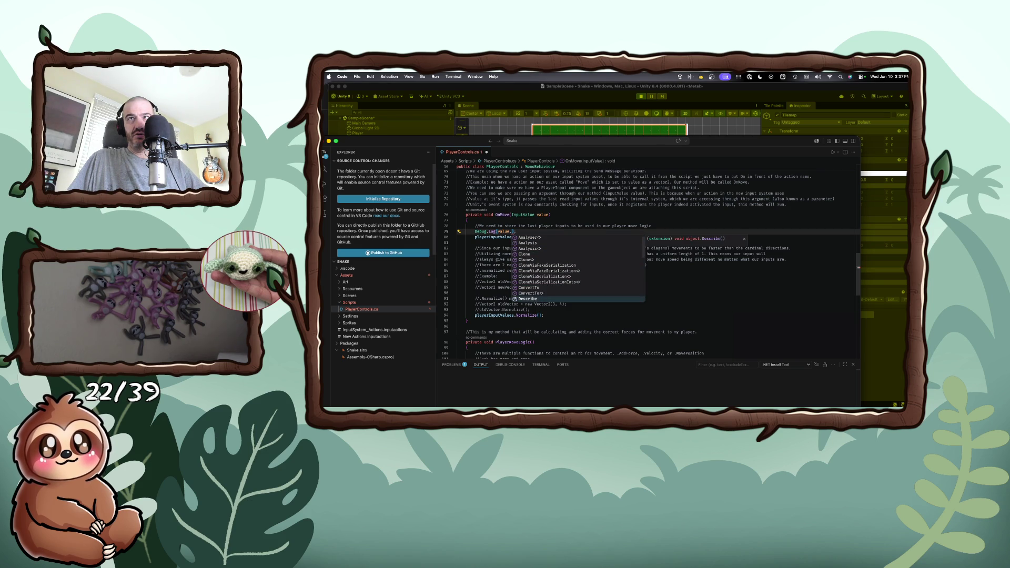
pyautogui.press('Down')
pyautogui.press('Down')
pyautogui.press('Down')
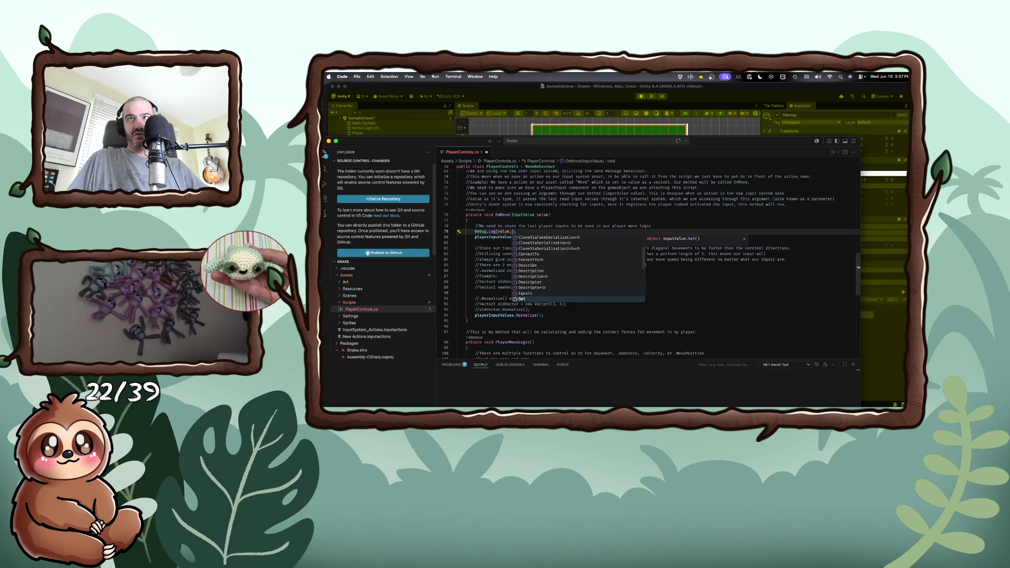
pyautogui.press('Return')
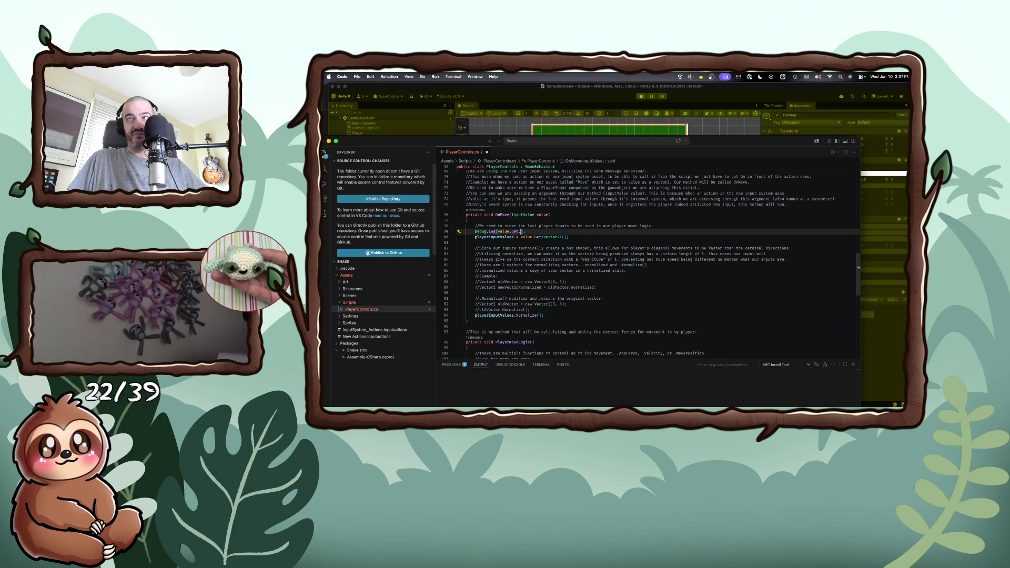
pyautogui.write('pos')
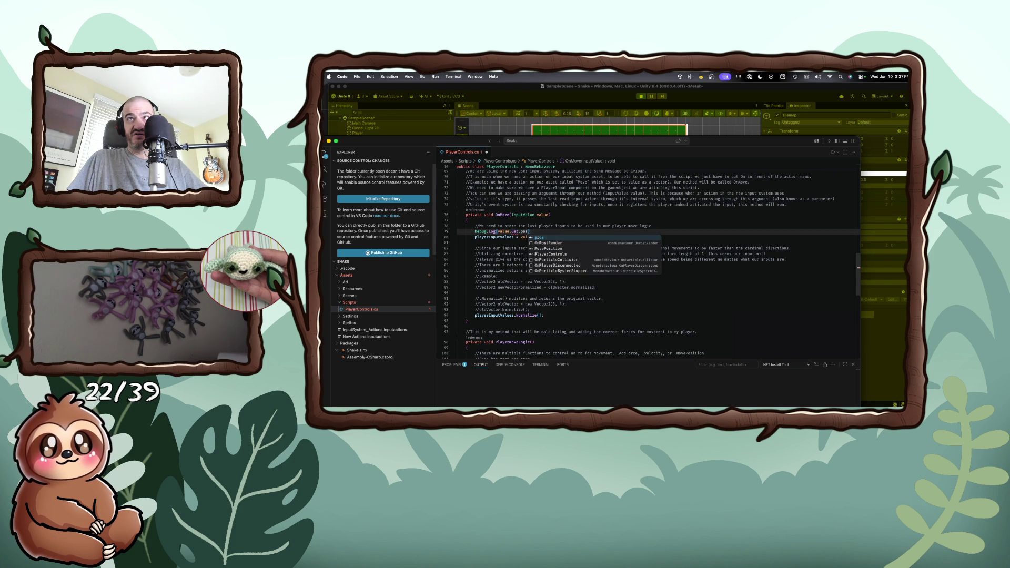
pyautogui.write('x')
pyautogui.write('Po')
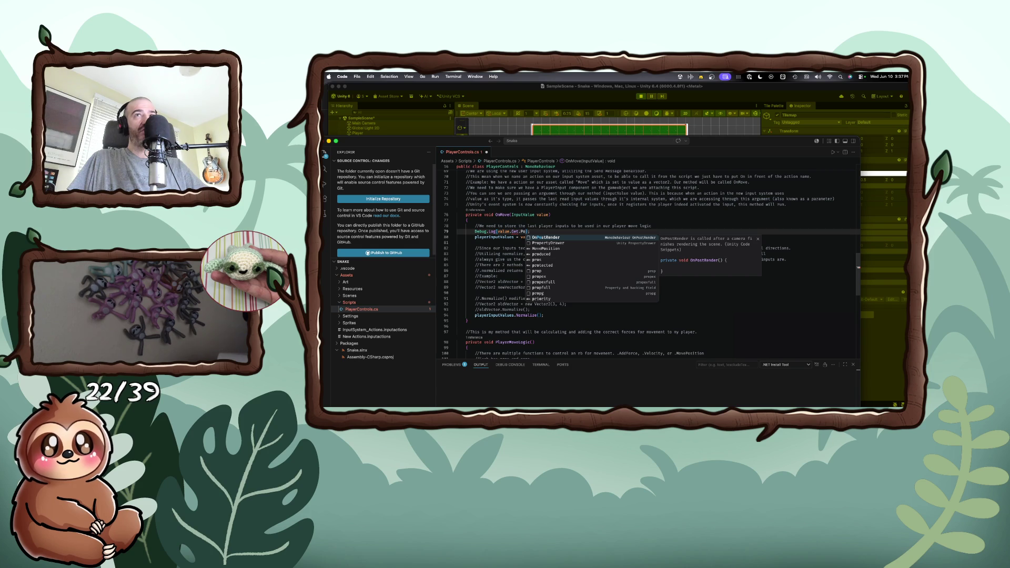
pyautogui.press('BackSpace')
pyautogui.press('BackSpace')
pyautogui.press('BackSpace')
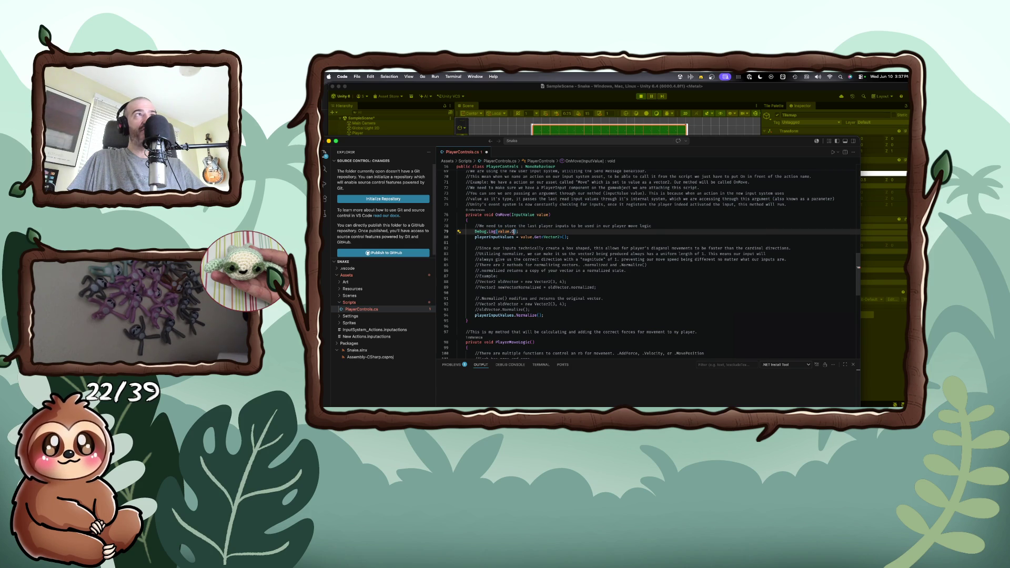
pyautogui.press('BackSpace')
pyautogui.press('BackSpace')
pyautogui.press('BackSpace')
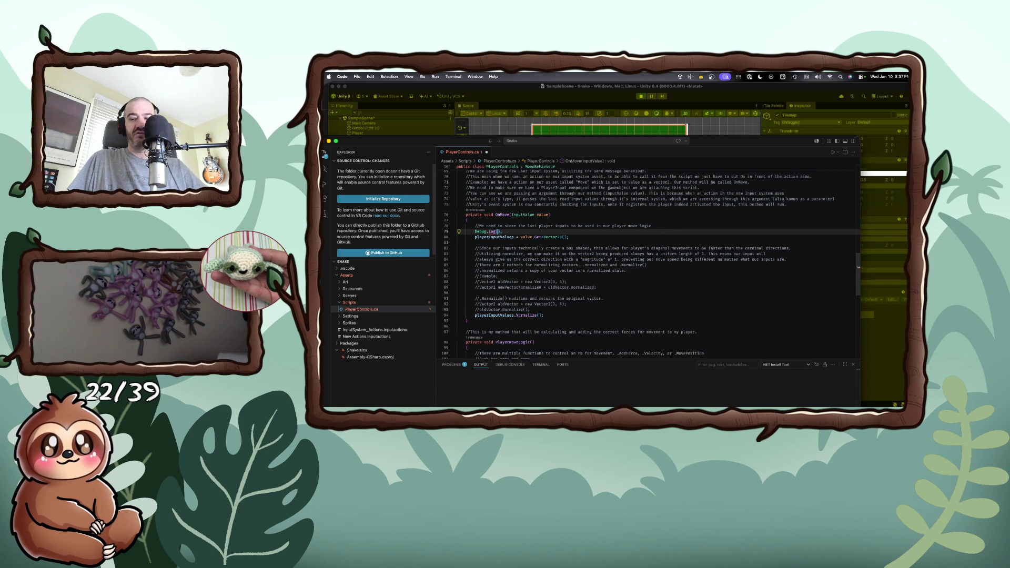
pyautogui.write('playerInputValues')
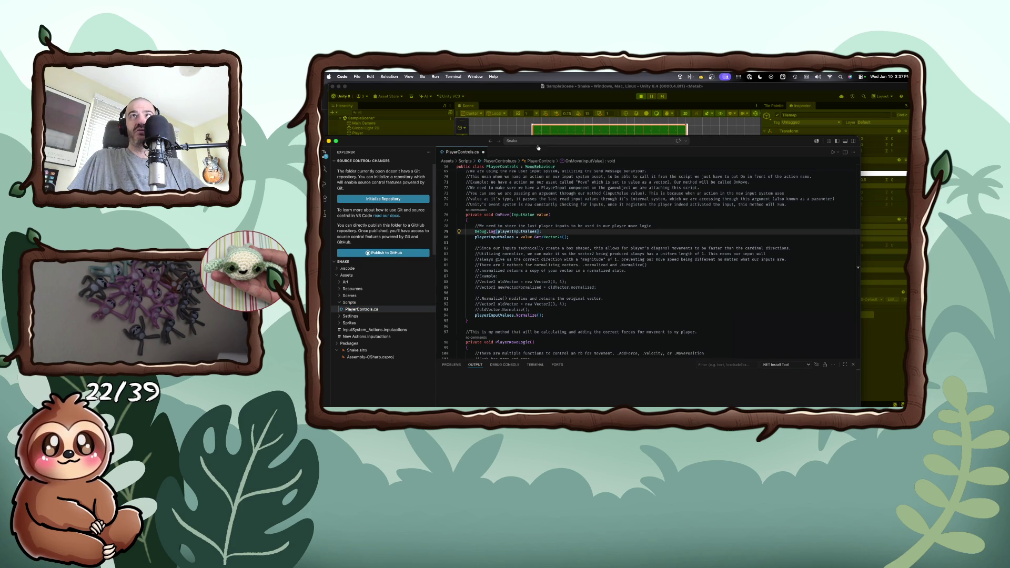
# - Move the Debug.Log(playerInputValues); line below the value.Get<Vector2>() assignment
pyautogui.scroll(9, 535, 216)
pyautogui.scroll(10, 535, 216)
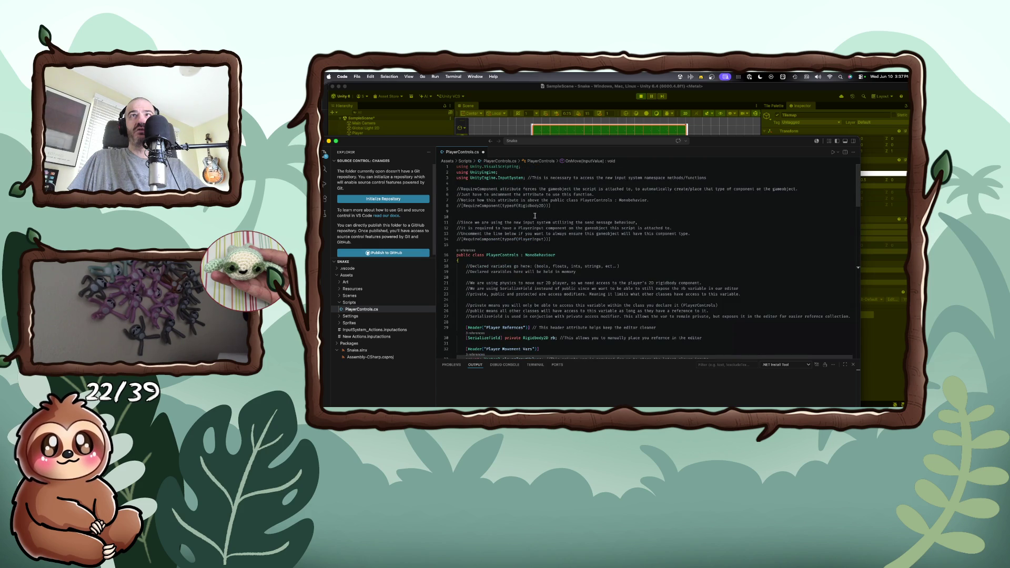
pyautogui.scroll(-15, 535, 216)
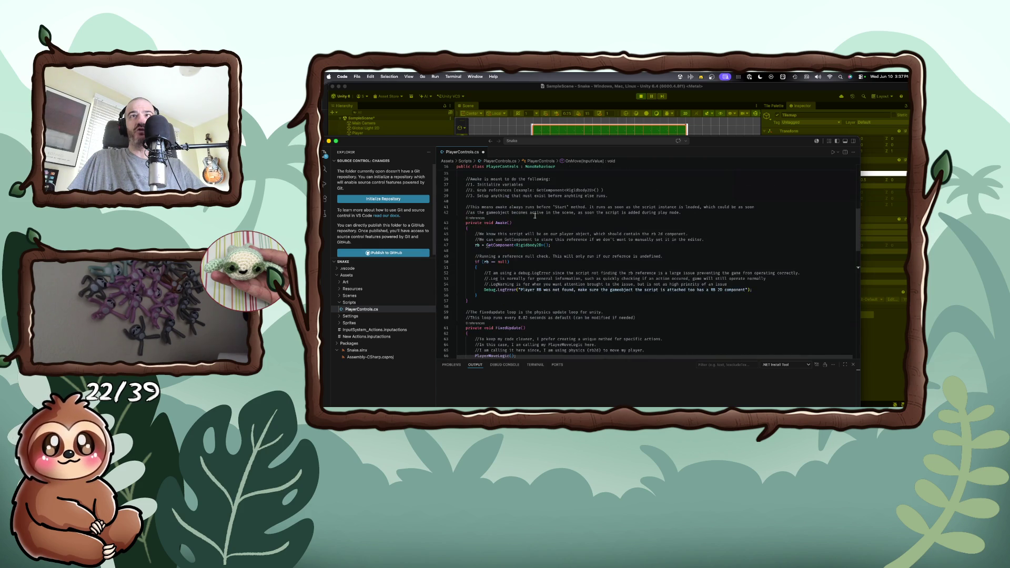
pyautogui.scroll(-3, 536, 216)
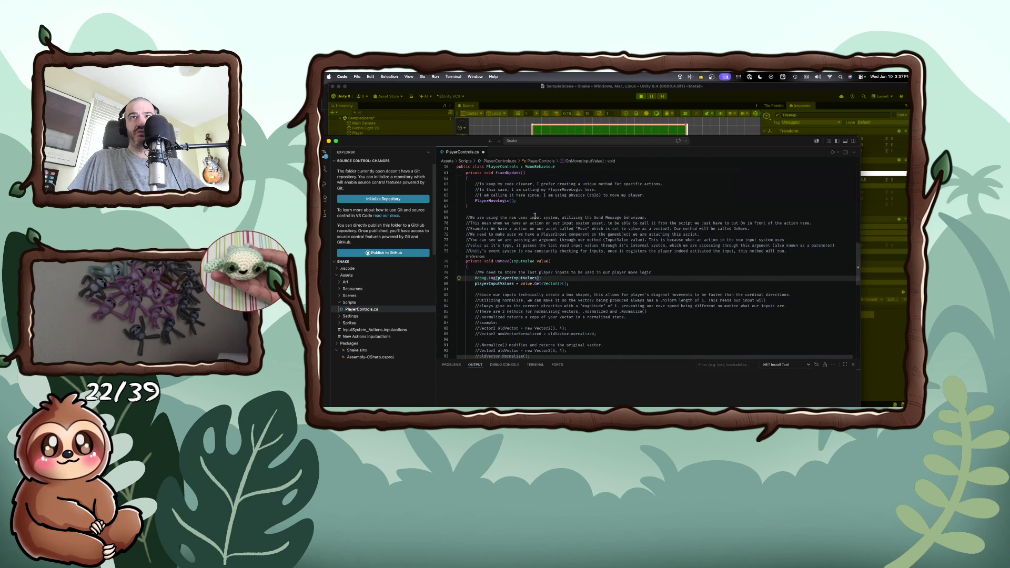
pyautogui.scroll(-3, 535, 216)
pyautogui.moveTo(515, 247)
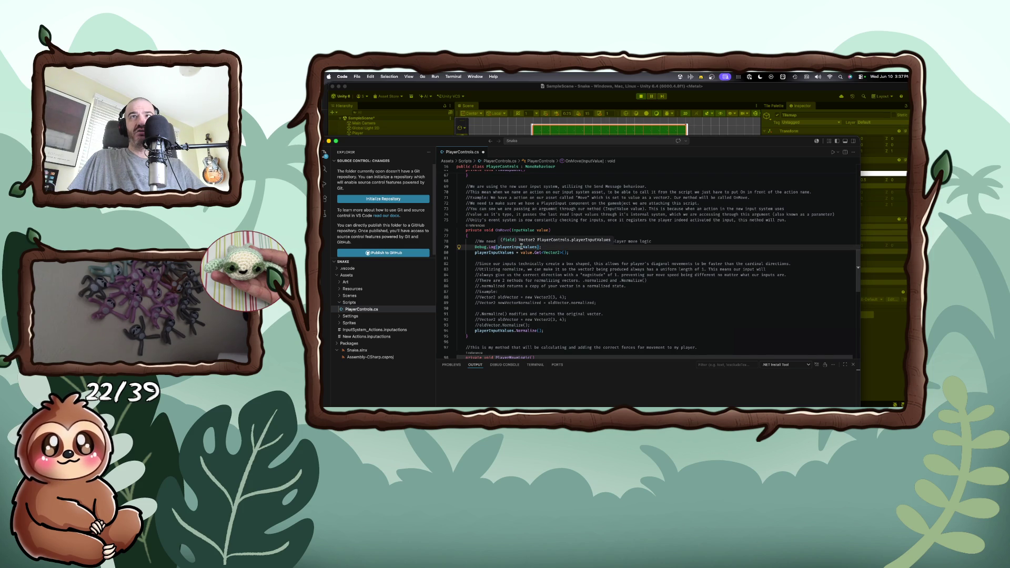
pyautogui.tripleClick(546, 248)
pyautogui.press('super+c')
pyautogui.press('BackSpace')
pyautogui.press('Return')
pyautogui.press('super+v')
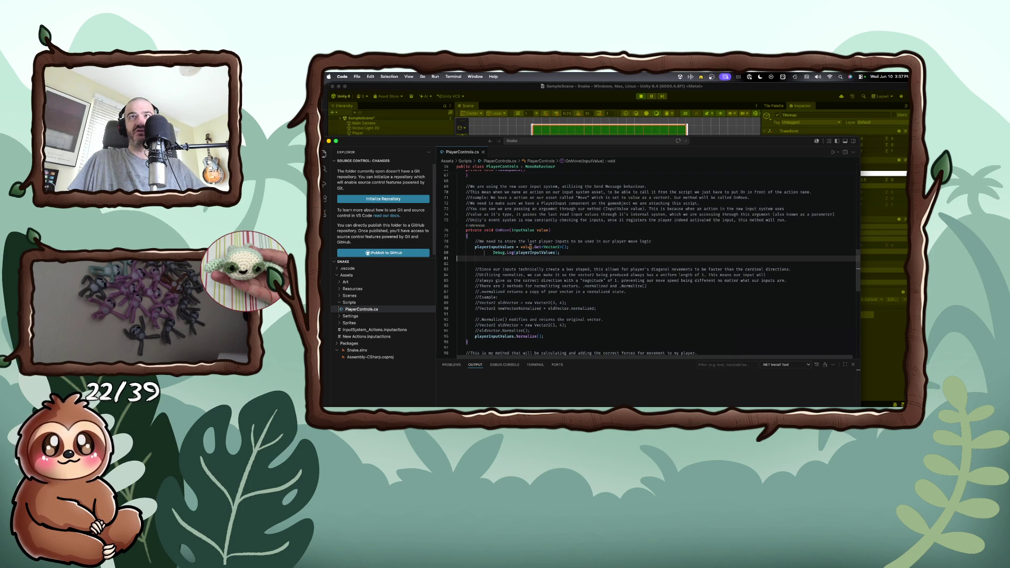
# - Remove the moved line's extra indentation and let Unity recompile the scripts
pyautogui.click(492, 252)
pyautogui.press('BackSpace')
pyautogui.press('BackSpace')
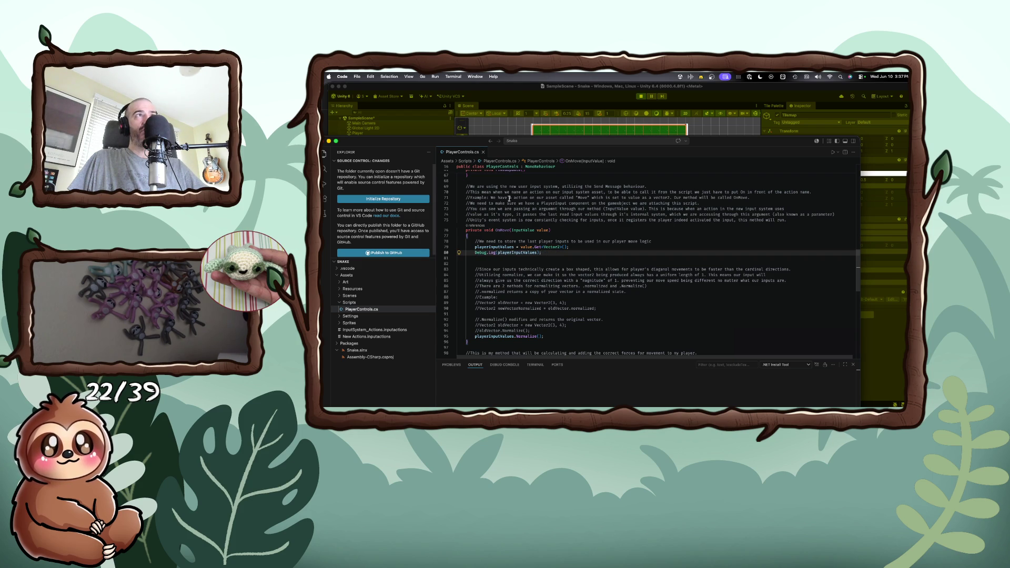
pyautogui.click(529, 130)
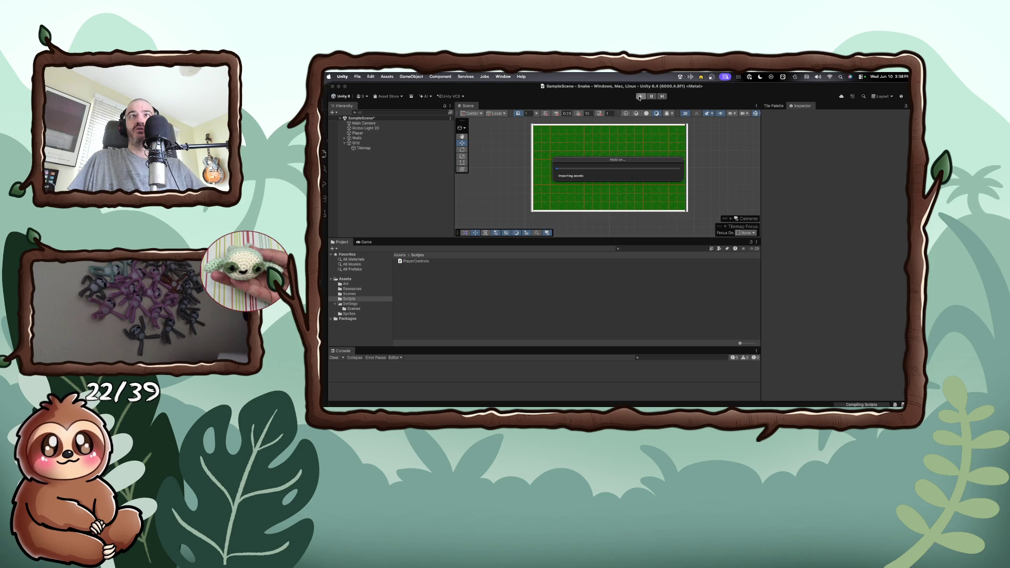
# - Play the game and steer the square in all directions, checking logged vectors like (1.00, 0.00) and (-0.71, -0.71)
pyautogui.click(640, 97)
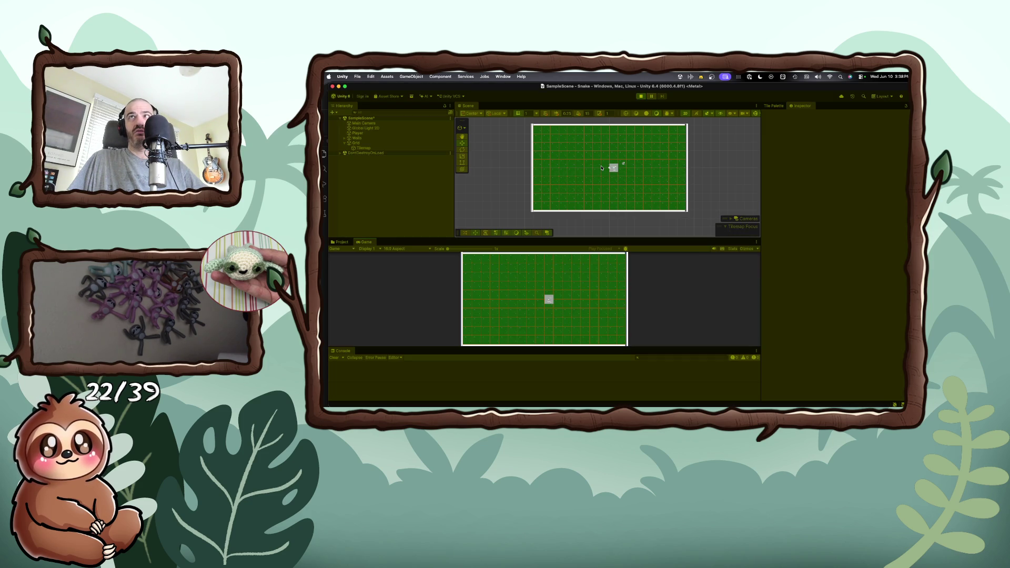
pyautogui.press('Left')
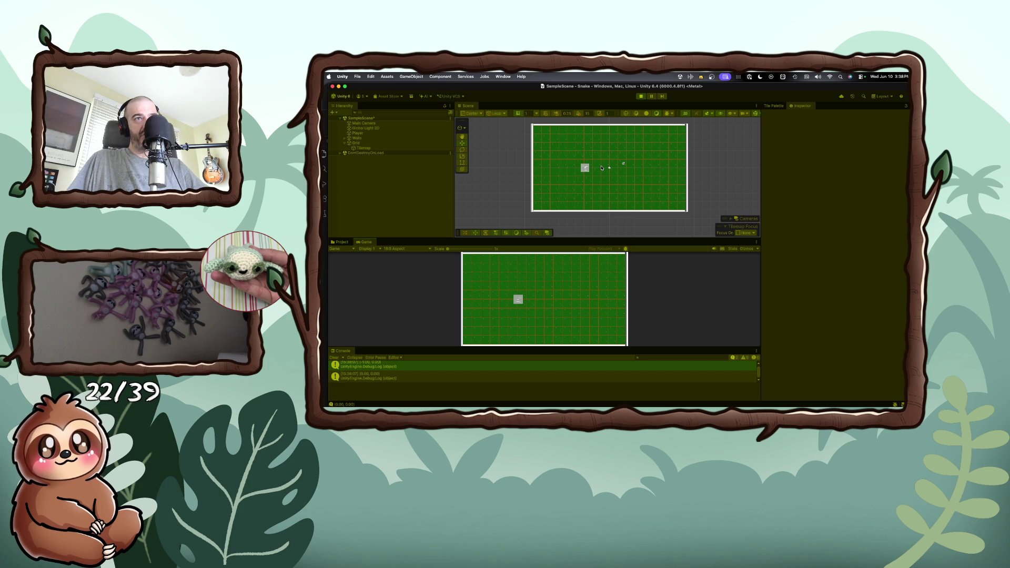
pyautogui.press('Right')
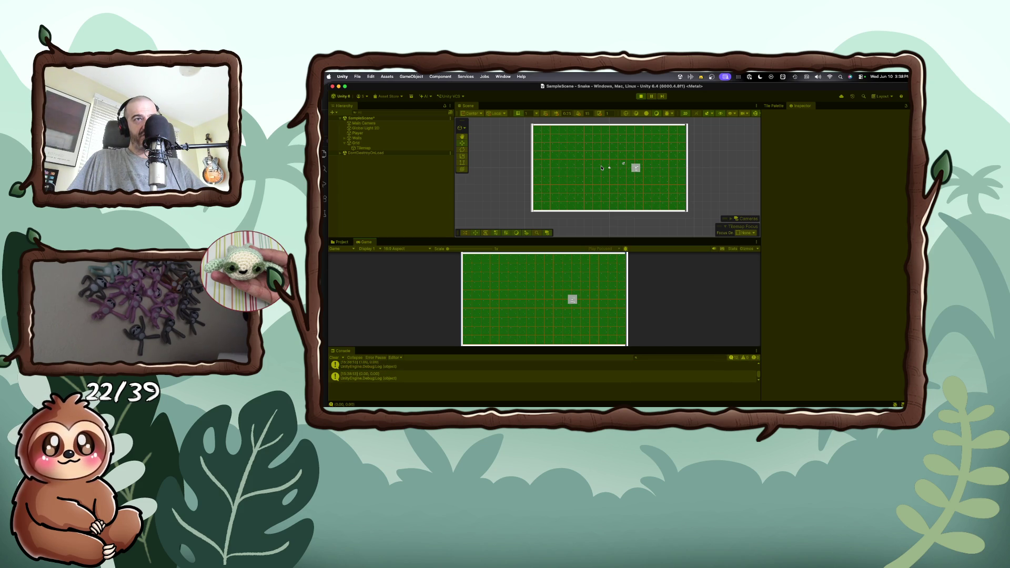
pyautogui.press('Left')
pyautogui.press('Down')
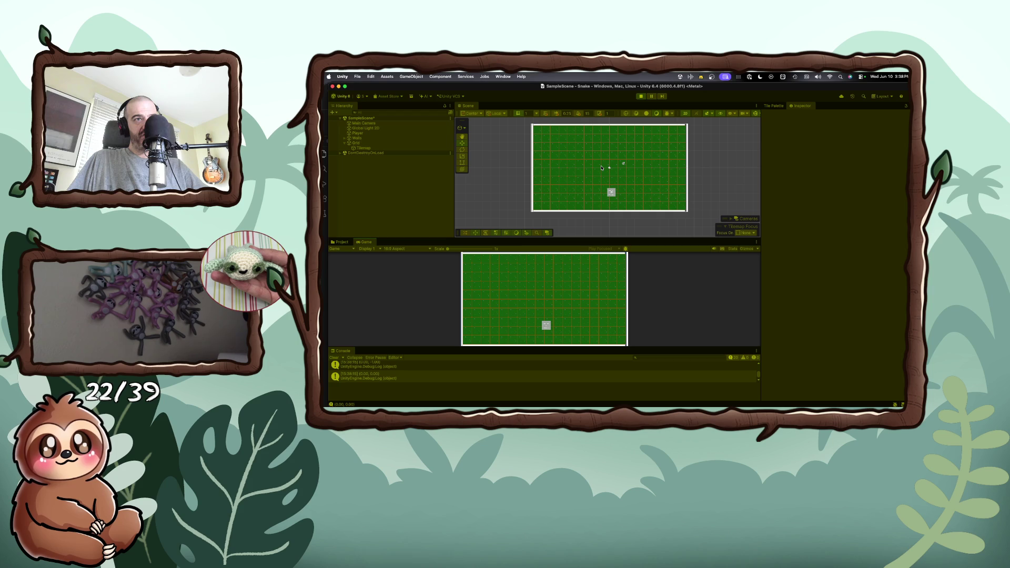
pyautogui.press('Left')
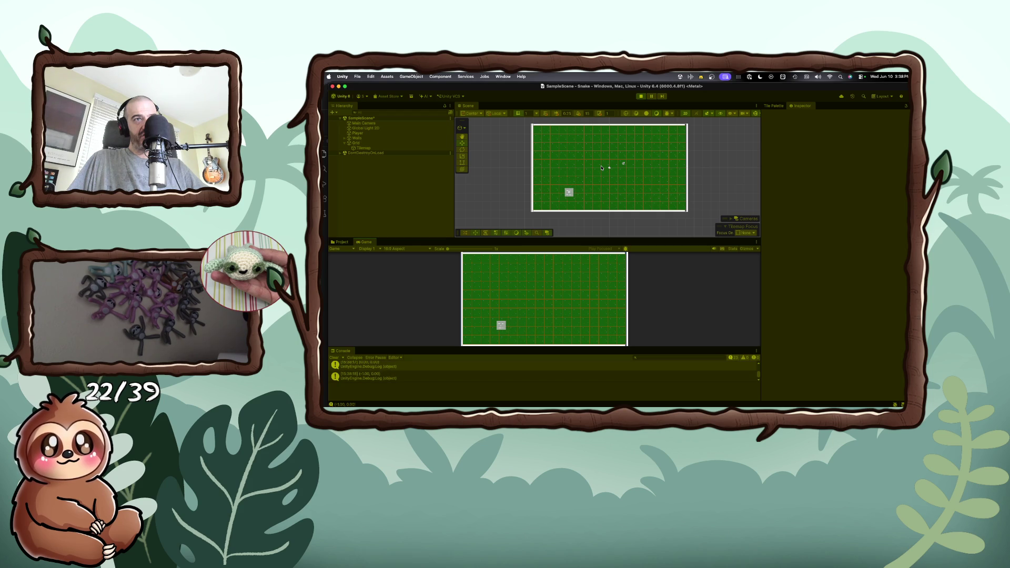
pyautogui.press('Right')
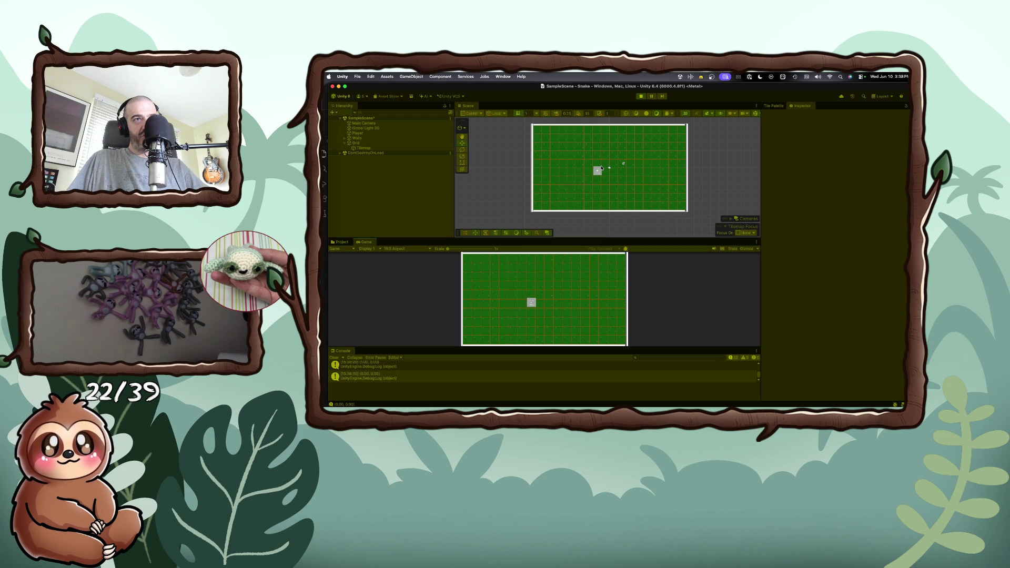
pyautogui.press('Left')
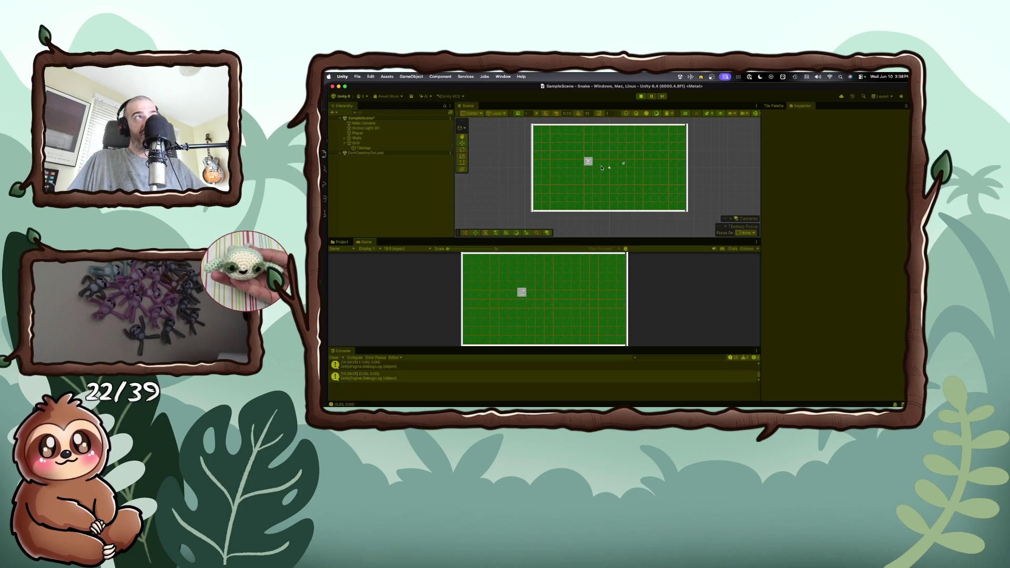
pyautogui.press('Right')
pyautogui.press('Down')
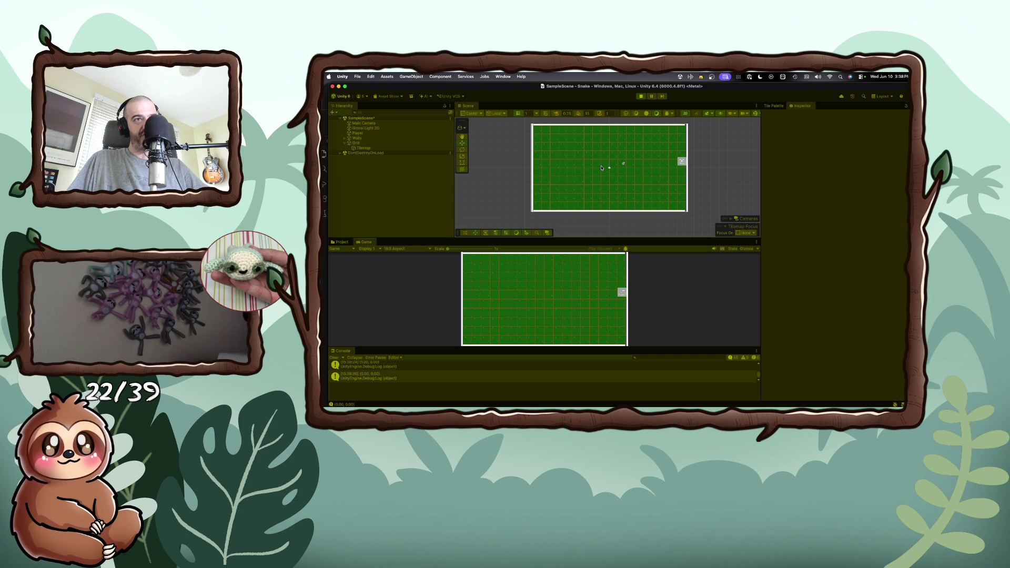
pyautogui.press('Up')
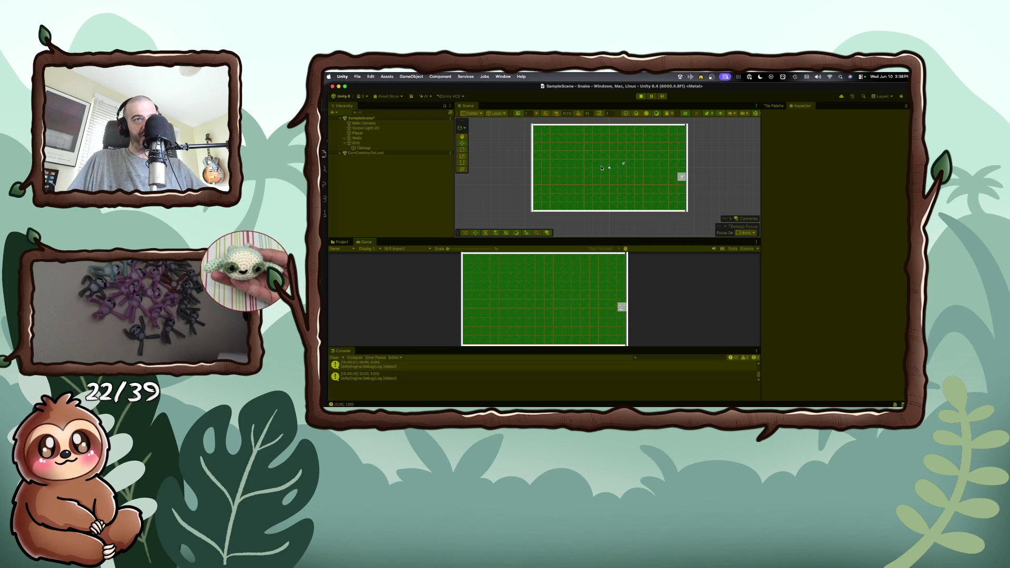
pyautogui.press('Left')
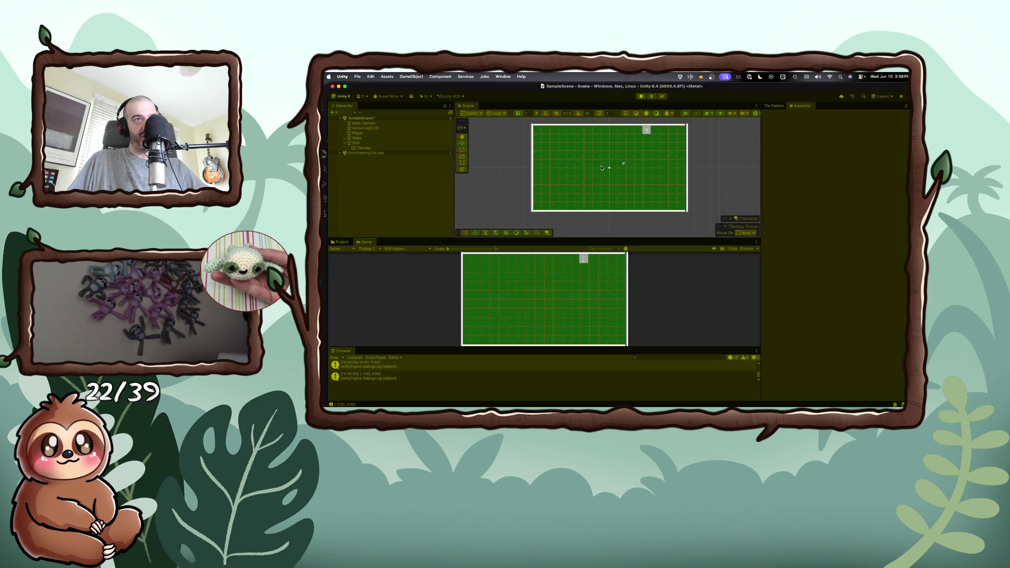
pyautogui.press('Down')
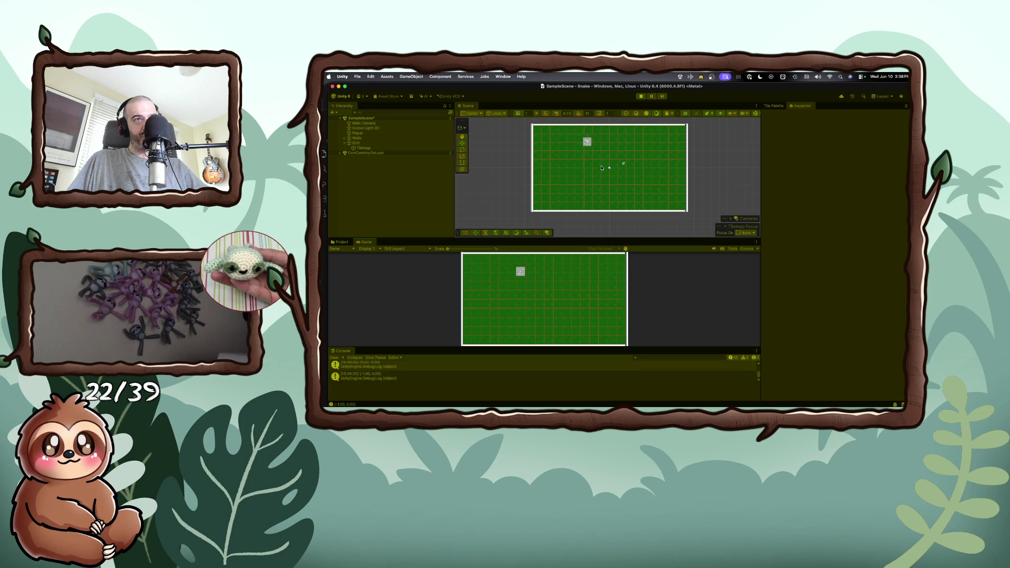
pyautogui.press('Right')
pyautogui.press('Up')
pyautogui.press('Left')
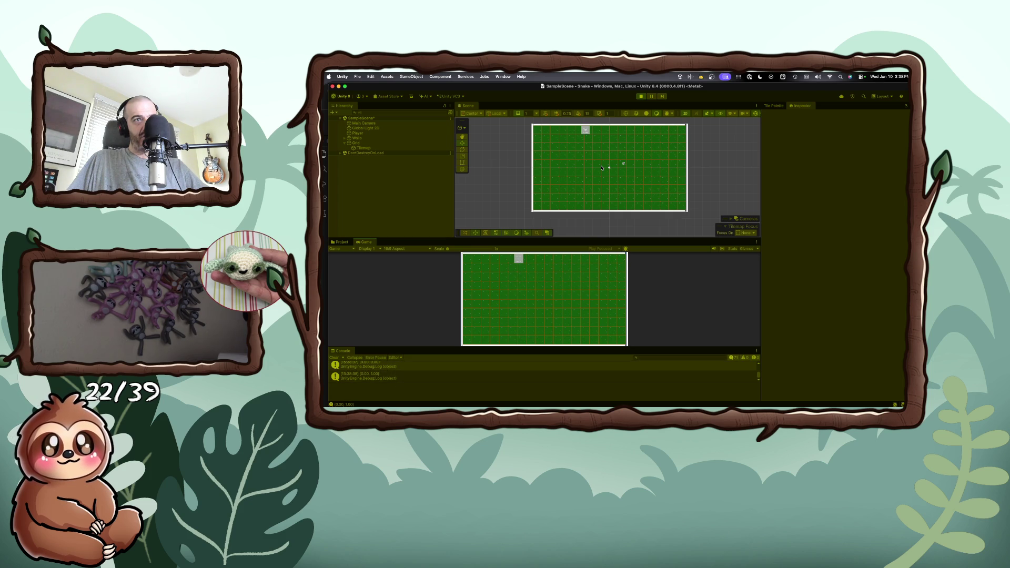
pyautogui.press('Up')
pyautogui.press('Right')
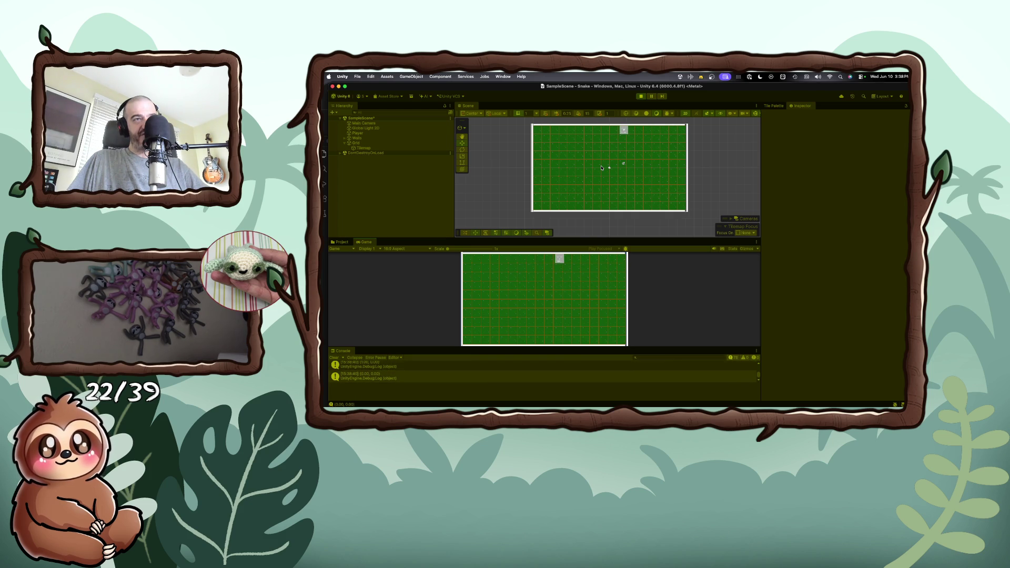
pyautogui.press('super+Tab')
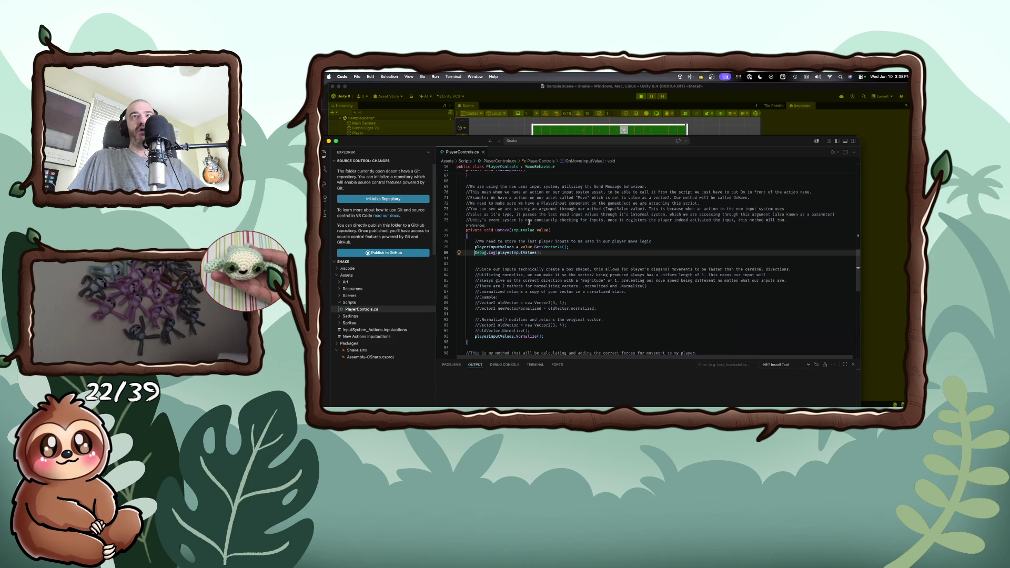
# - Start a new if statement on playerInputValues.x below the Debug.Log line
pyautogui.press('End')
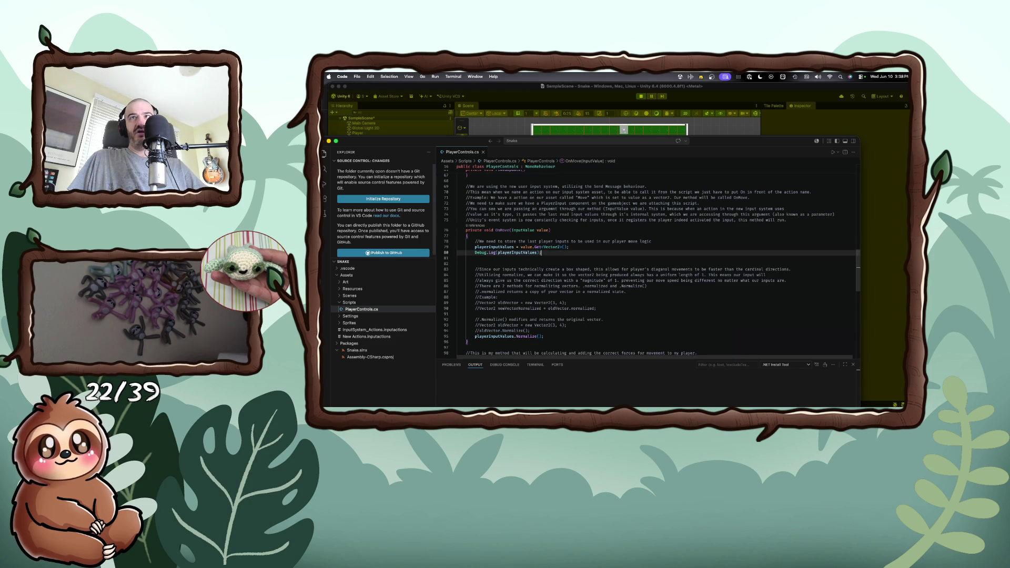
pyautogui.press('Return')
pyautogui.write('if (playerIn')
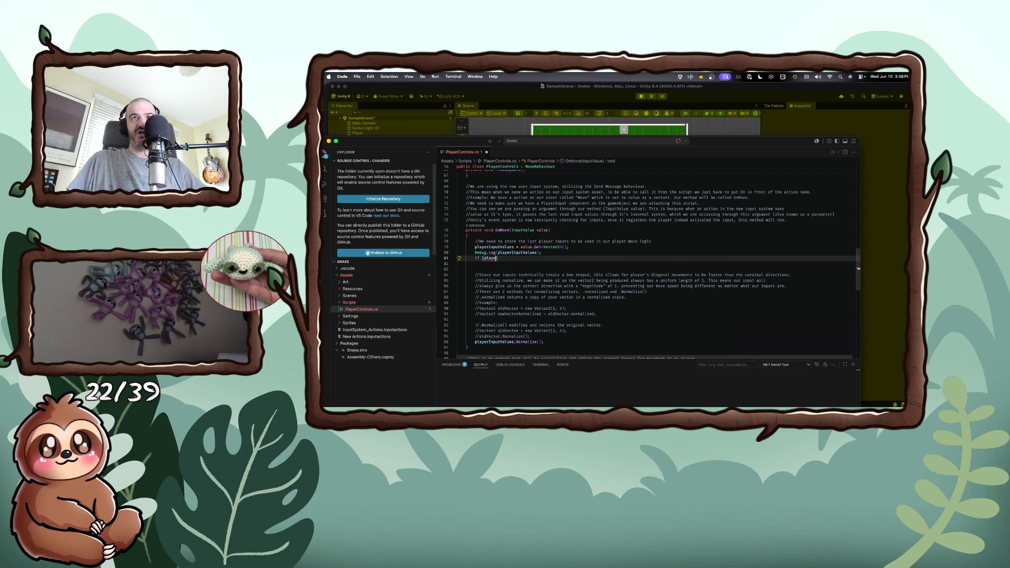
pyautogui.write('rInputValues.')
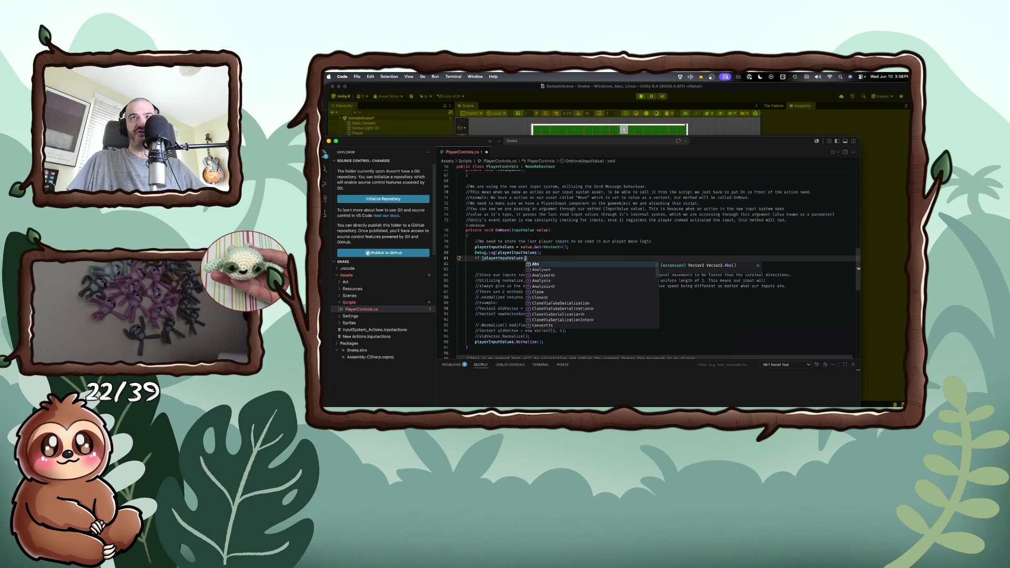
pyautogui.press('Down')
pyautogui.press('Down')
pyautogui.press('Down')
pyautogui.press('Down')
pyautogui.press('Down')
pyautogui.press('Down')
pyautogui.press('Down')
pyautogui.press('Down')
pyautogui.press('Down')
pyautogui.press('Down')
pyautogui.press('Down')
pyautogui.press('Down')
pyautogui.press('Down')
pyautogui.press('Down')
pyautogui.press('Down')
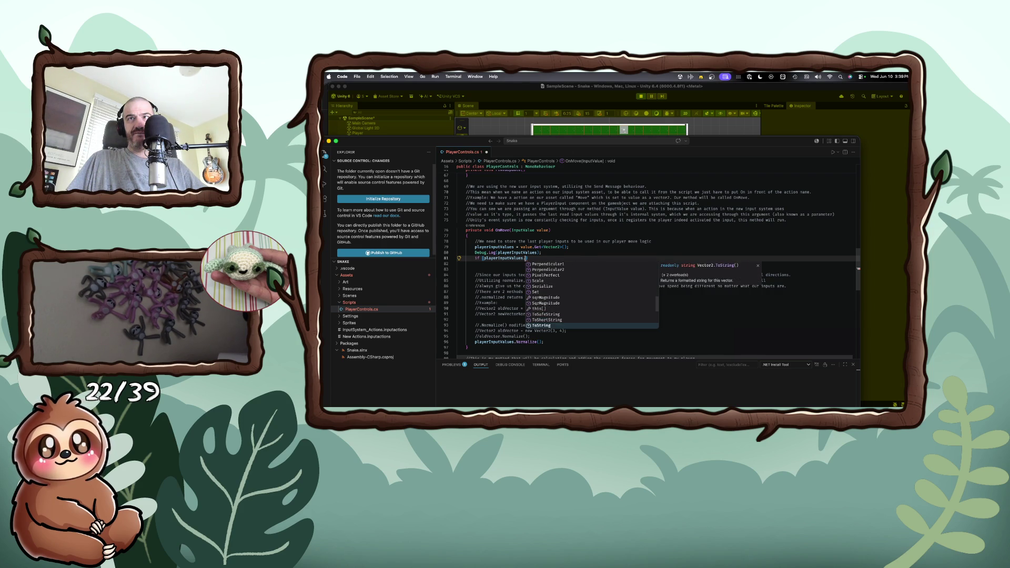
pyautogui.press('Down')
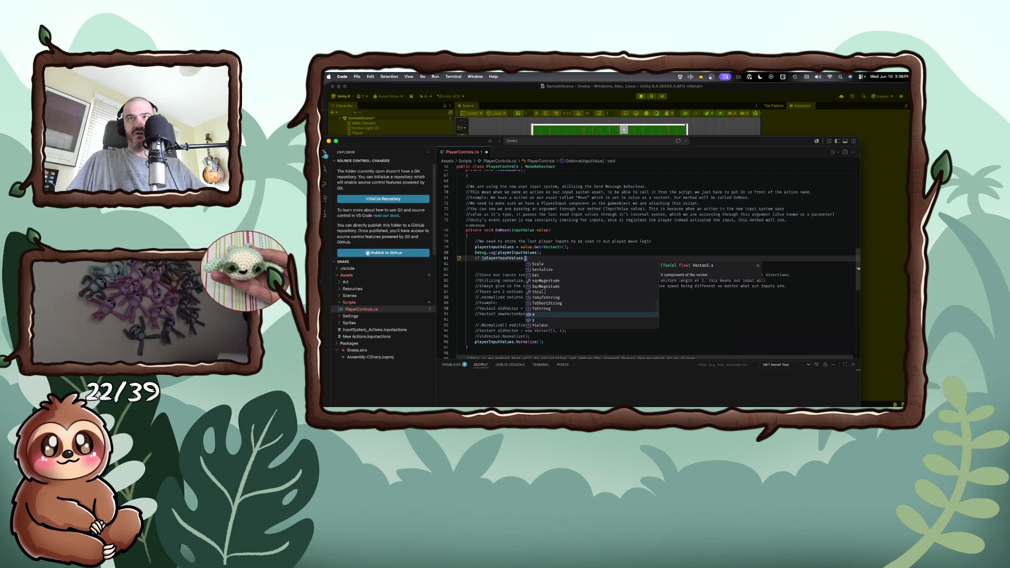
pyautogui.press('Return')
# - Add the condition '<= 0 || playerInputValues.x != 0' to the if statement
pyautogui.write('>')
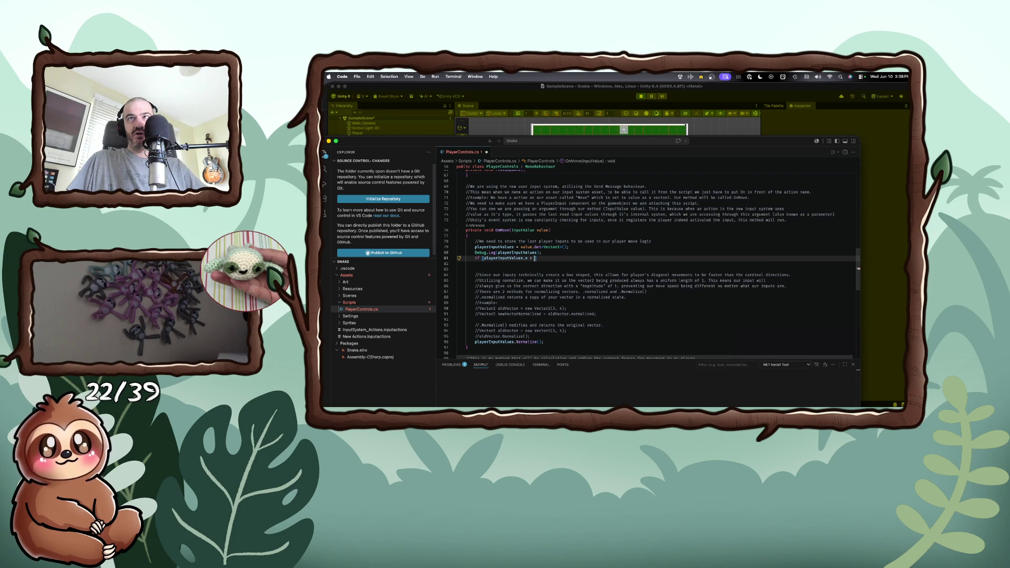
pyautogui.press('BackSpace')
pyautogui.write('<')
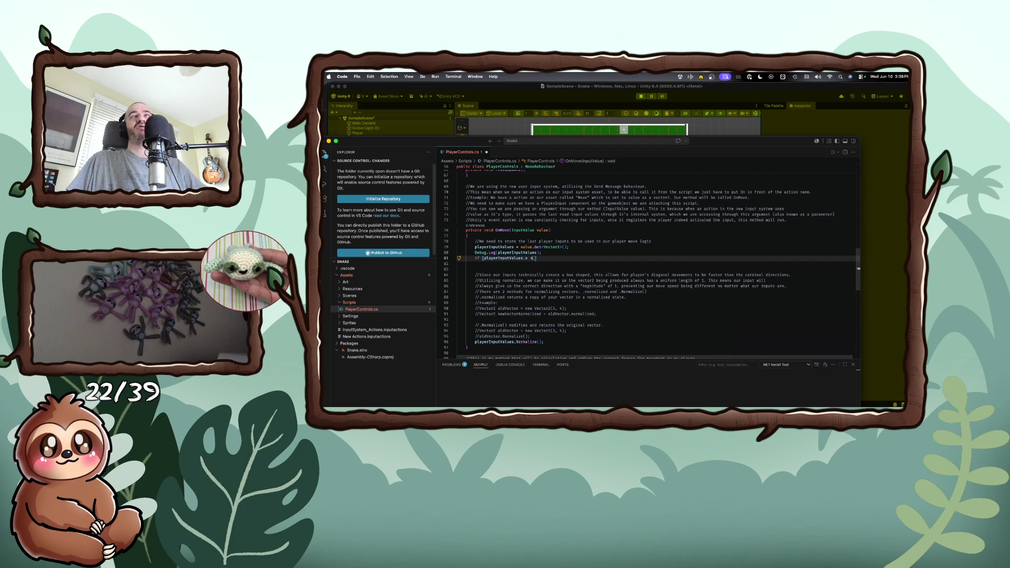
pyautogui.write('= 0')
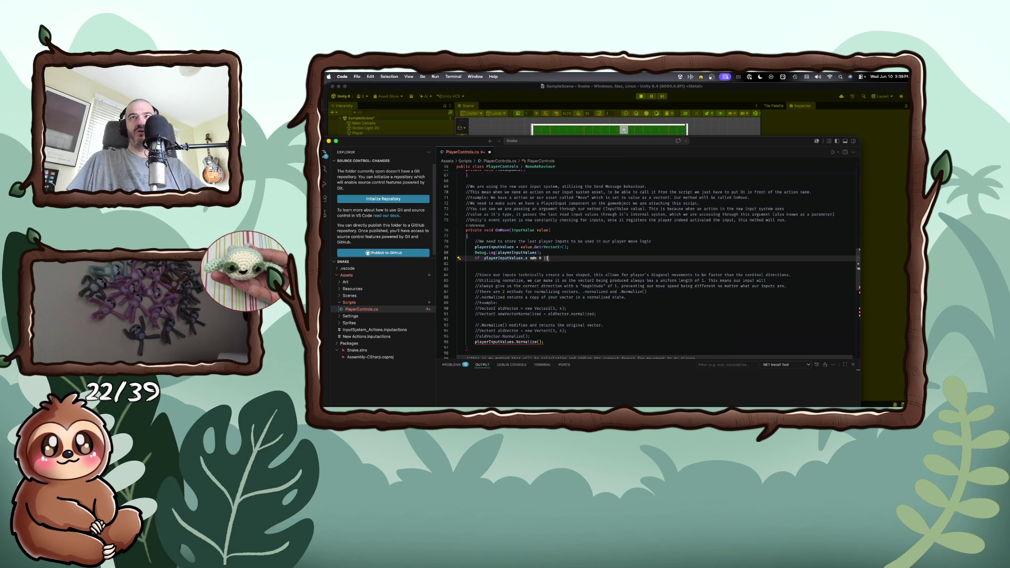
pyautogui.write(' || ')
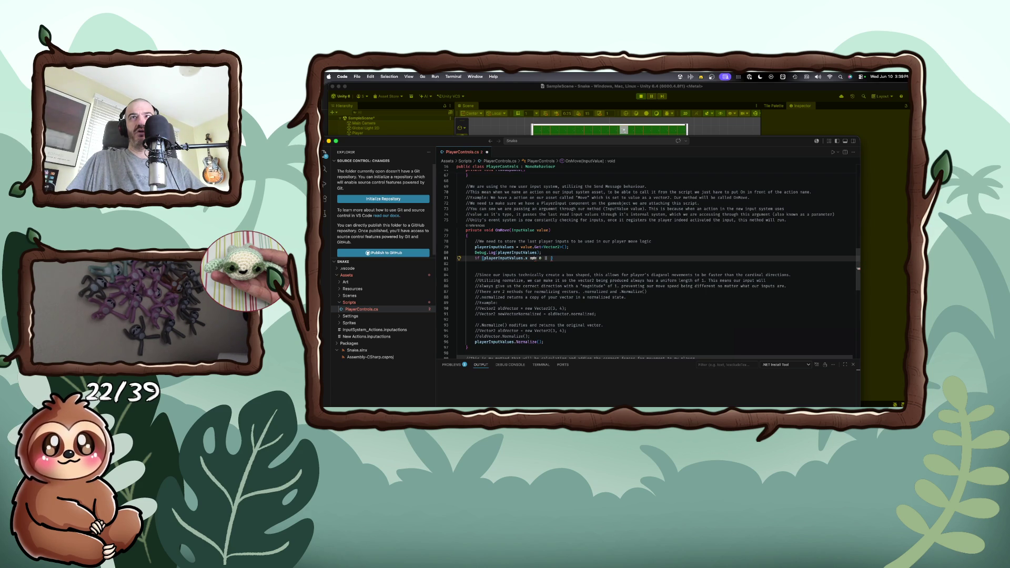
pyautogui.write('playerInputValues.x')
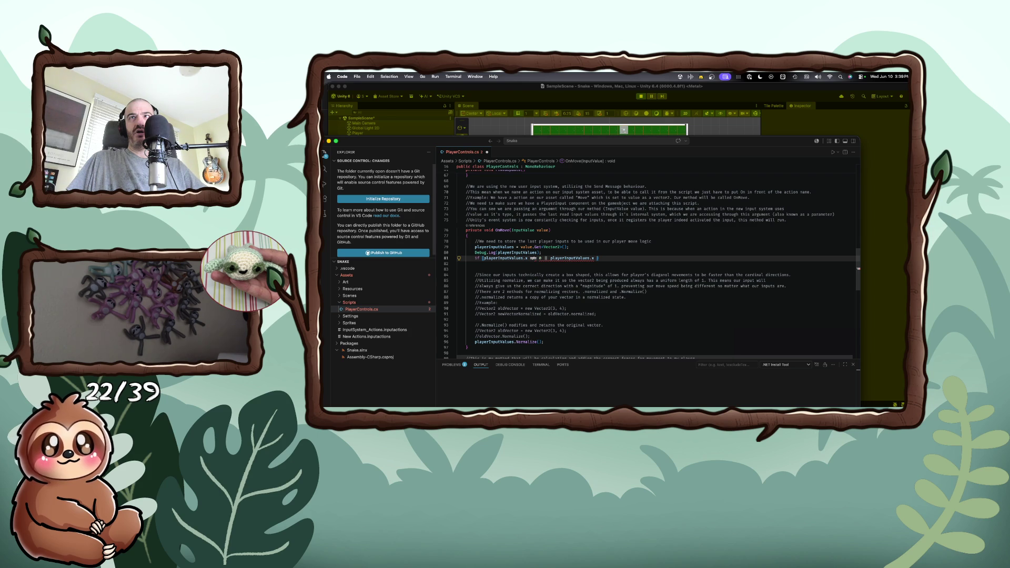
pyautogui.write(' !')
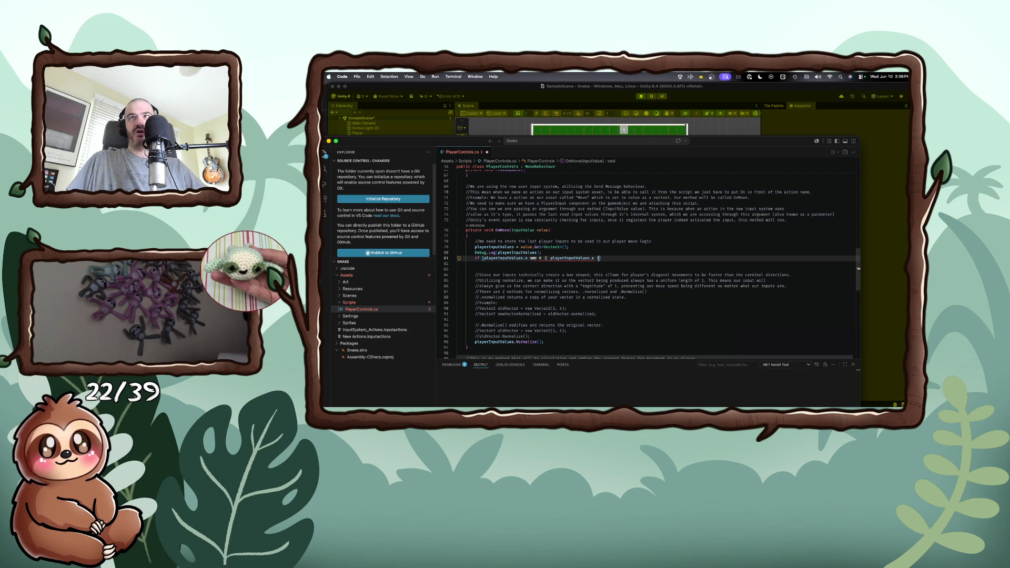
pyautogui.write('= 0')
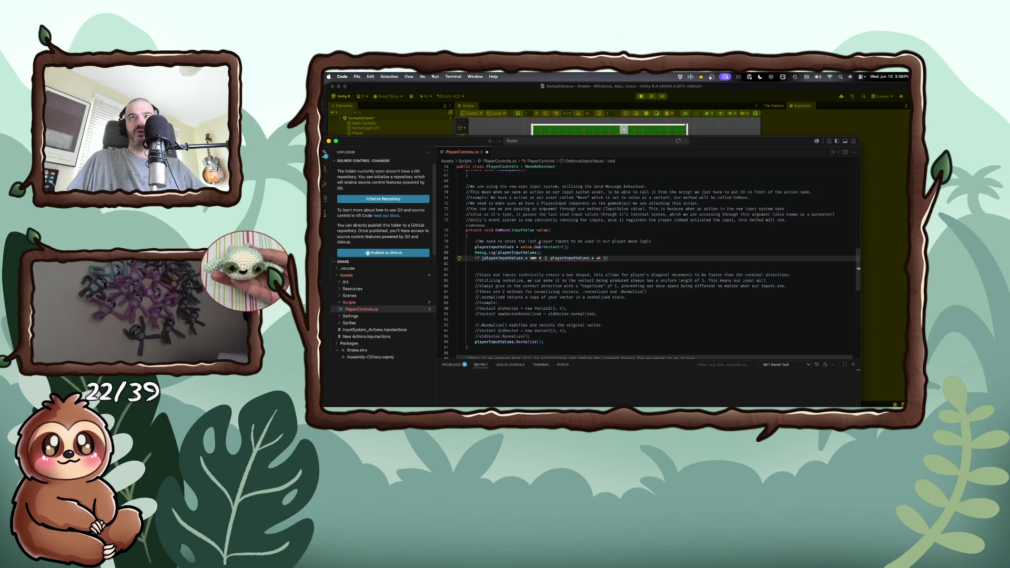
pyautogui.press('BackSpace')
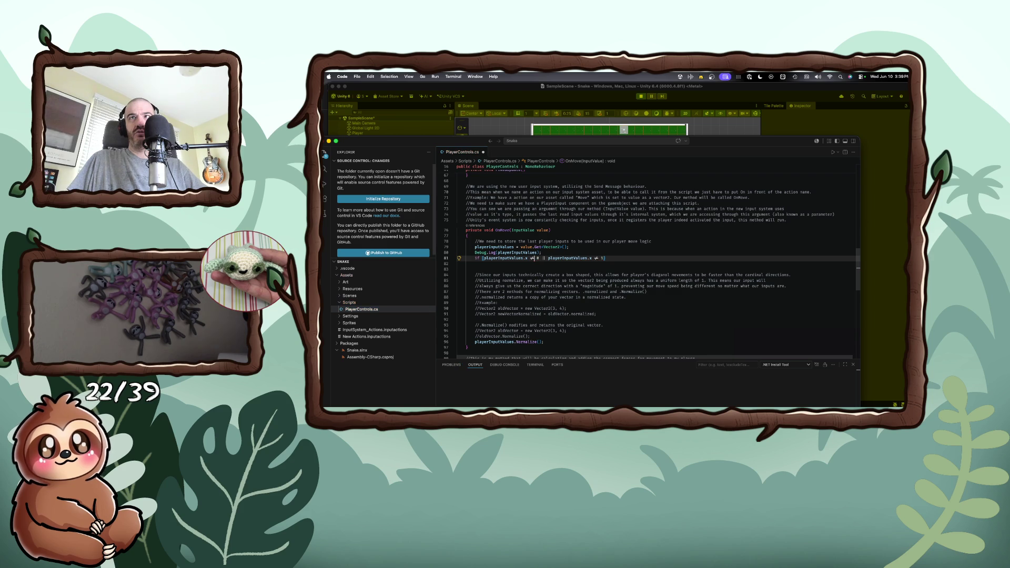
# - Give the if statement on line 81 a braced multi-line body
pyautogui.click(608, 270)
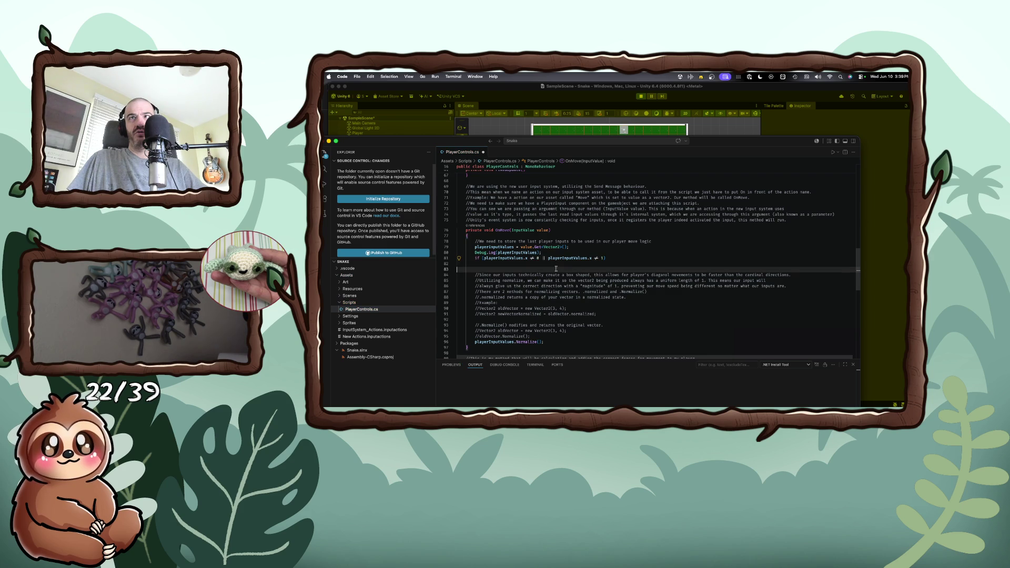
pyautogui.click(612, 258)
pyautogui.write('{')
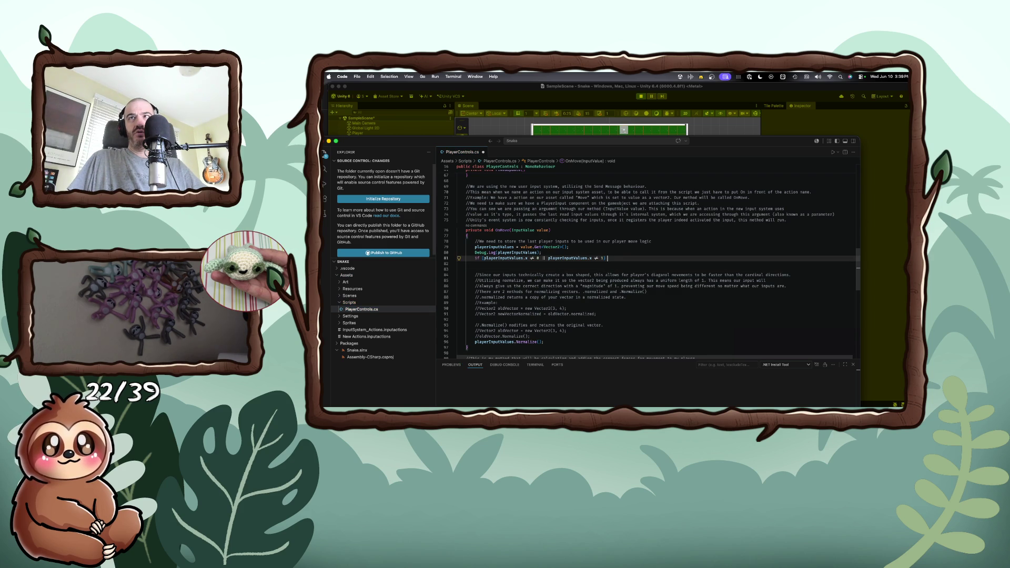
pyautogui.click(457, 264)
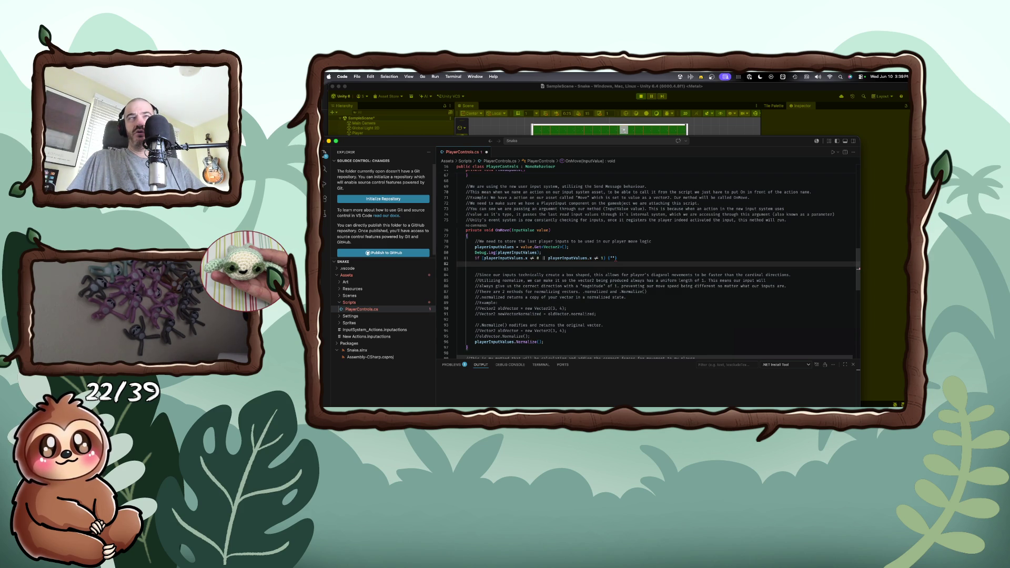
pyautogui.click(475, 258)
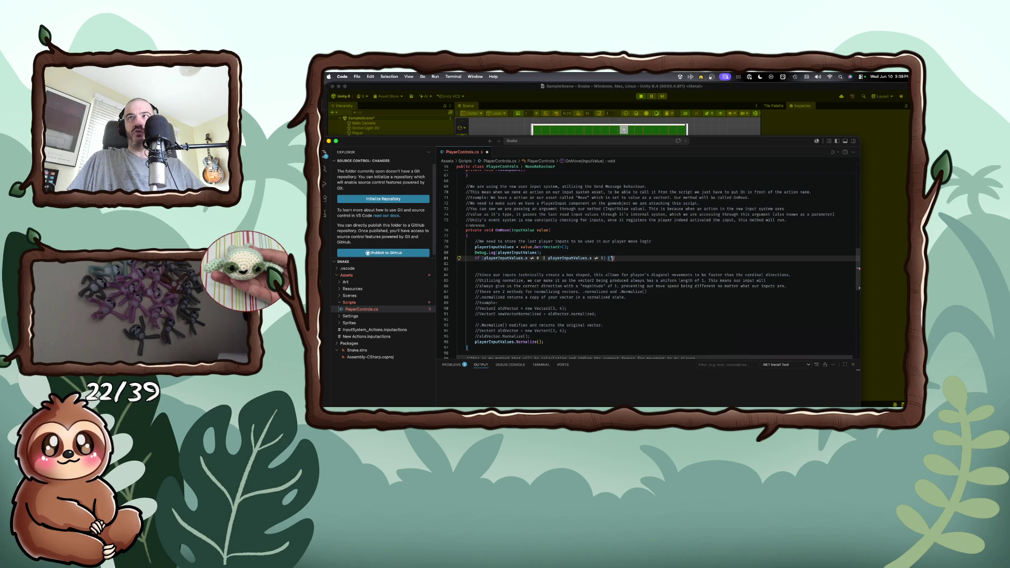
pyautogui.press('Return')
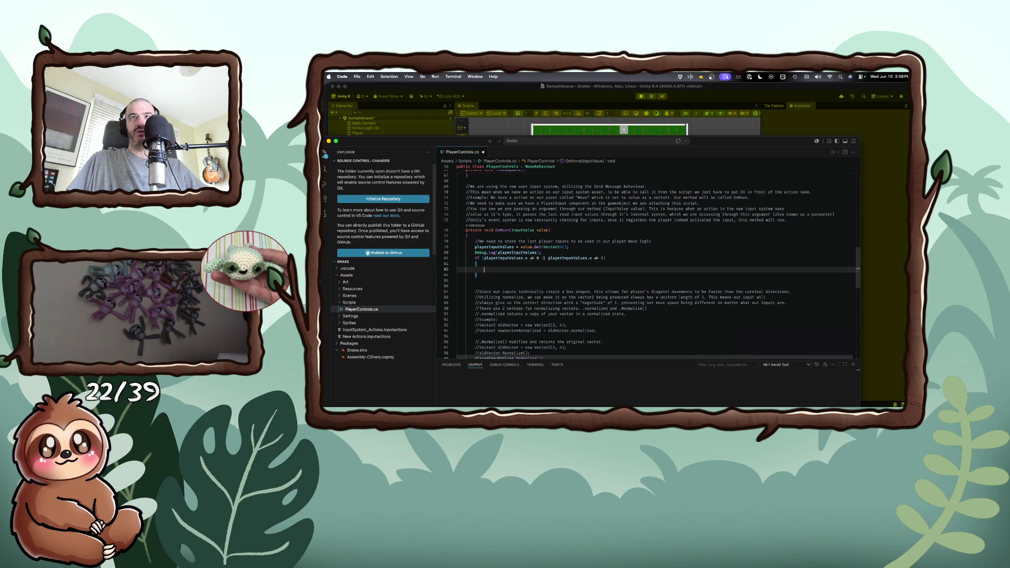
# - Add Debug.Log("hit") inside the if block, save PlayerControls.cs, and return to Unity
pyautogui.write('Debu')
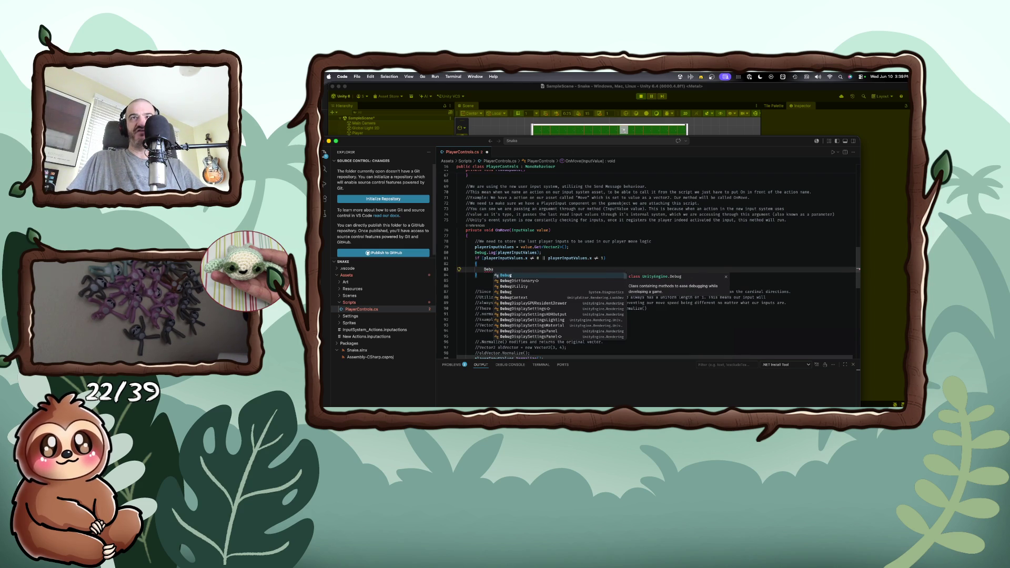
pyautogui.write('g.log')
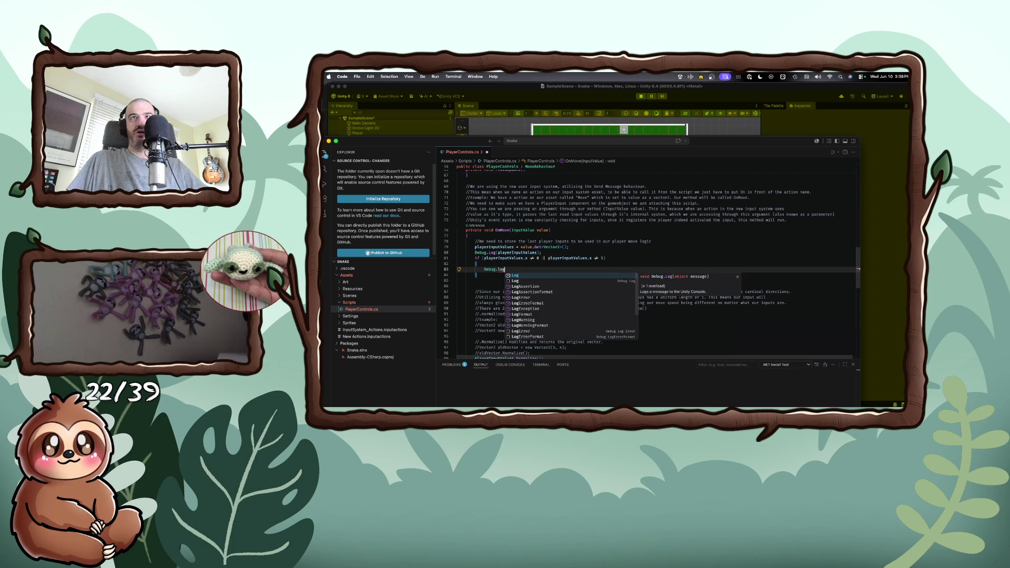
pyautogui.write('(')
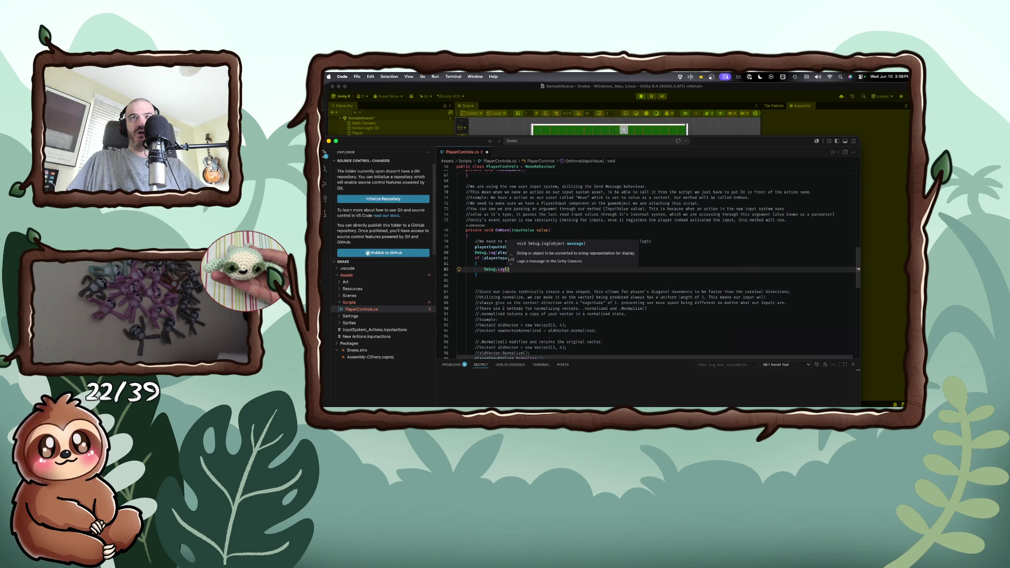
pyautogui.write('Pla')
pyautogui.press('BackSpace')
pyautogui.press('BackSpace')
pyautogui.press('BackSpace')
pyautogui.write('"hit")')
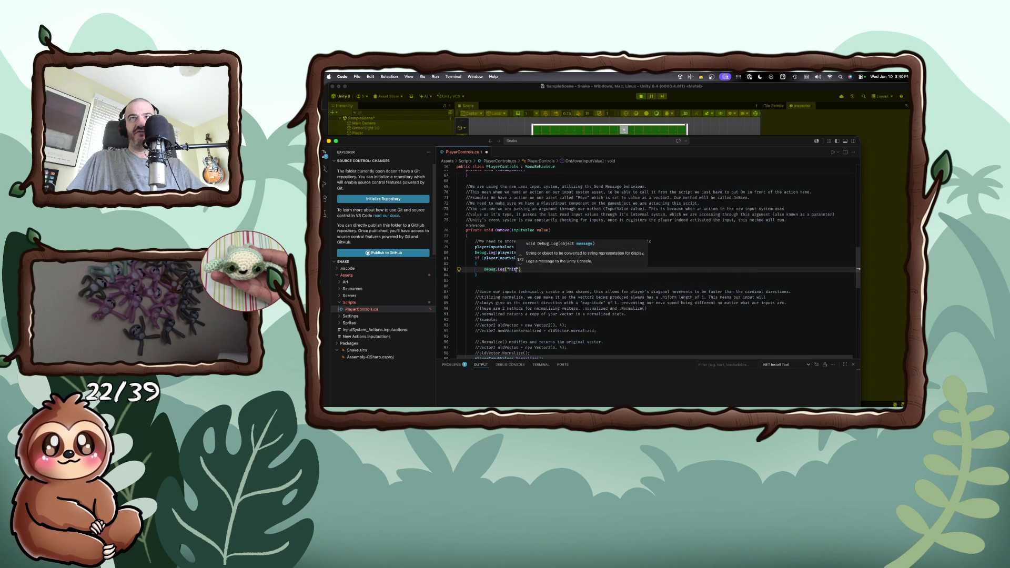
pyautogui.press('super+s')
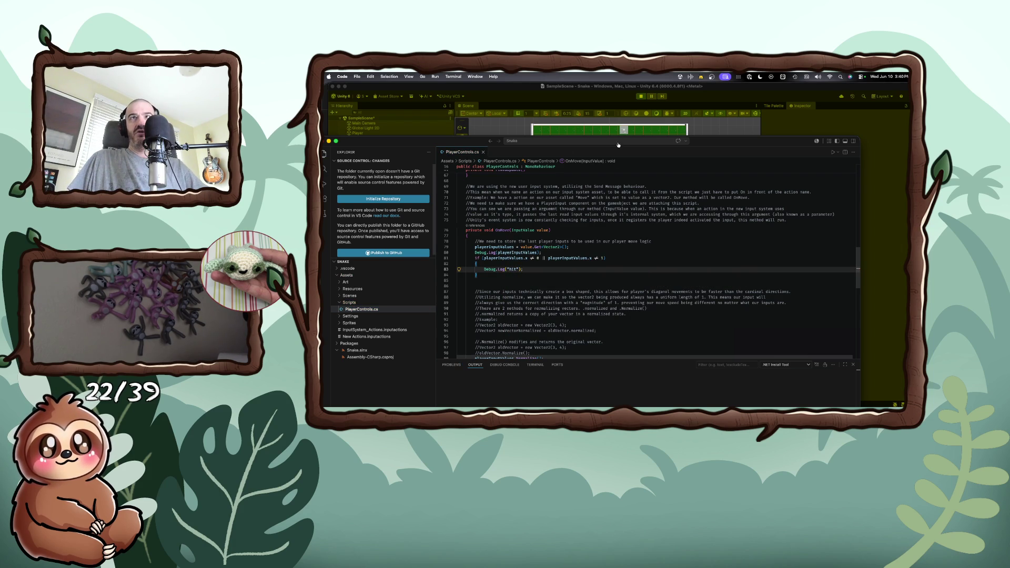
pyautogui.press('super+Tab')
pyautogui.click(611, 164)
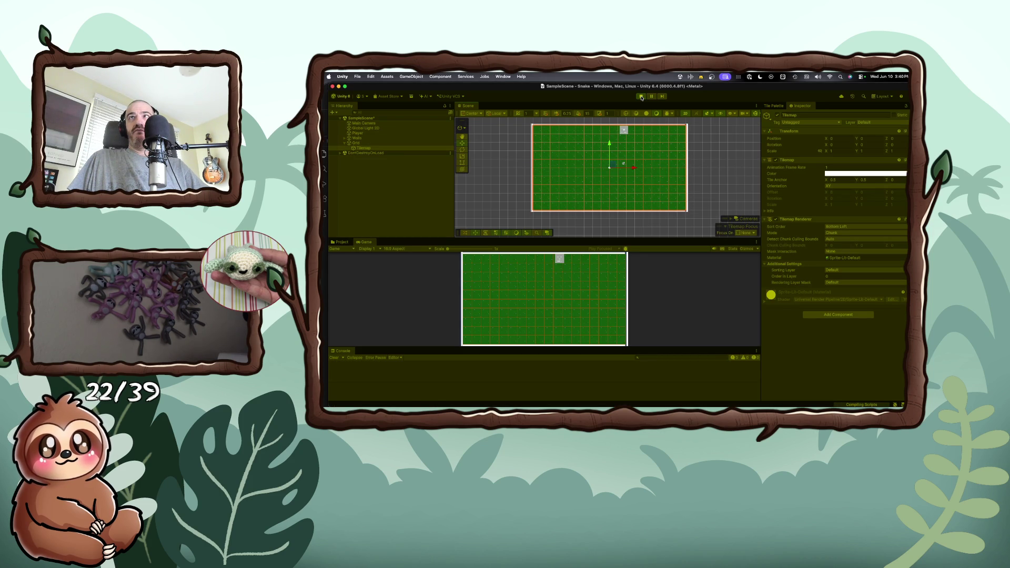
# - Steer the snake down, right, up and left while checking the Console, then return to VS Code
pyautogui.press('Down')
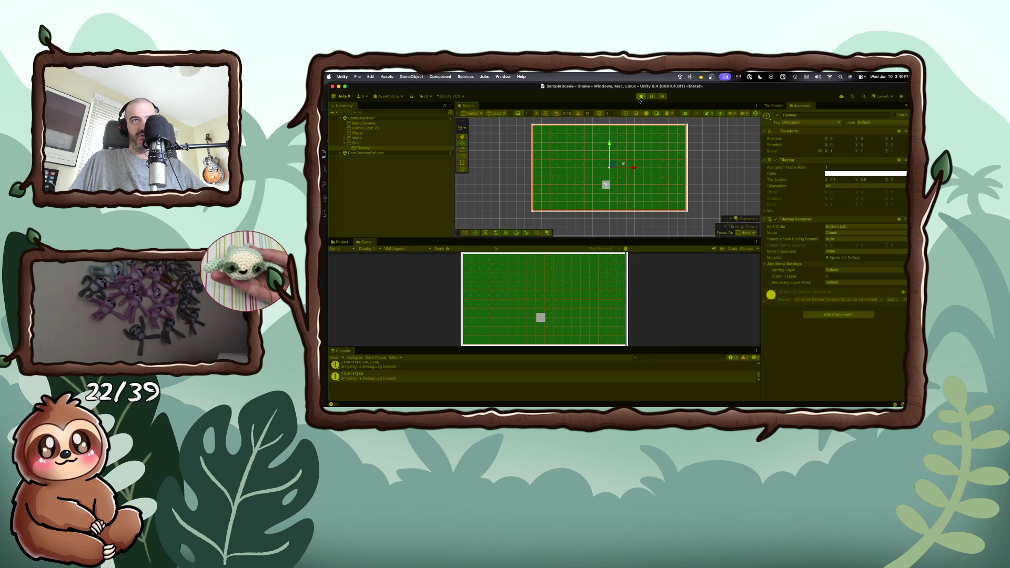
pyautogui.press('Right')
pyautogui.press('Up')
pyautogui.press('Left')
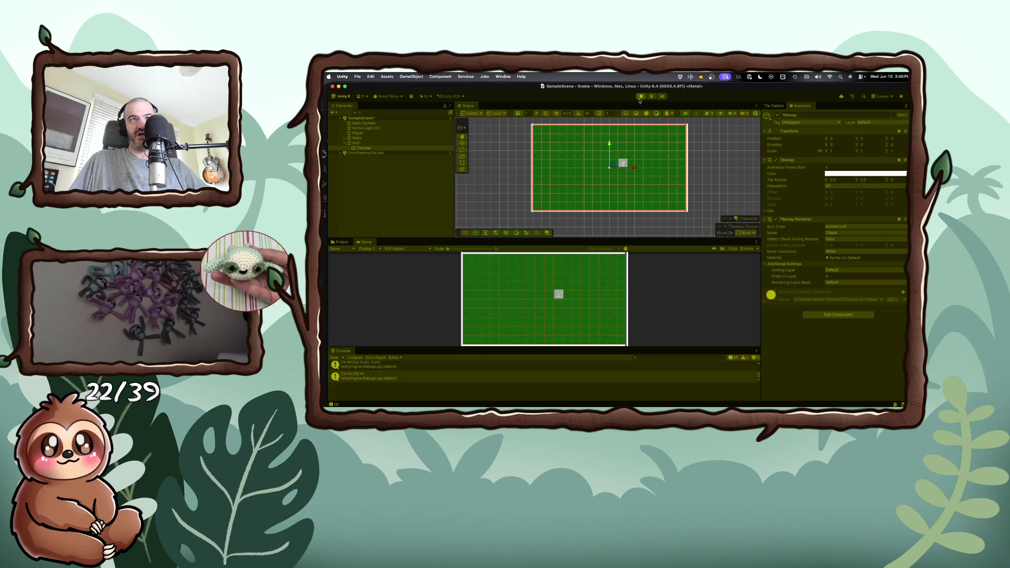
pyautogui.press('super+Tab')
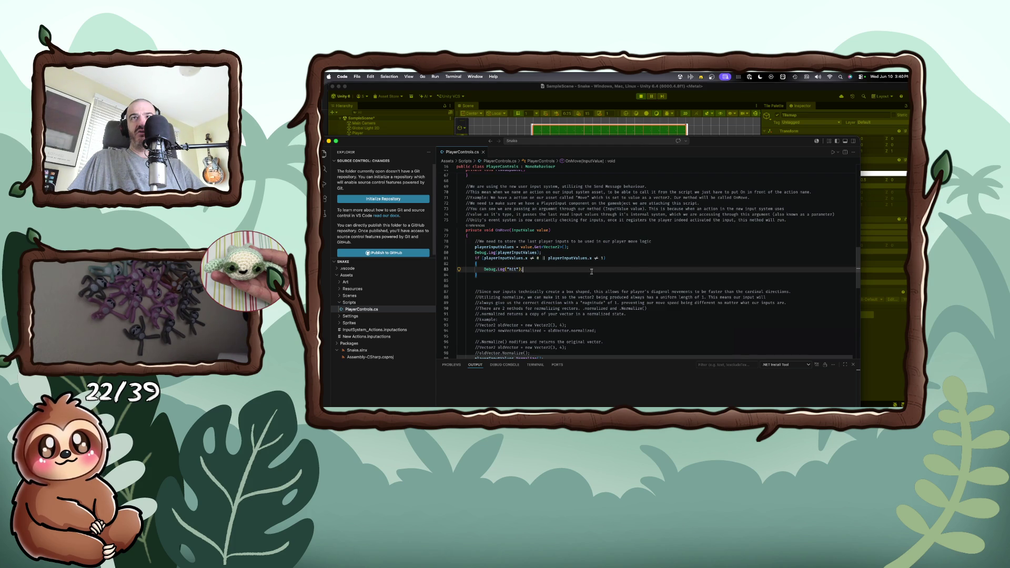
# - Append another || comparison copied from line 81 to the if condition and save the script
pyautogui.moveTo(542, 258); pyautogui.dragTo(598, 259)
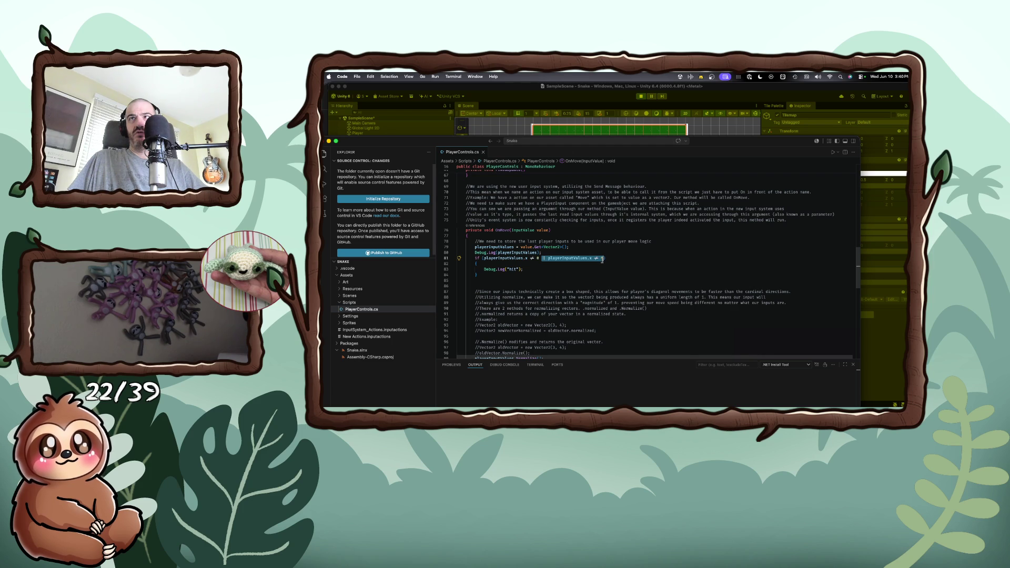
pyautogui.click(604, 258)
pyautogui.write('||')
pyautogui.hotkey('ctrl', 'v')
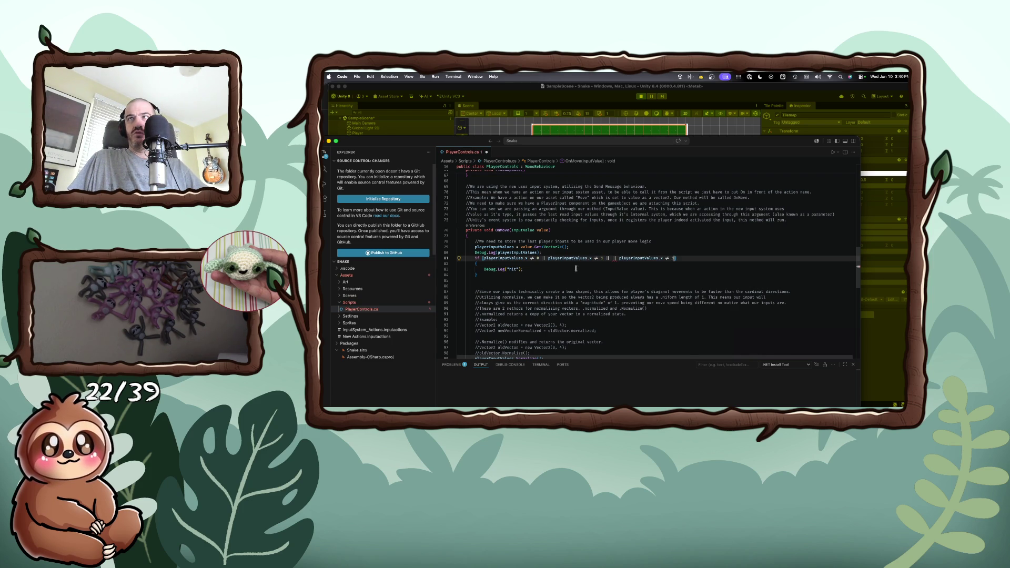
pyautogui.press('BackSpace')
pyautogui.press('BackSpace')
pyautogui.press('BackSpace')
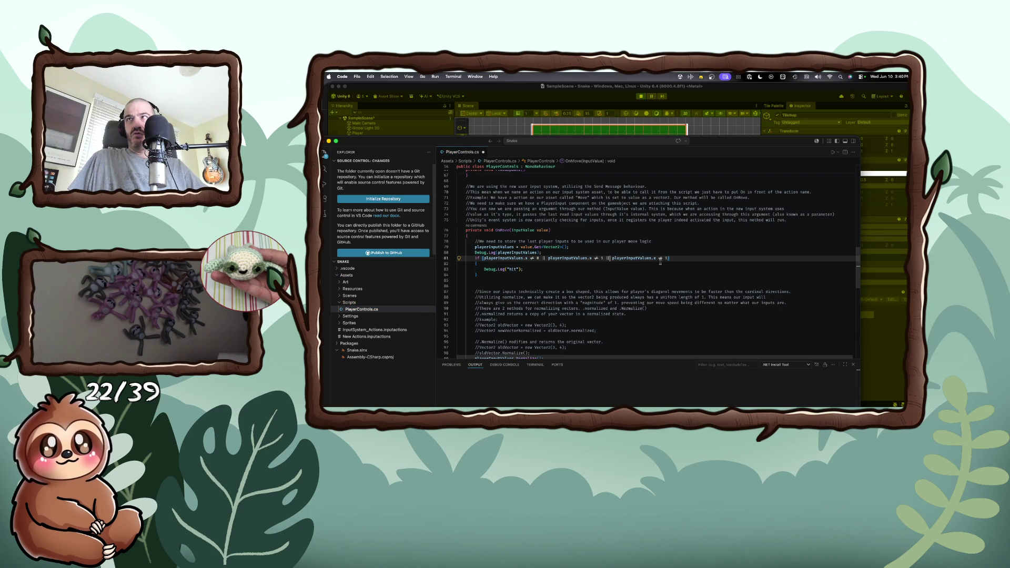
pyautogui.press('super+s')
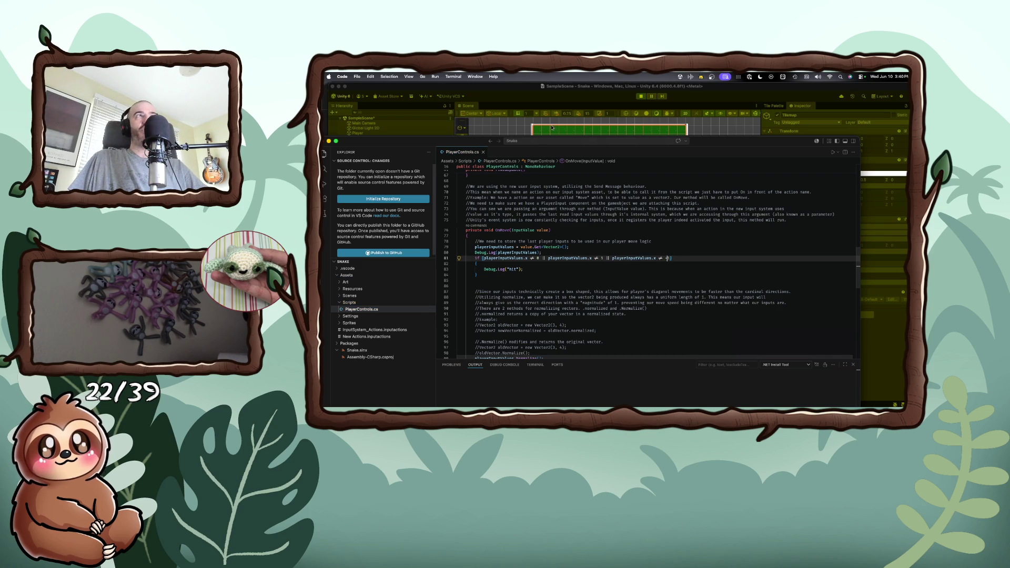
pyautogui.click(639, 106)
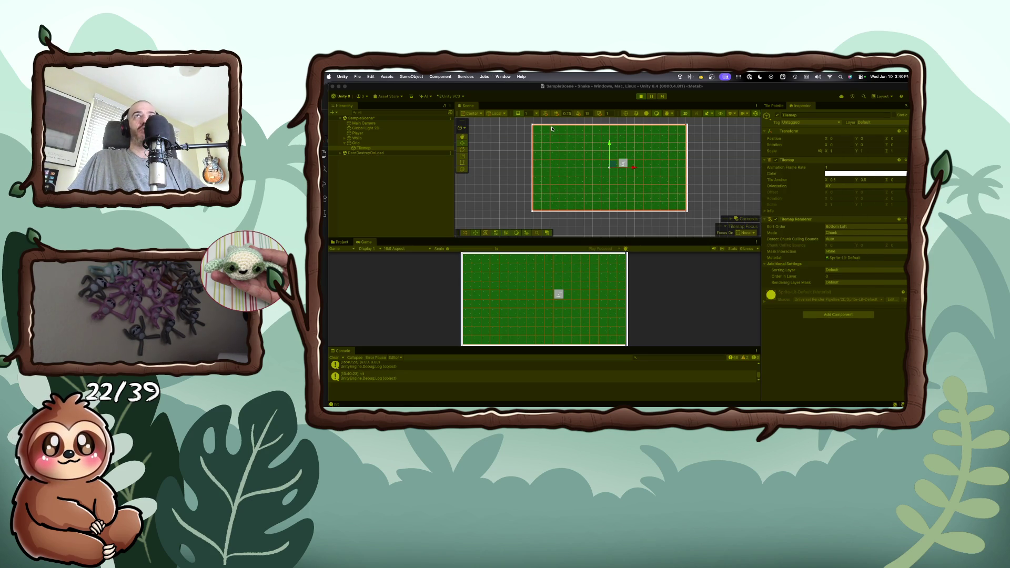
# - Restart play mode and steer the snake straight and diagonally, logging inputs like (0.71, -0.71)
pyautogui.click(641, 96)
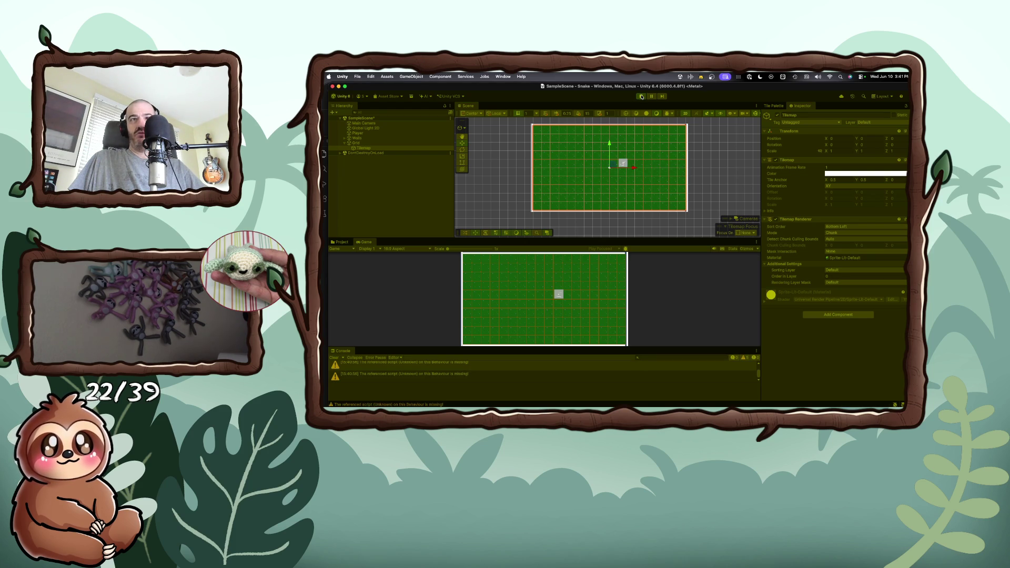
pyautogui.click(641, 96)
pyautogui.click(641, 96)
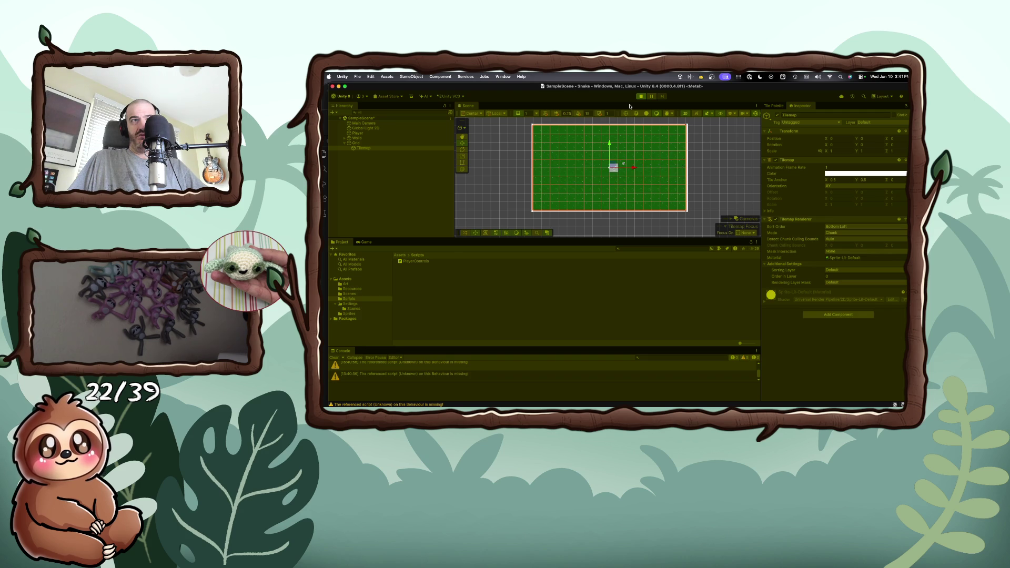
pyautogui.press('Up')
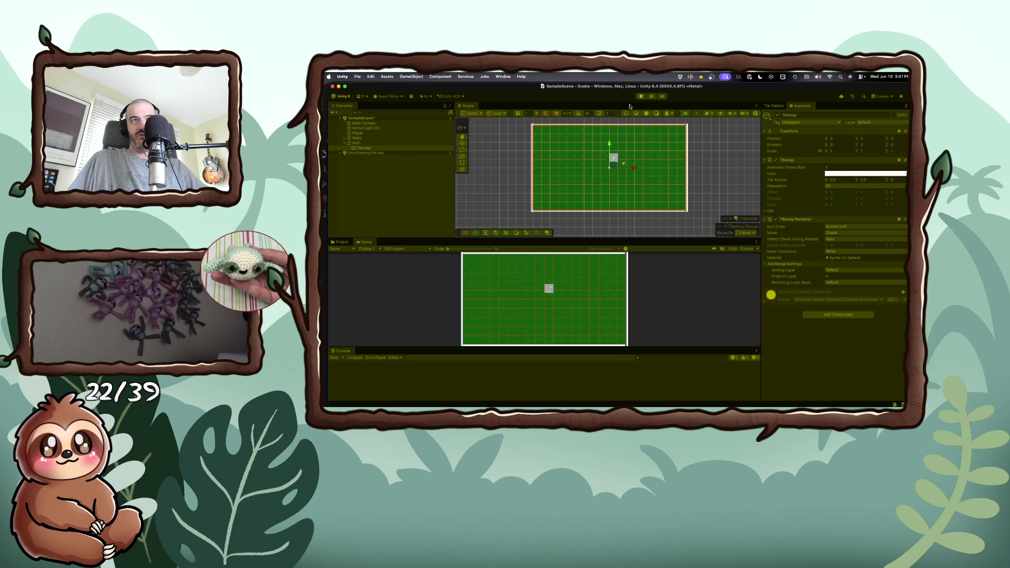
pyautogui.press('Right')
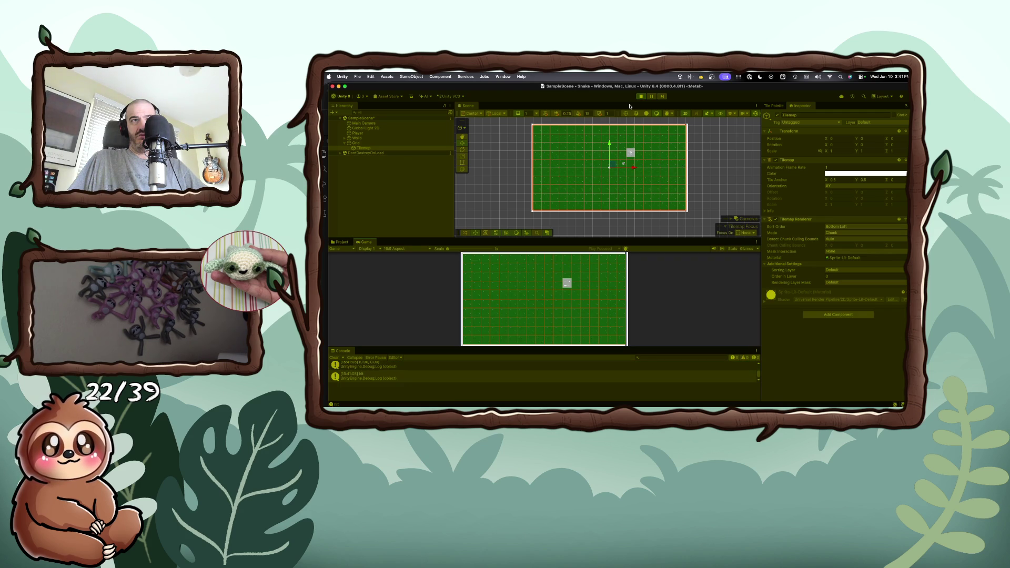
pyautogui.press('Up')
pyautogui.press('Left')
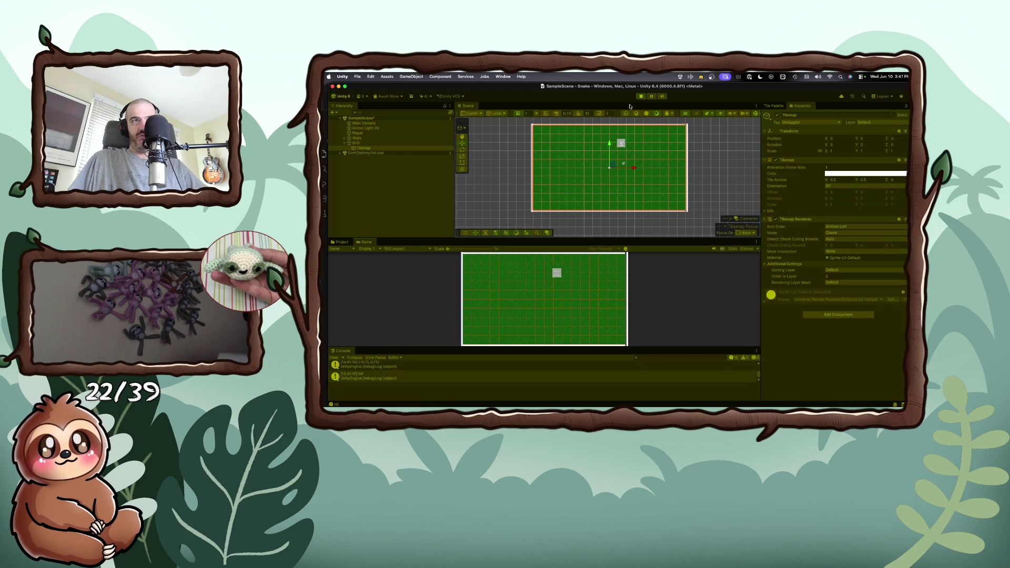
pyautogui.press('Up')
pyautogui.press('Right')
pyautogui.press('Down')
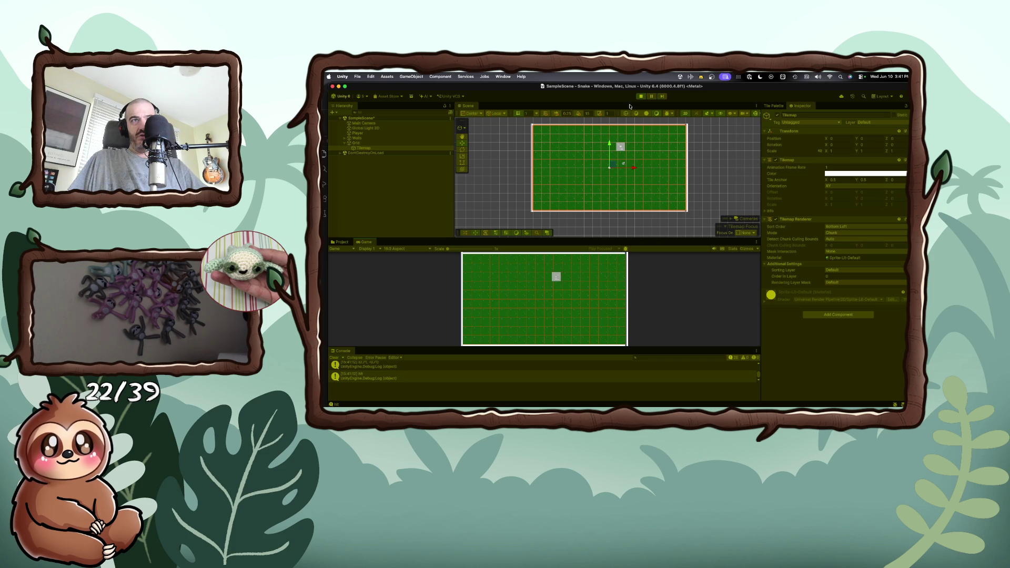
pyautogui.press('Up')
pyautogui.press('Left')
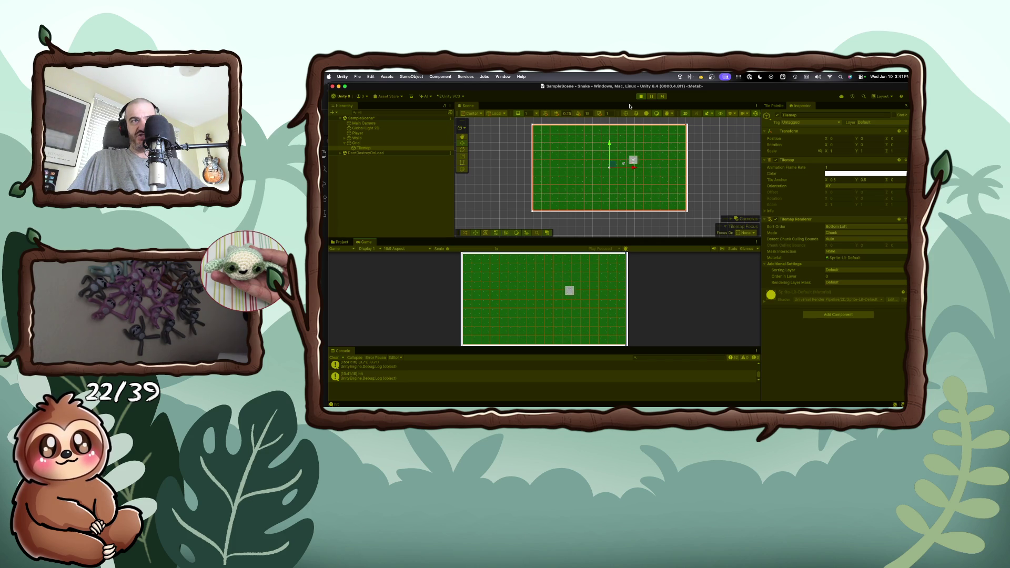
# - Toggle the Console's log-message filter off and back on, then return to VS Code
pyautogui.click(731, 358)
pyautogui.click(731, 358)
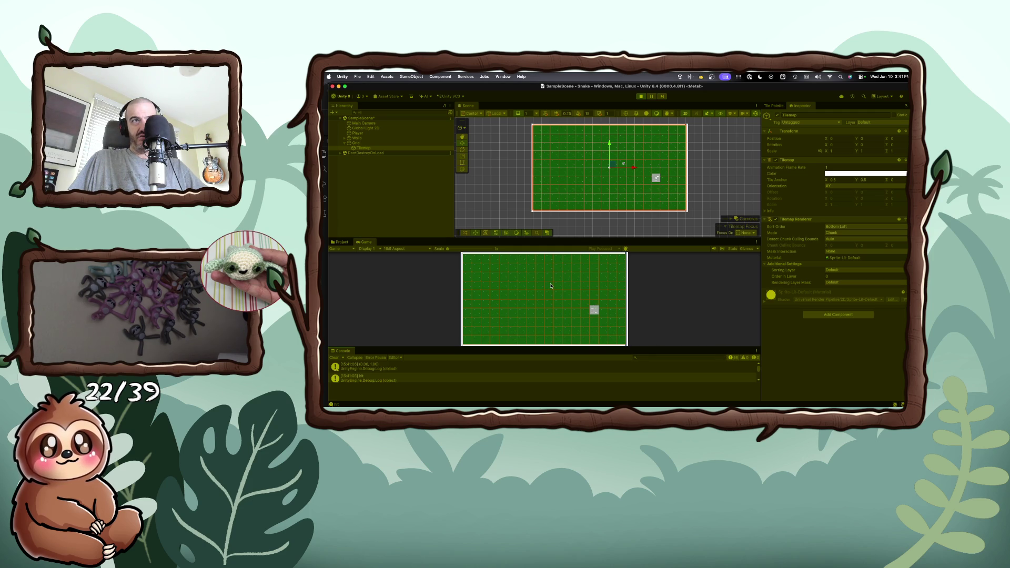
pyautogui.press('super+Tab')
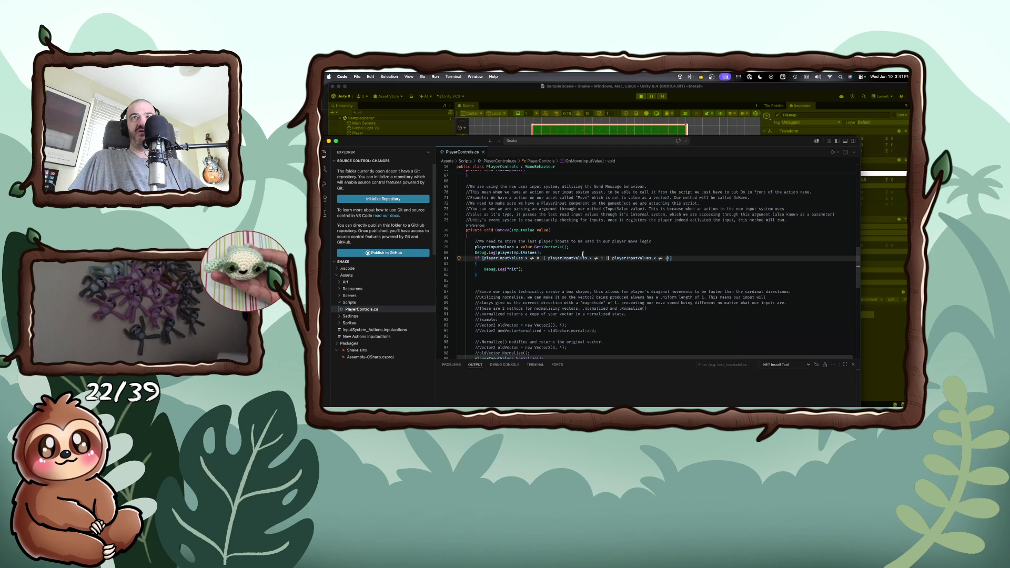
# - Delete the if block logging "hit" from OnMove and indent the remaining empty line
pyautogui.press('Left')
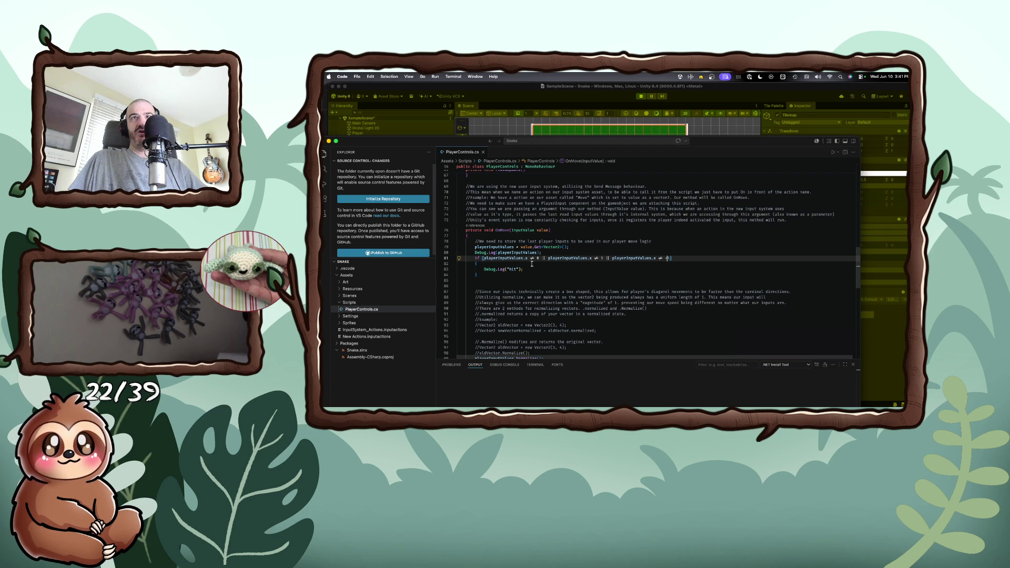
pyautogui.moveTo(477, 275); pyautogui.dragTo(458, 258)
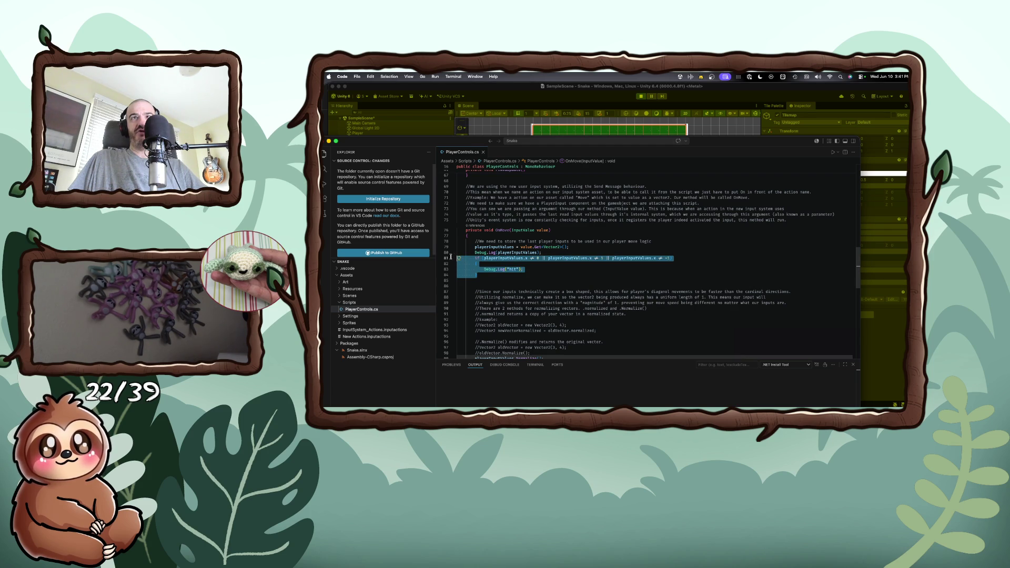
pyautogui.press('BackSpace')
pyautogui.press('Tab')
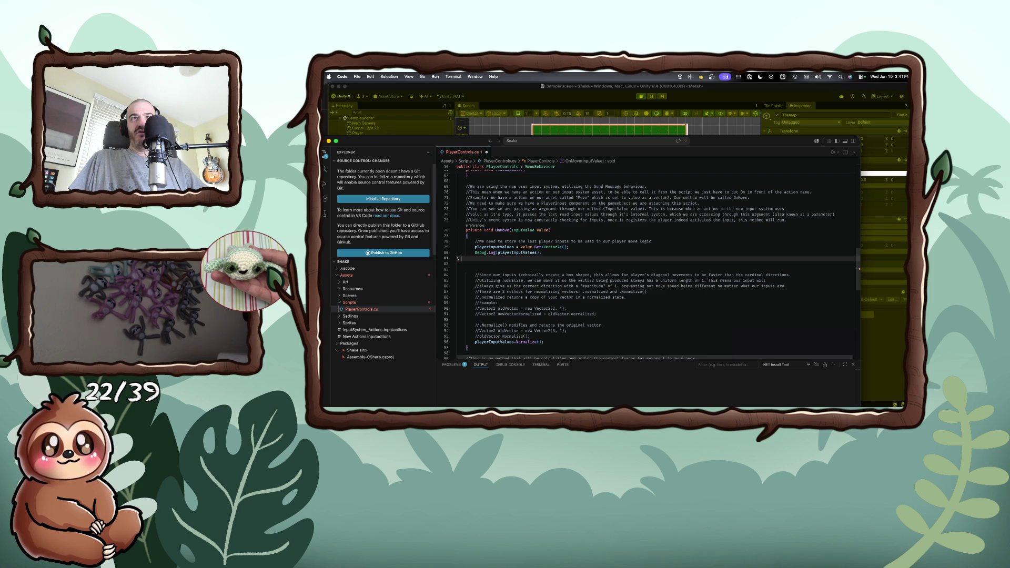
# - Add a second Debug.Log line logging playerInputValues.x below the existing log
pyautogui.write('Deb')
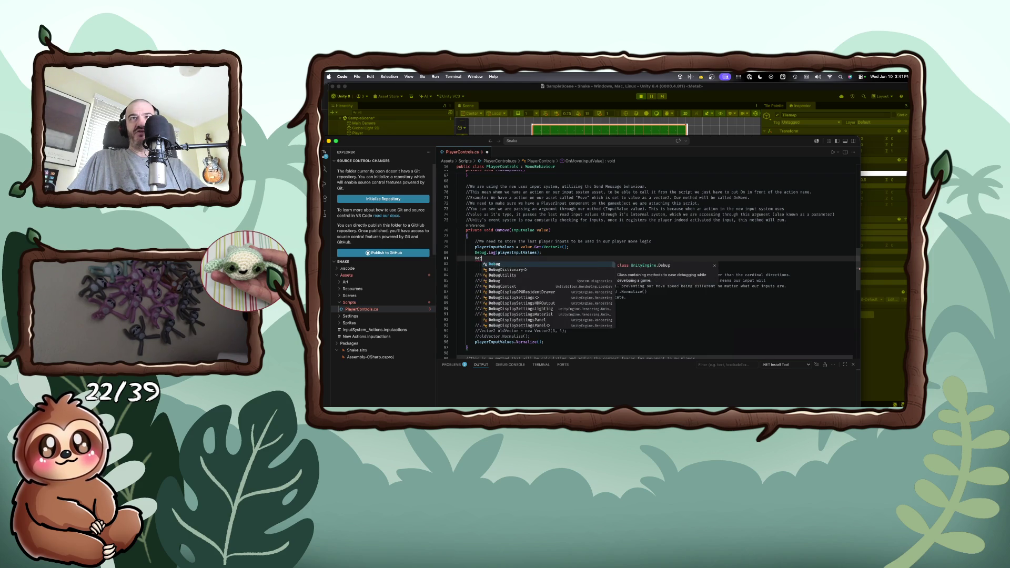
pyautogui.write('ug.Log(')
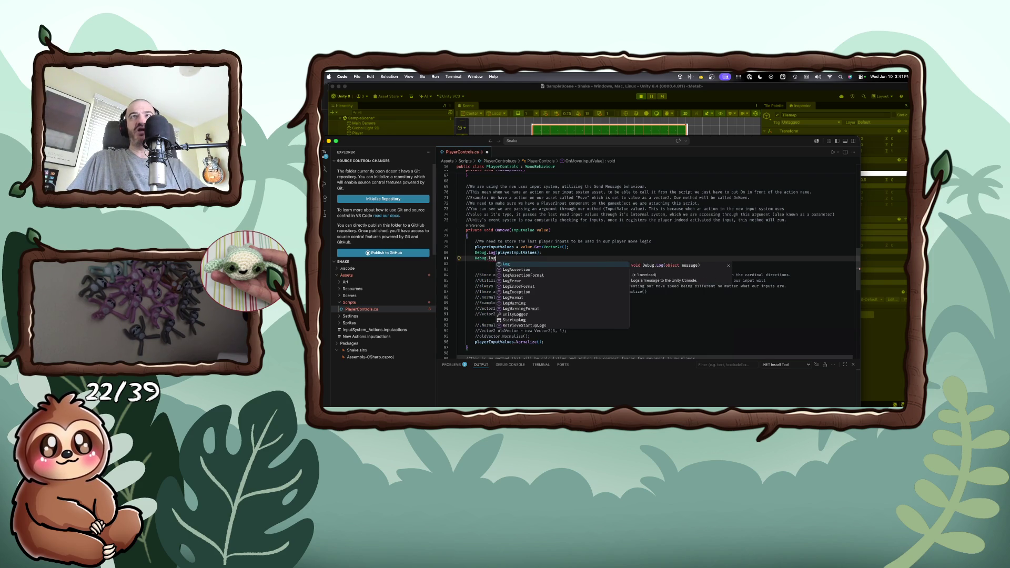
pyautogui.write('"')
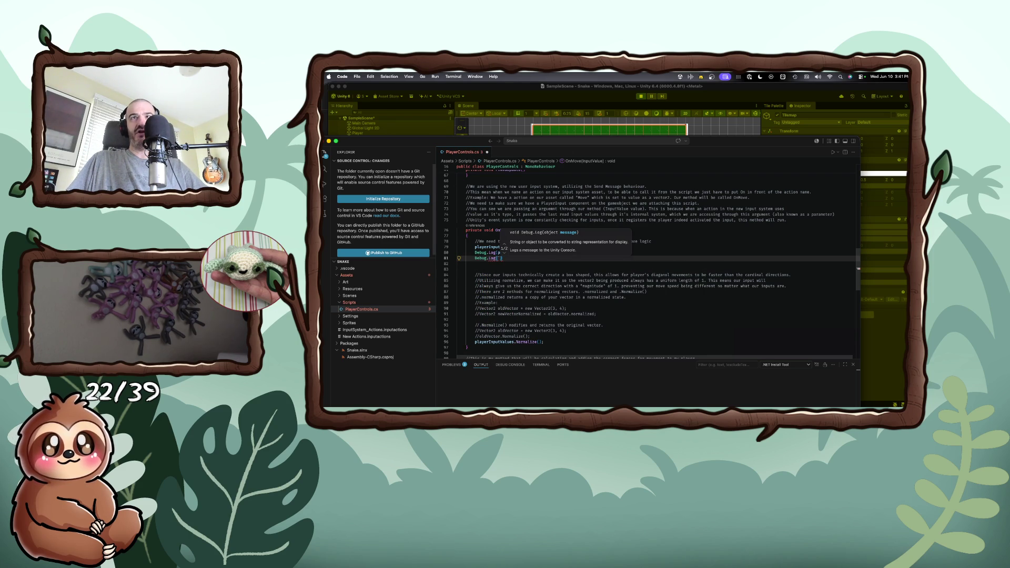
pyautogui.write('player')
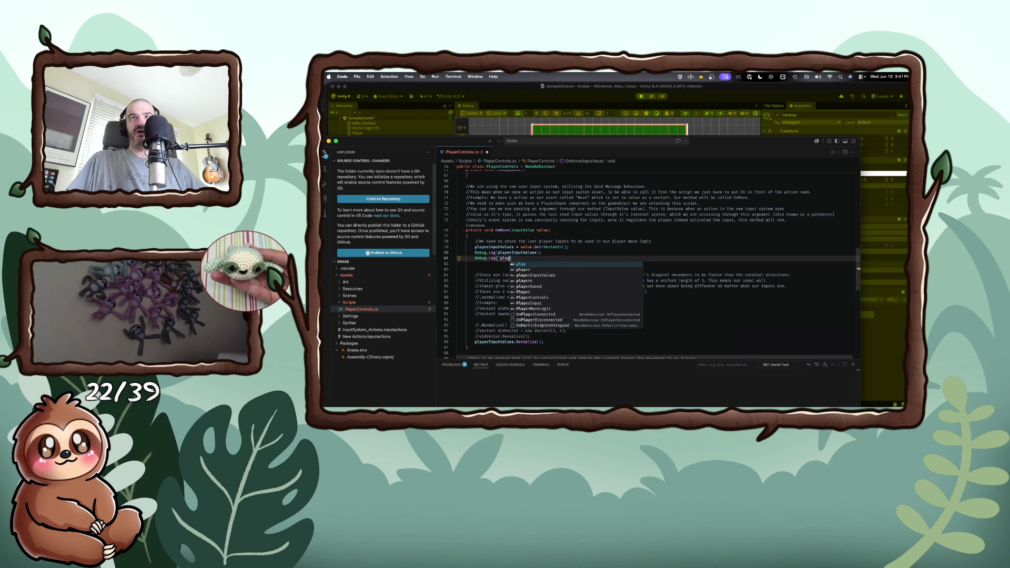
pyautogui.press('Down')
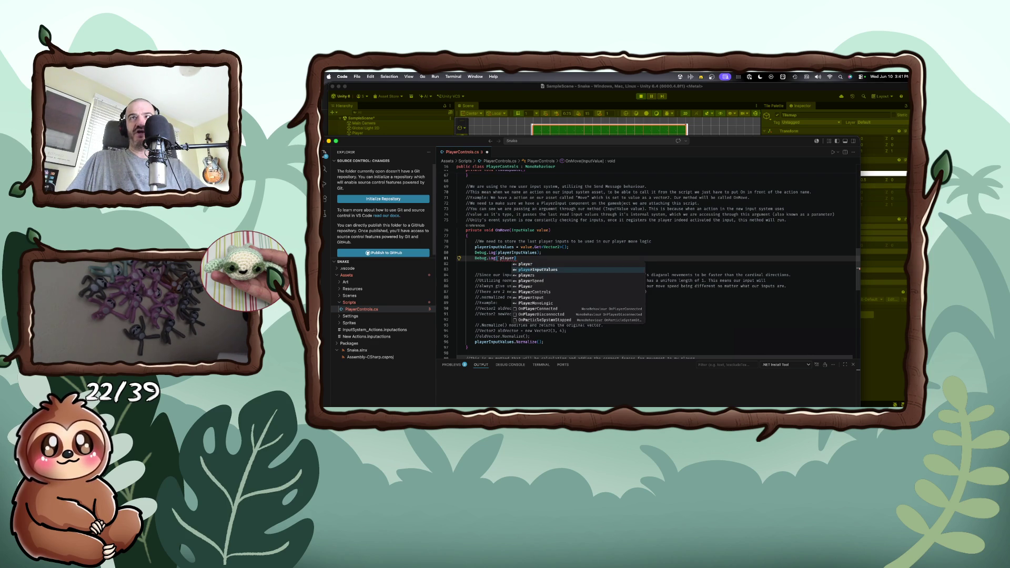
pyautogui.press('Tab')
pyautogui.write('.')
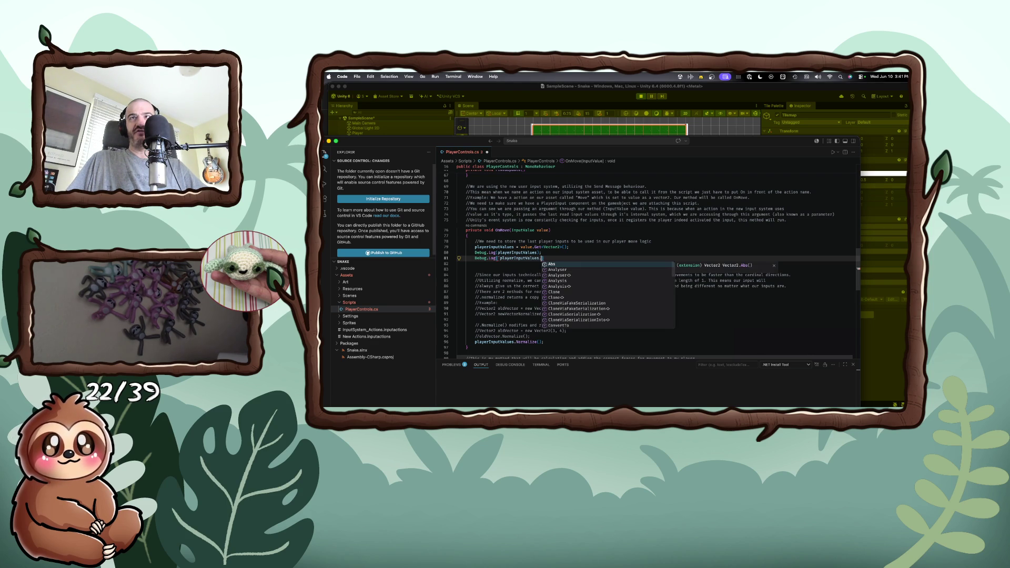
pyautogui.write('x')
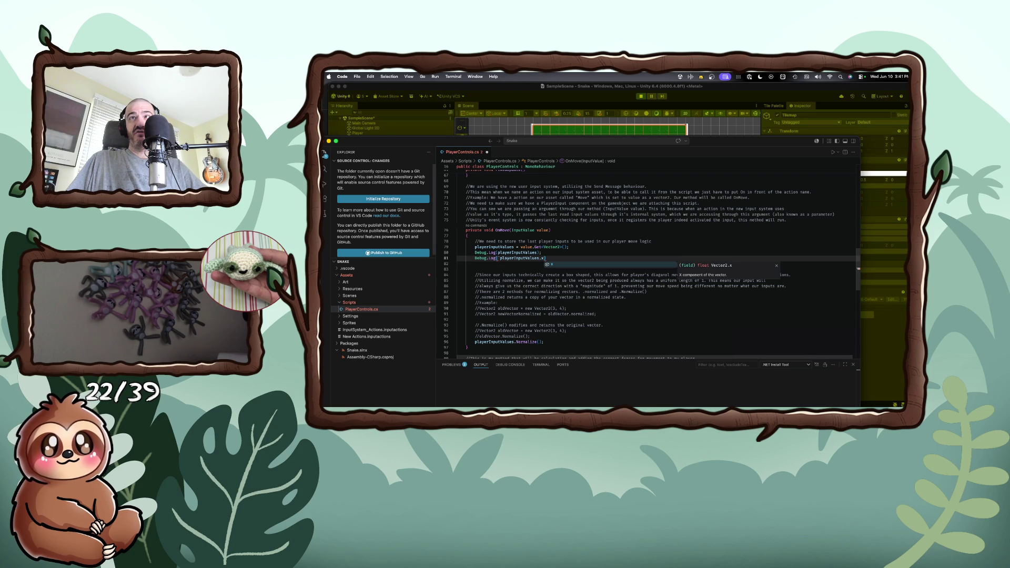
pyautogui.press('Escape')
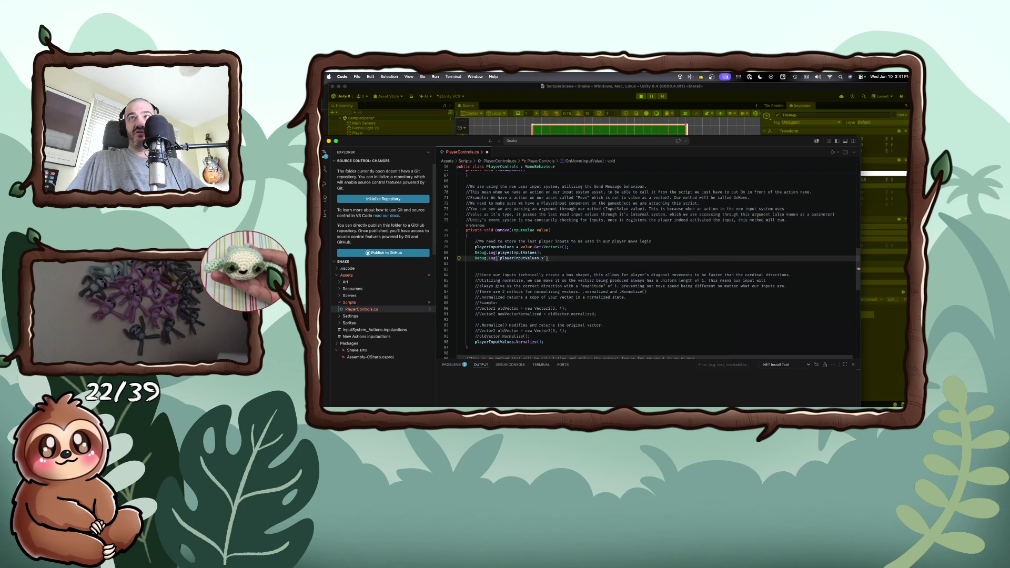
# - Remove the stray character after Debug.Log( and begin an interpolated string with $"
pyautogui.moveTo(543, 259)
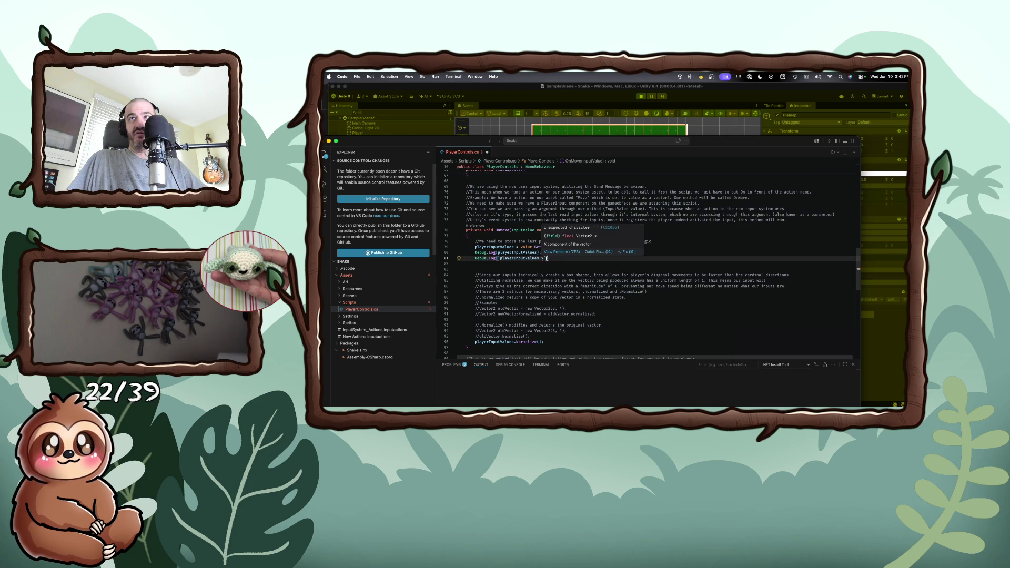
pyautogui.click(537, 259)
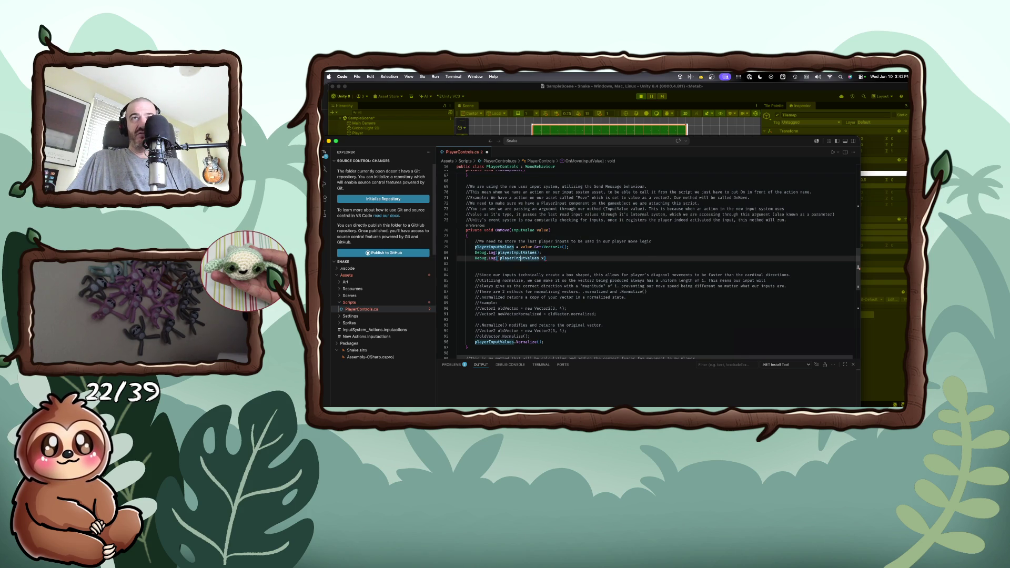
pyautogui.click(500, 259)
pyautogui.press('BackSpace')
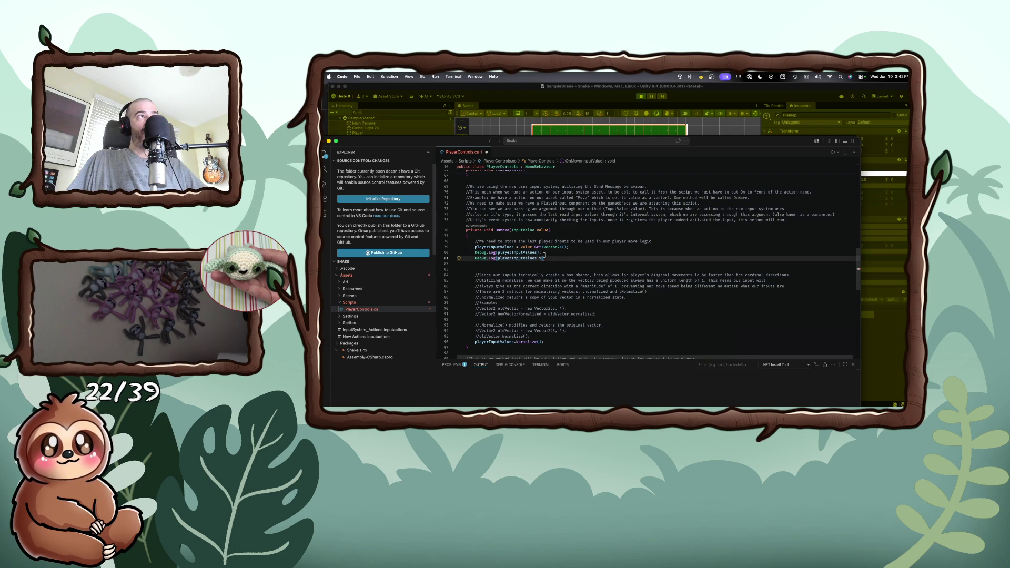
pyautogui.click(498, 258)
pyautogui.write('$"')
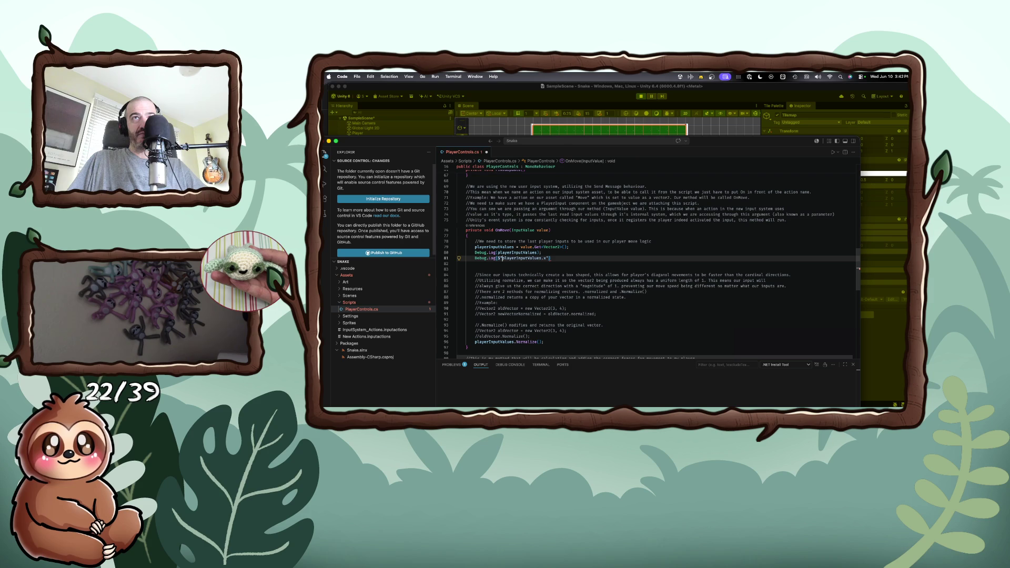
# - Wrap playerInputValues.x in braces inside the string and prefix it with the label "x:"
pyautogui.click(504, 258)
pyautogui.write('{')
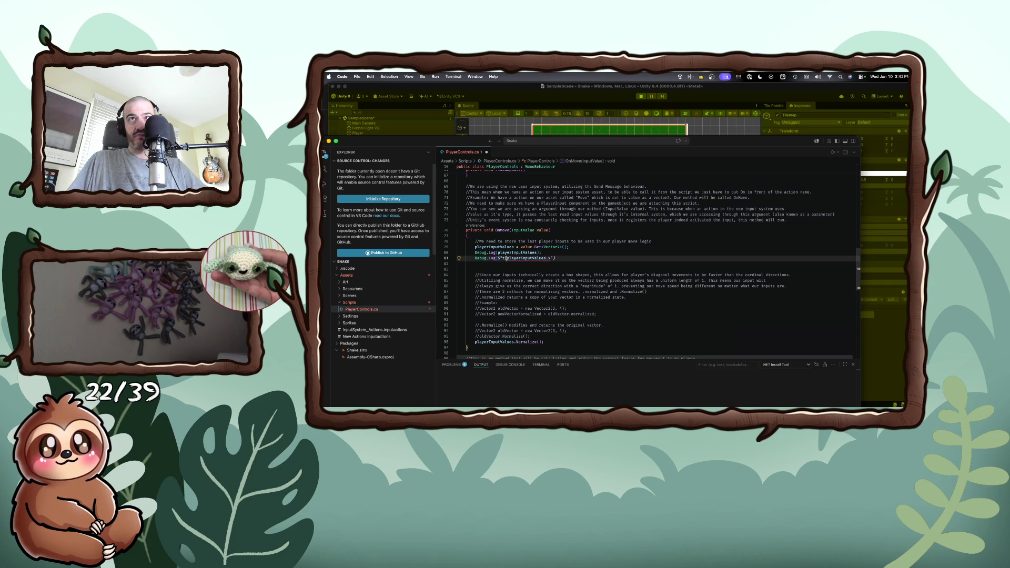
pyautogui.click(552, 258)
pyautogui.write('}')
pyautogui.press('Left')
pyautogui.press('Left')
pyautogui.press('Left')
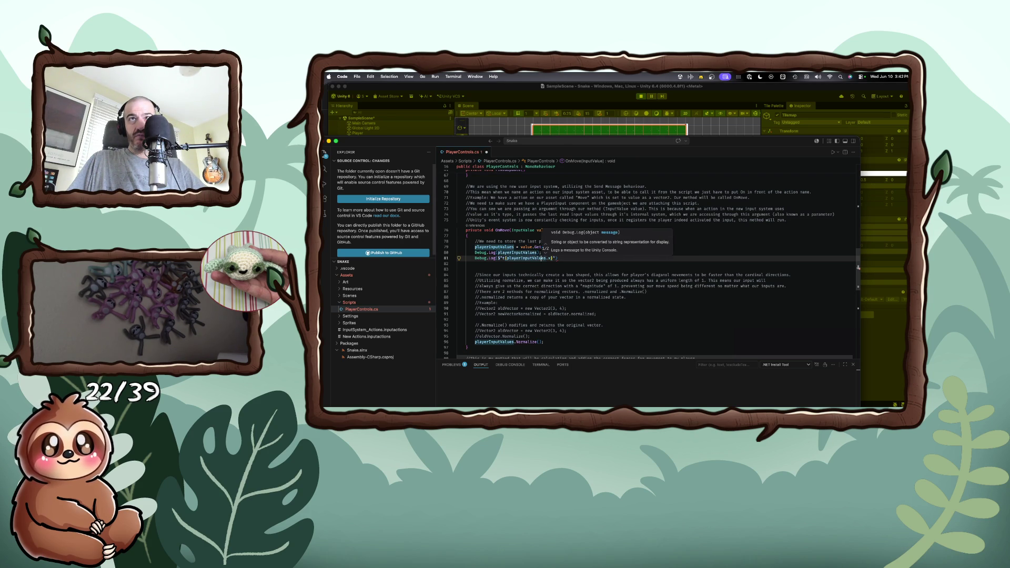
pyautogui.write('x:')
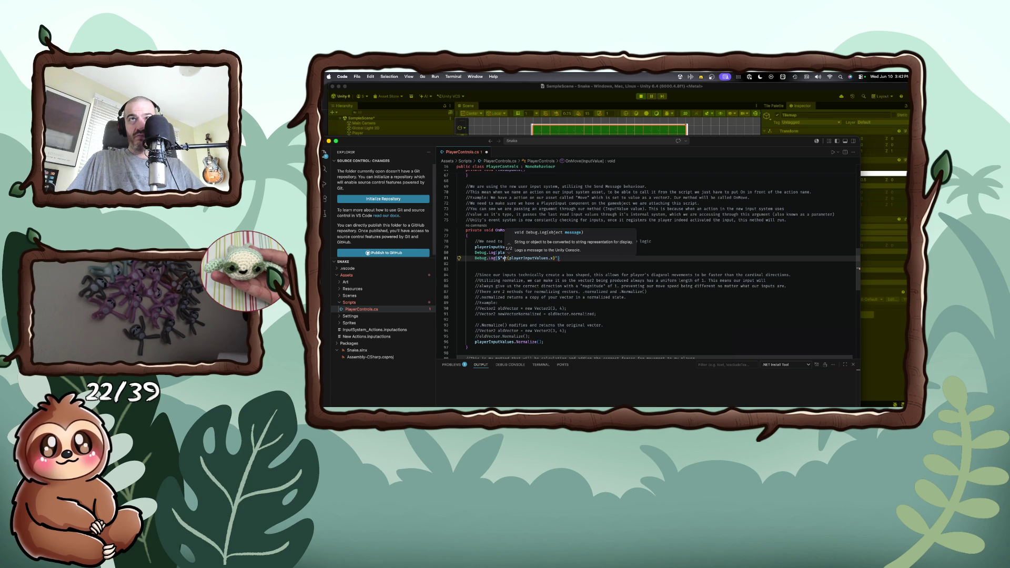
pyautogui.write(':')
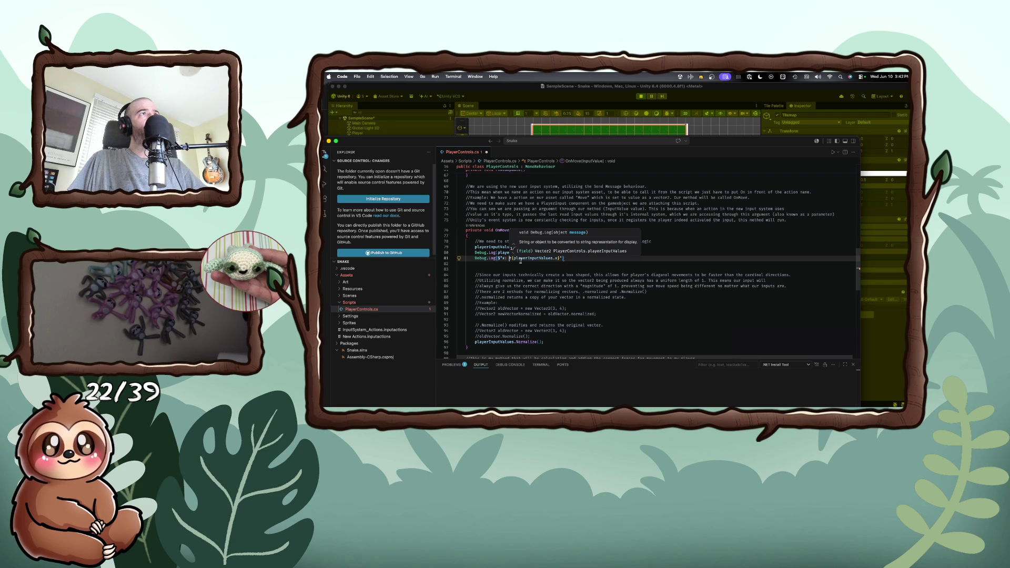
# - End line 81 with a semicolon, save PlayerControls.cs, and return to Unity
pyautogui.press('Escape')
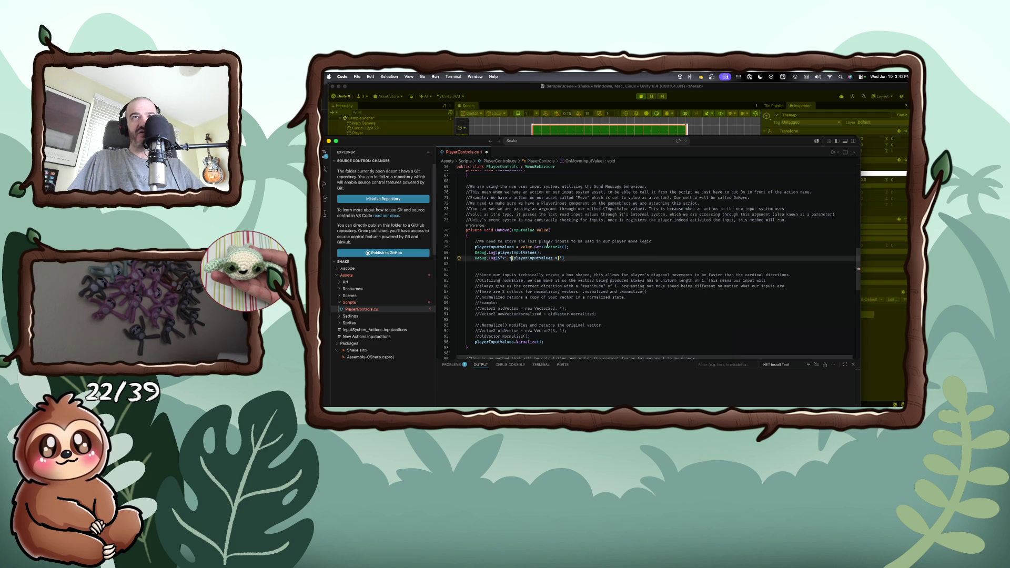
pyautogui.click(565, 258)
pyautogui.write(';')
pyautogui.press('super+s')
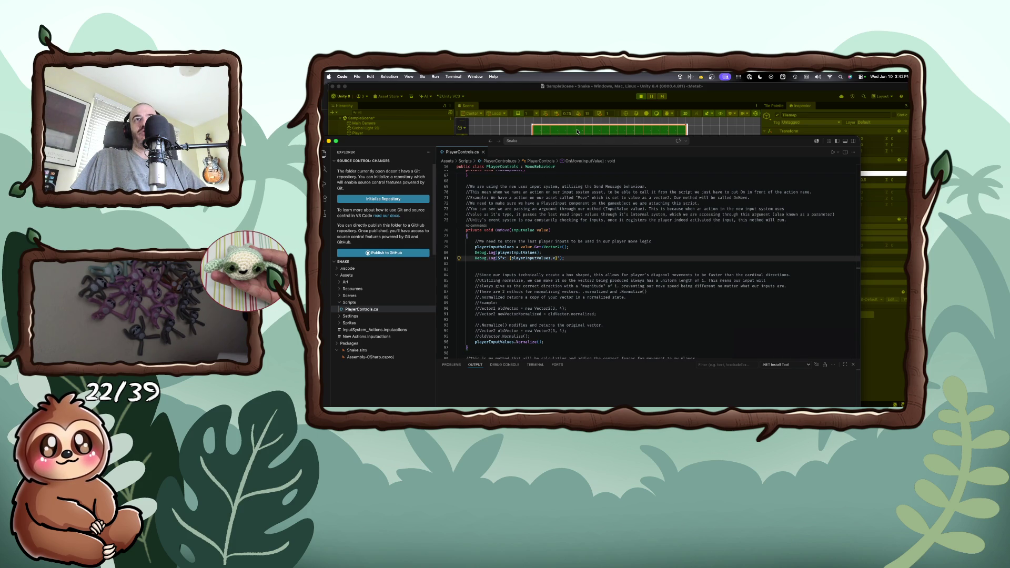
pyautogui.click(577, 132)
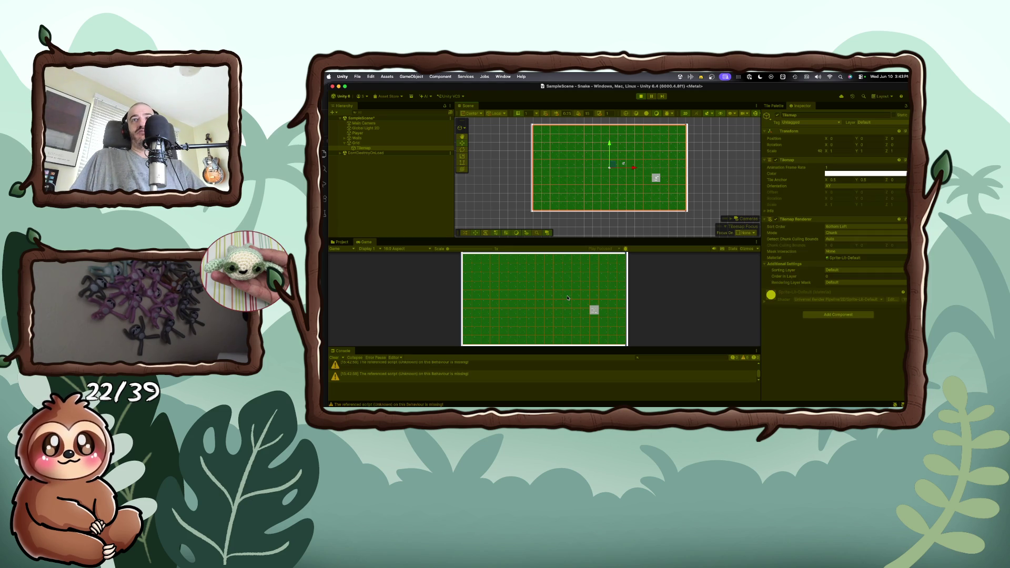
# - Steer the snake left and up, confirming the Console logs (-1.00, 0.00) and x: -1
pyautogui.press('Left')
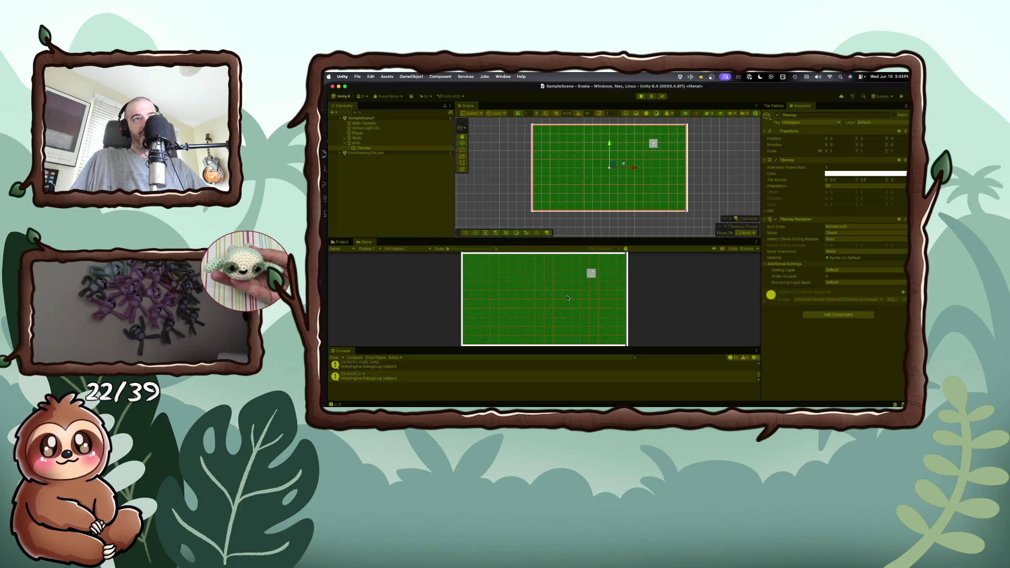
pyautogui.press('Up')
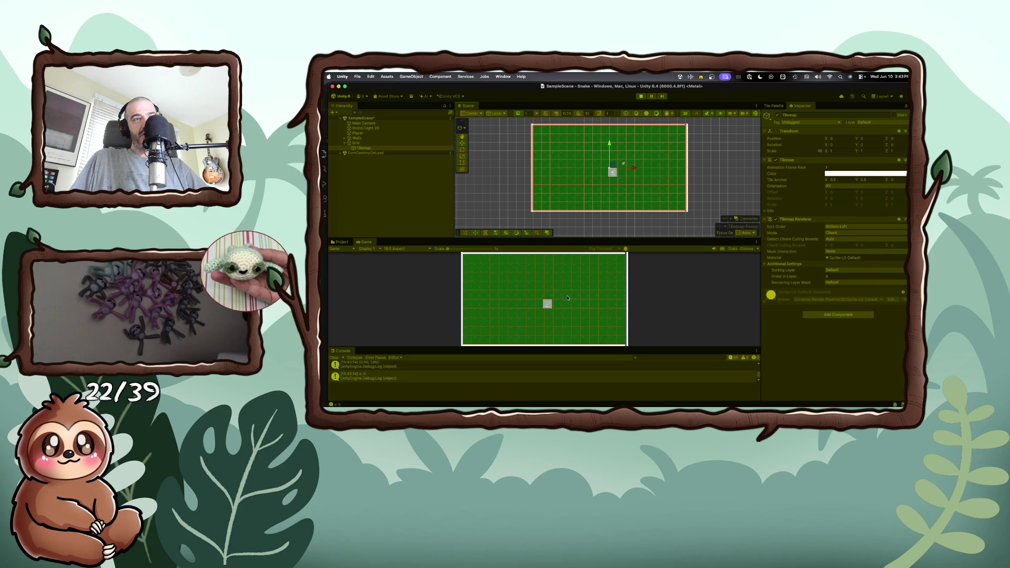
pyautogui.press('super+Tab')
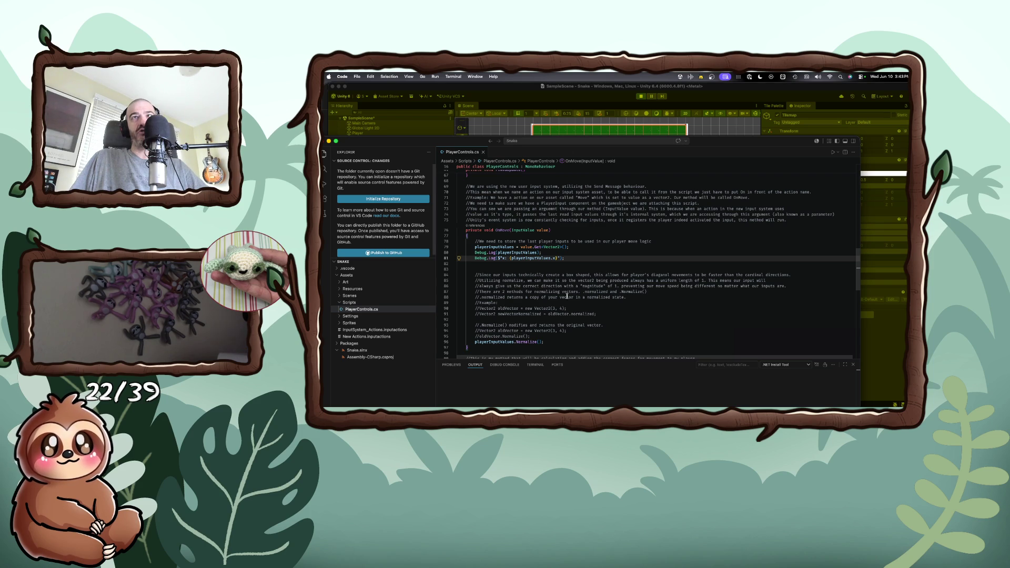
# - Insert an empty if block checking playerInputValues.x == 1 || playerInputValues.x == -1 above the x log
pyautogui.click(557, 252)
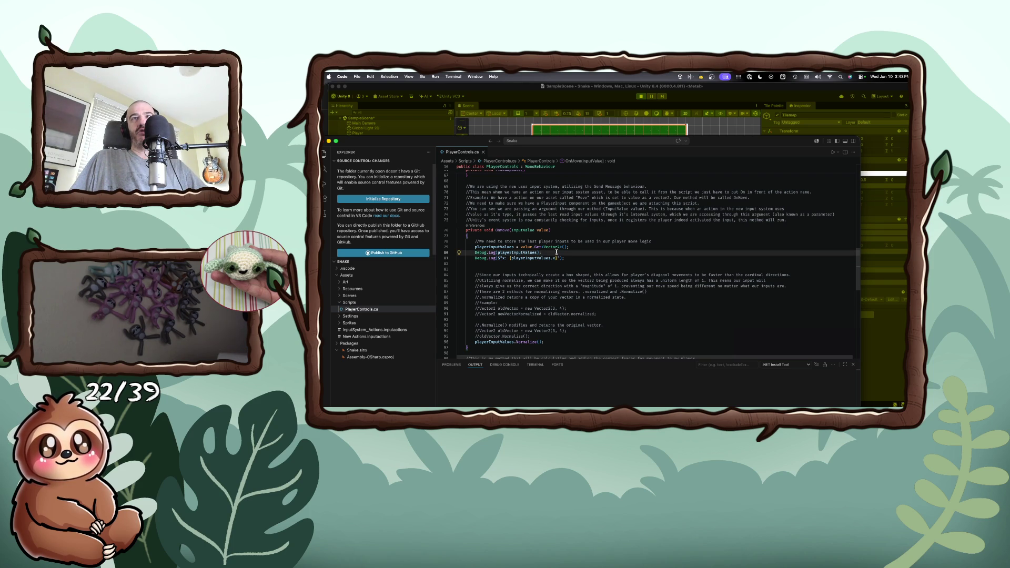
pyautogui.press('Return')
pyautogui.write('if (')
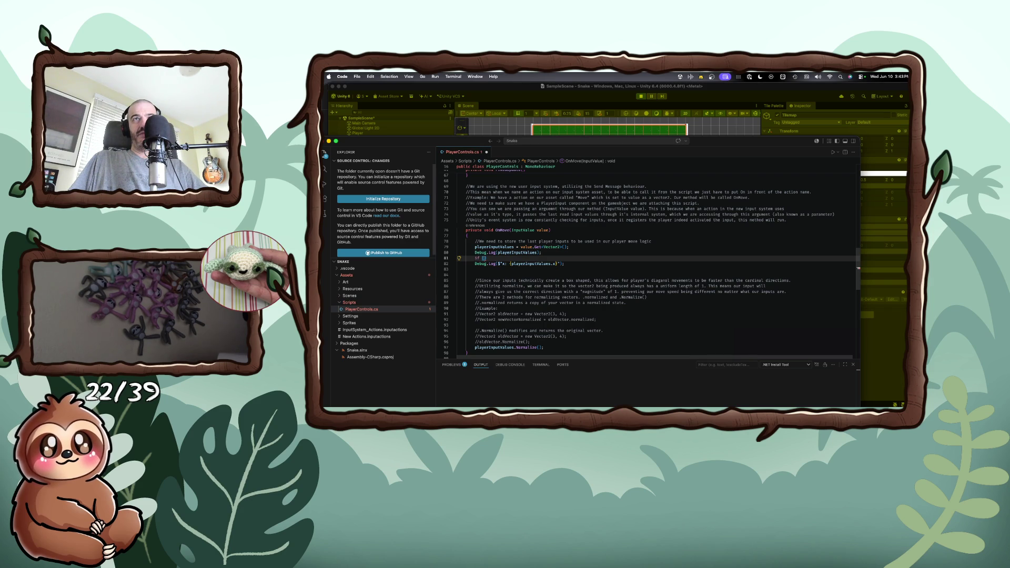
pyautogui.write('playerInputValues.x ')
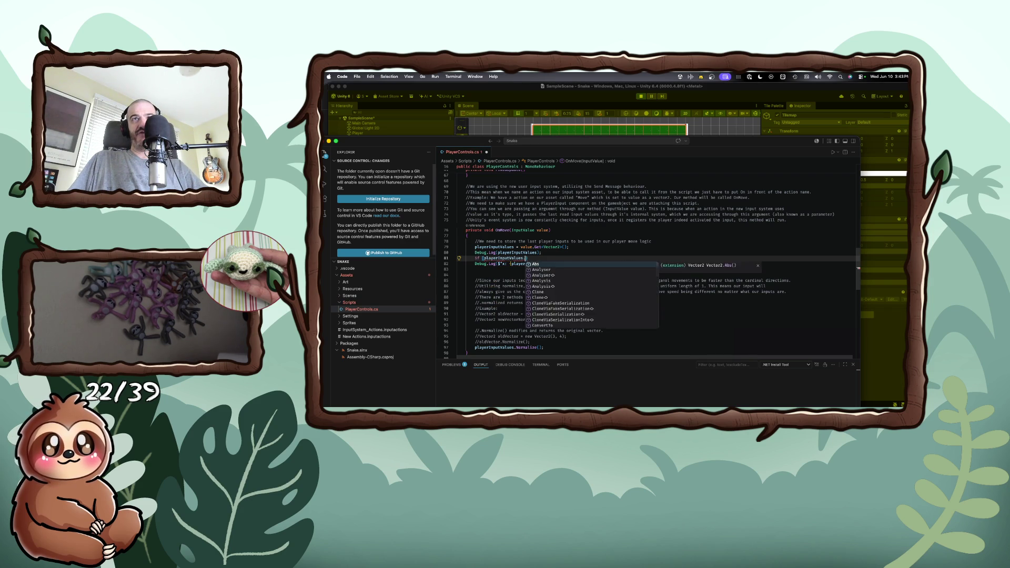
pyautogui.write('== 1 ')
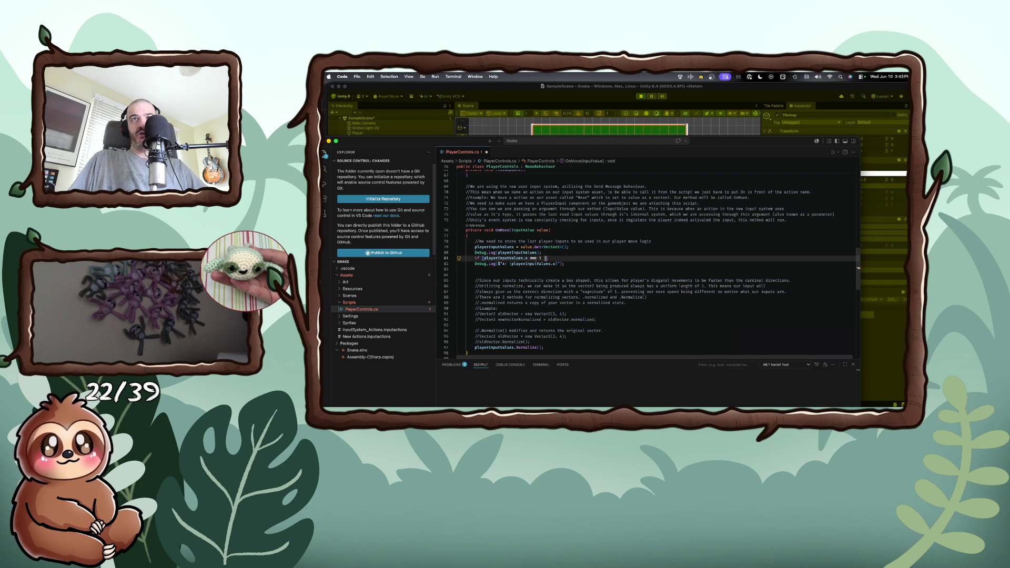
pyautogui.write('|| playerInpu')
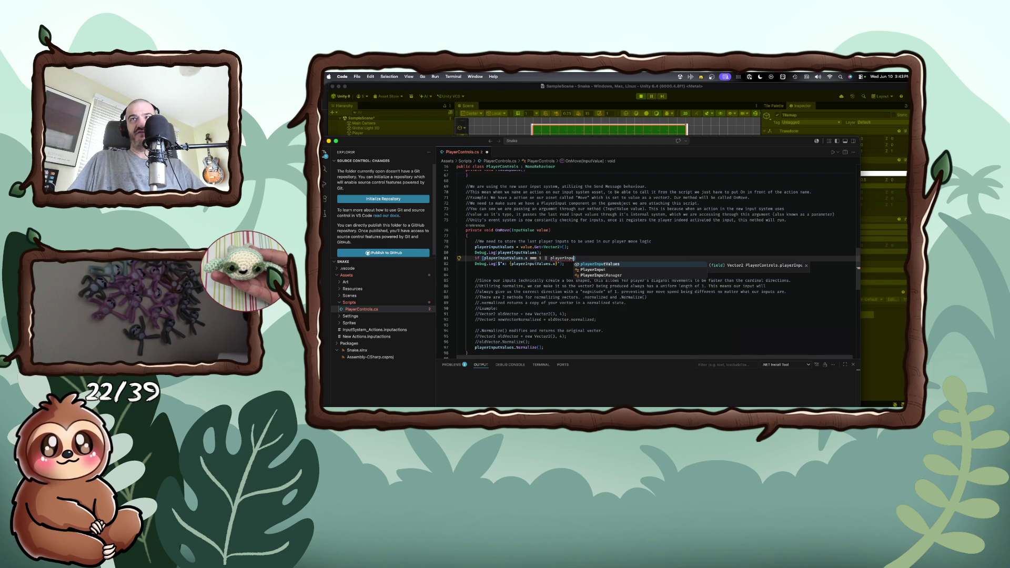
pyautogui.press('Tab')
pyautogui.write('.x ')
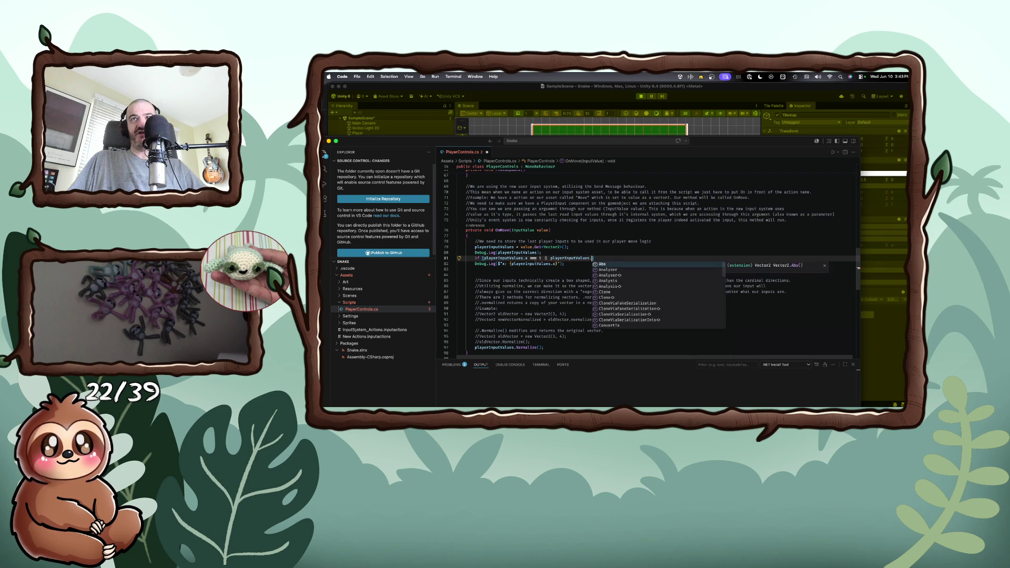
pyautogui.write('== -1')
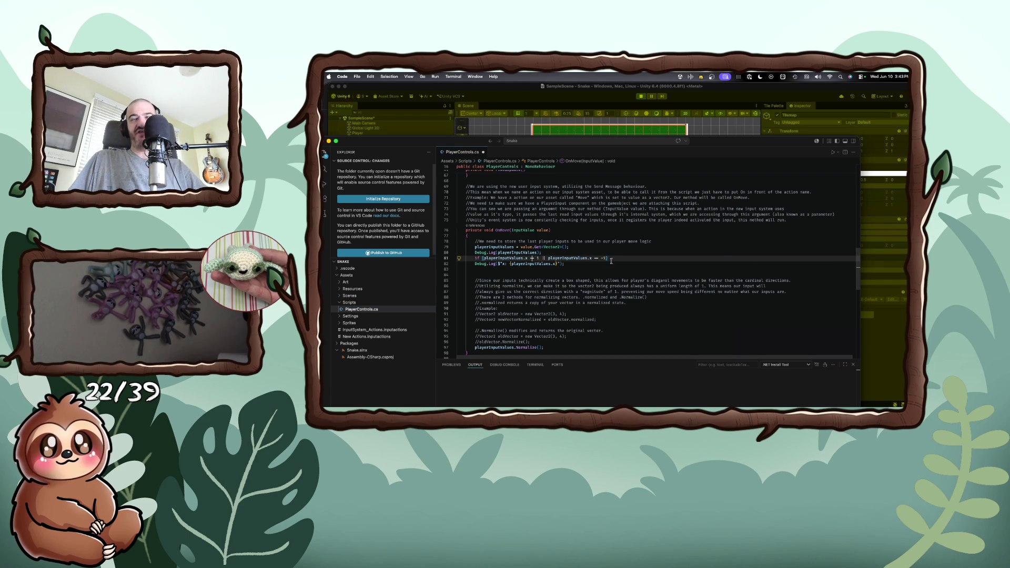
pyautogui.write(')')
pyautogui.press('Return')
pyautogui.write('{')
pyautogui.press('Return')
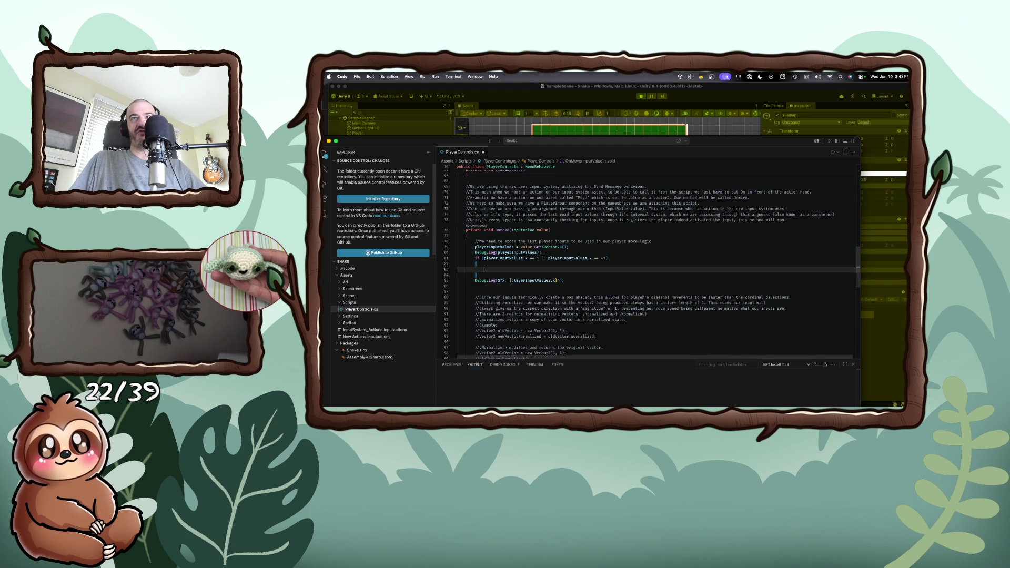
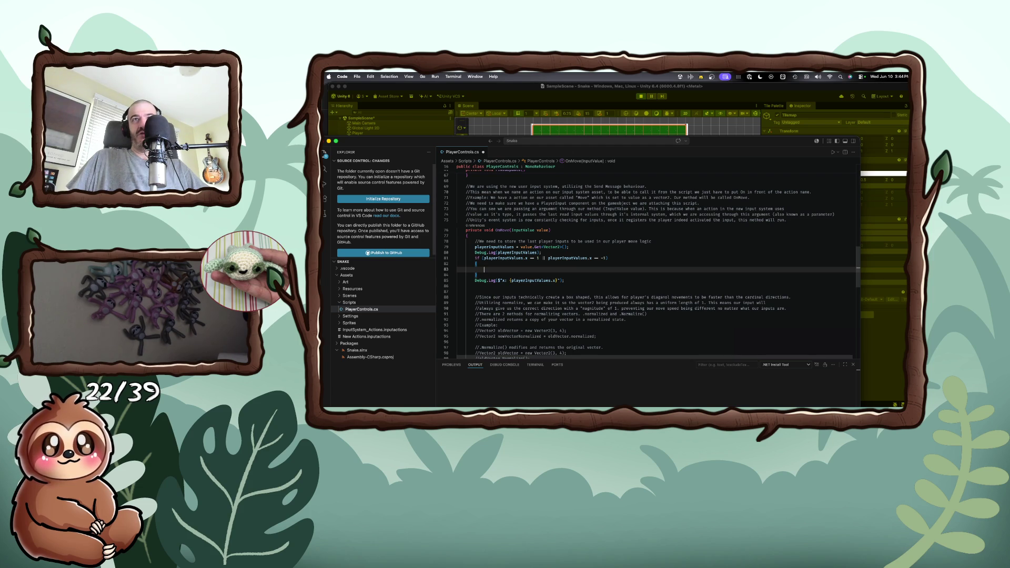
# - Cut the x Debug.Log line and paste it inside the if-block checking for 1 or -1
pyautogui.doubleClick(553, 280)
pyautogui.press('super+l')
pyautogui.press('super+x')
pyautogui.press('Up')
pyautogui.press('Up')
pyautogui.press('super+v')
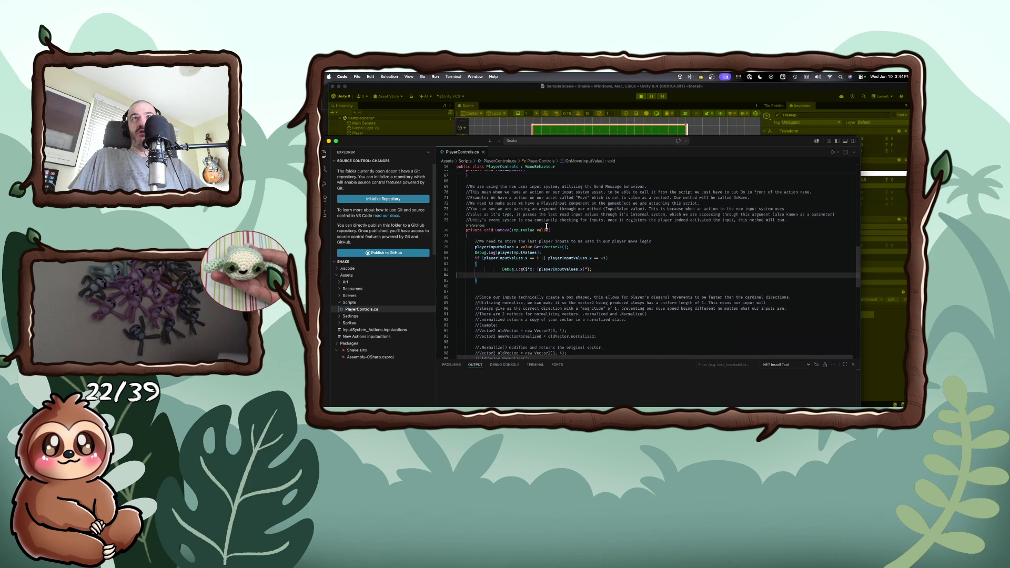
pyautogui.press('super+Tab')
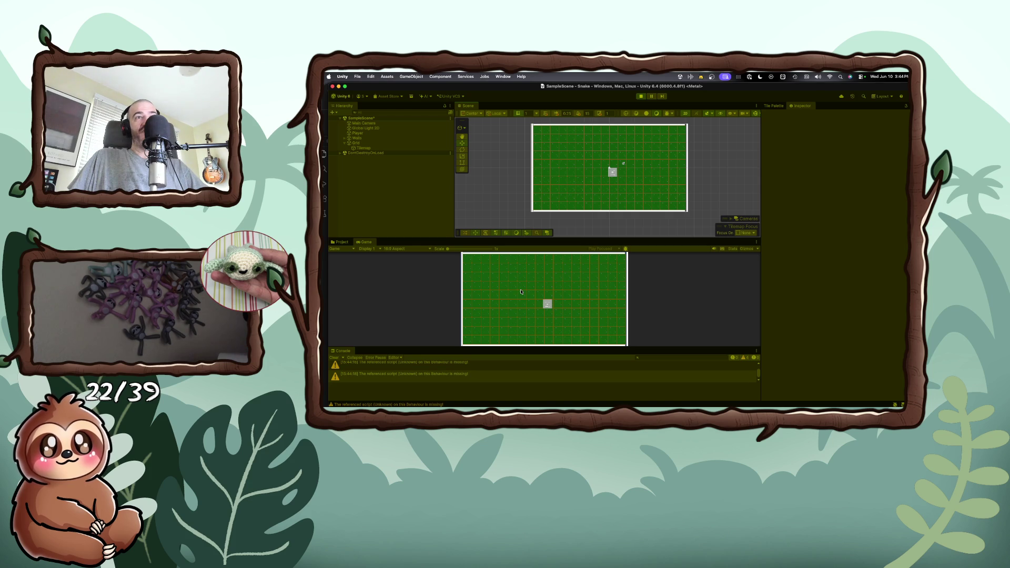
# - Steer the playing square up, left, right, left and down while watching the Console logs
pyautogui.press('Up')
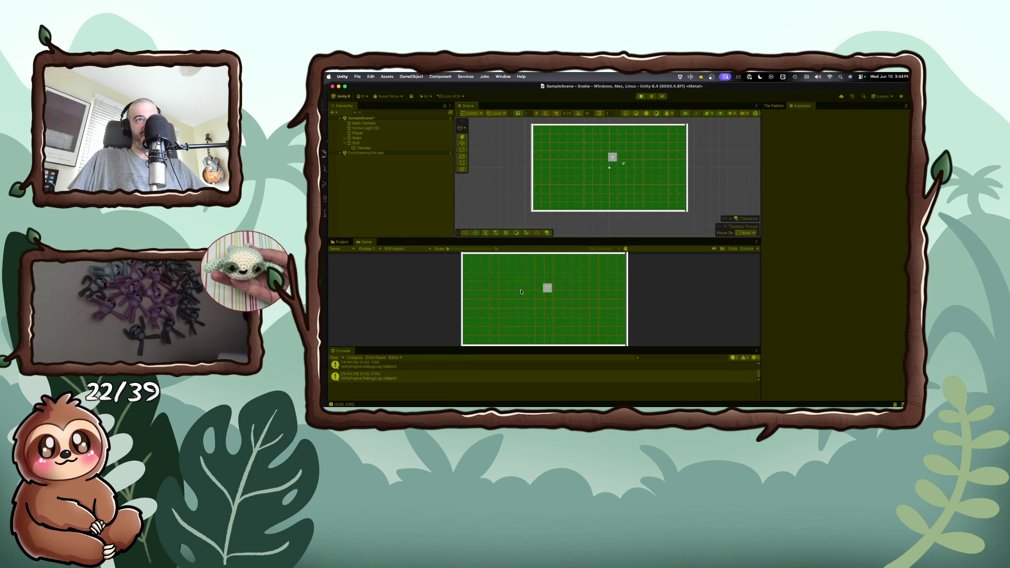
pyautogui.press('Left')
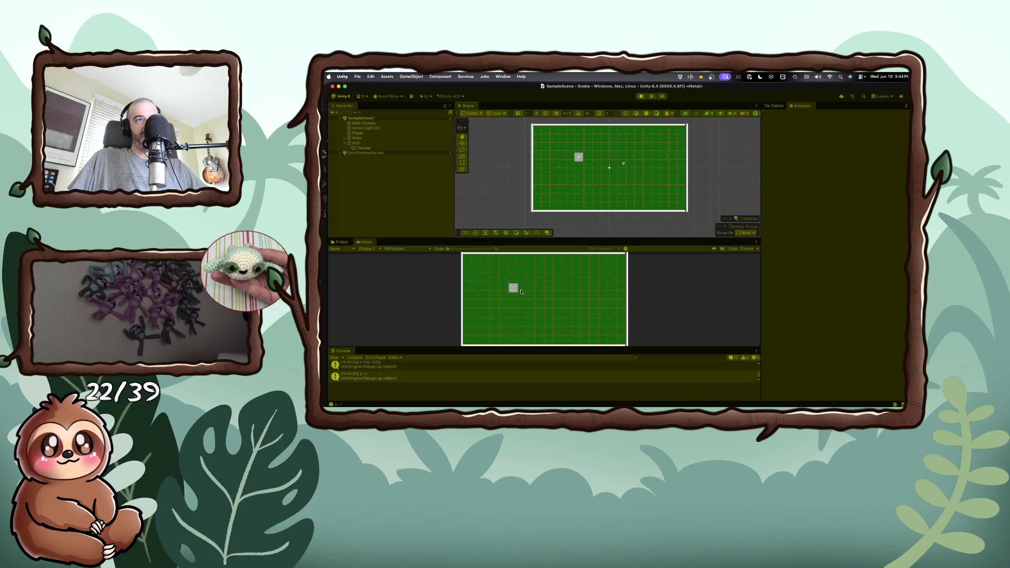
pyautogui.press('Right')
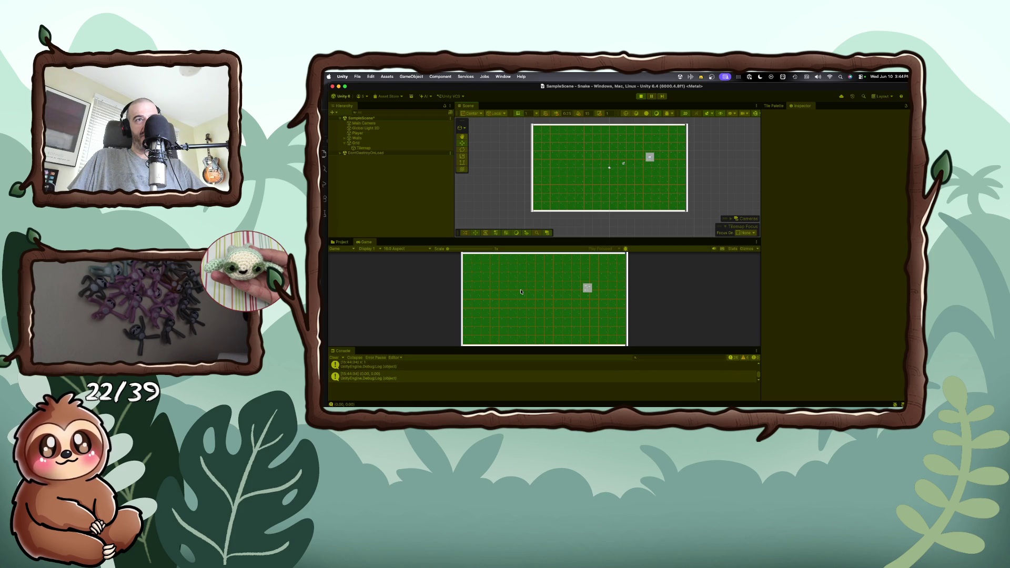
pyautogui.press('Left')
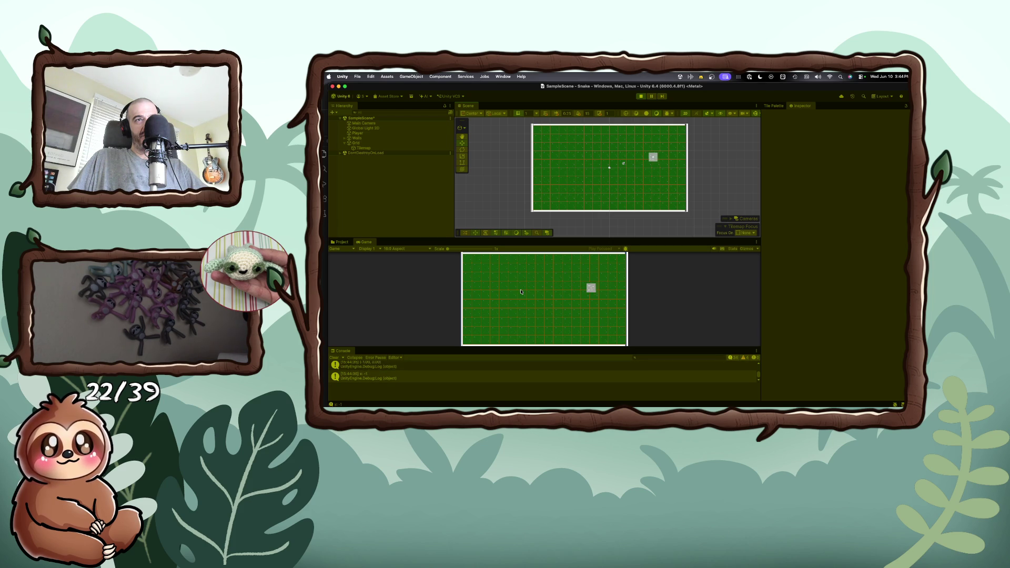
pyautogui.press('Down')
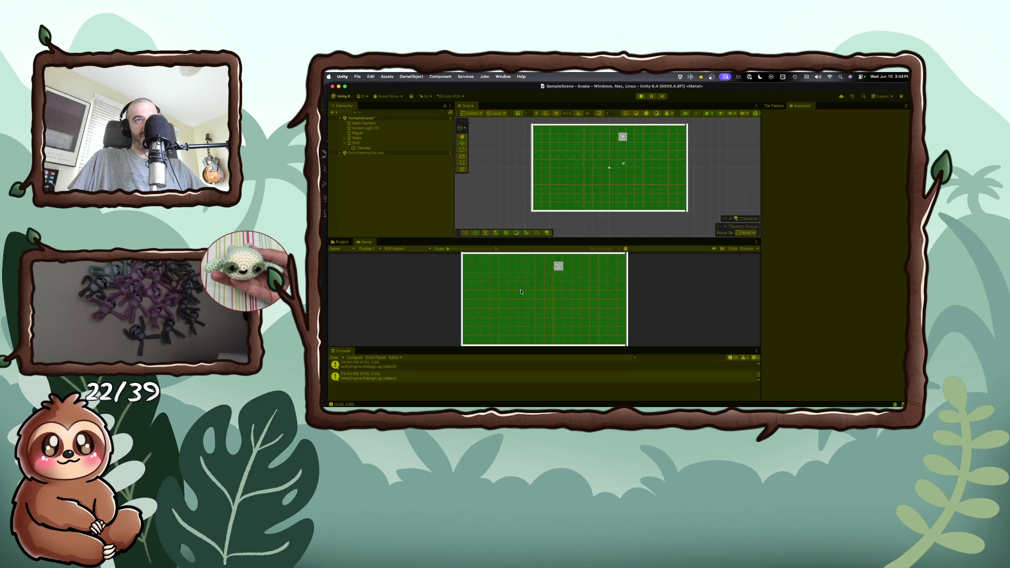
pyautogui.press('super+Tab')
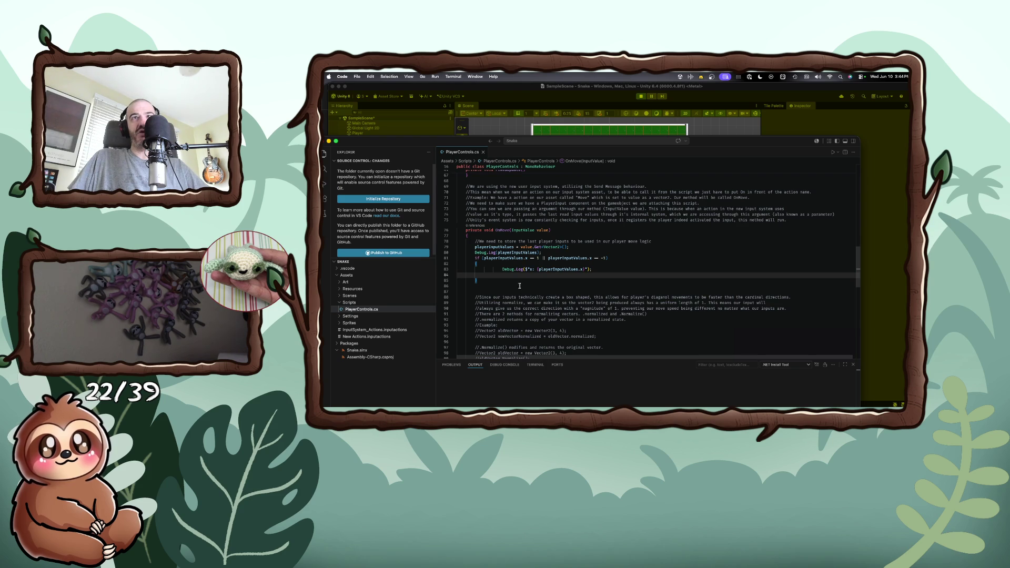
# - Delete the Debug.Log(playerInputValues) line and tidy the x if-block's indentation and blank line
pyautogui.tripleClick(521, 254)
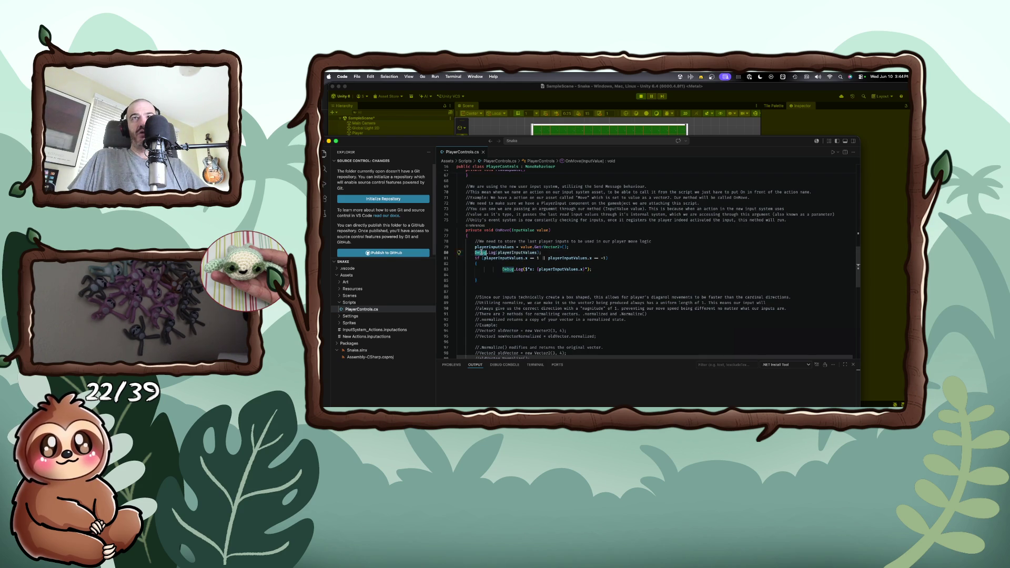
pyautogui.press('BackSpace')
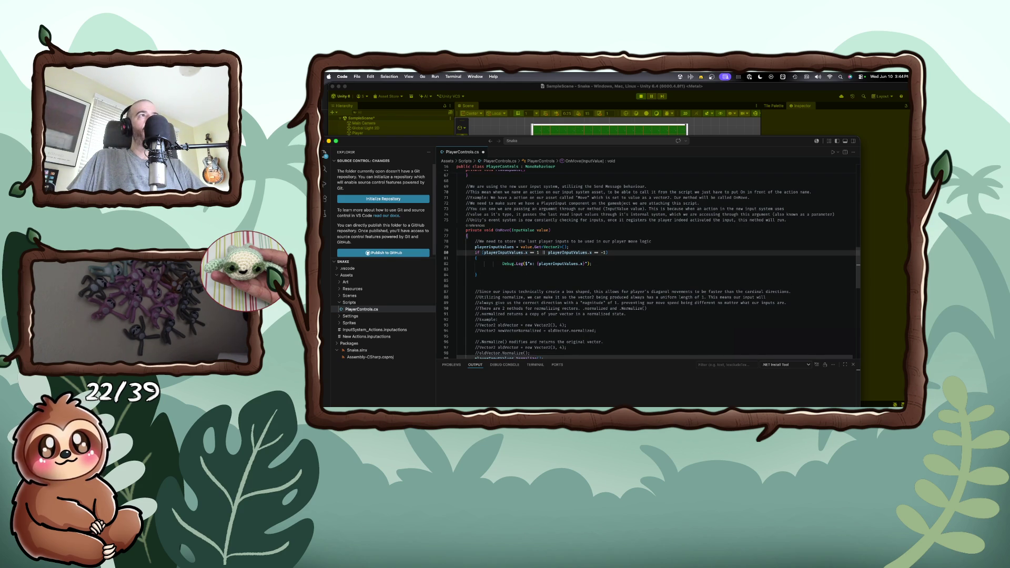
pyautogui.click(457, 264)
pyautogui.hotkey('shift', 'Tab')
pyautogui.hotkey('shift', 'Tab')
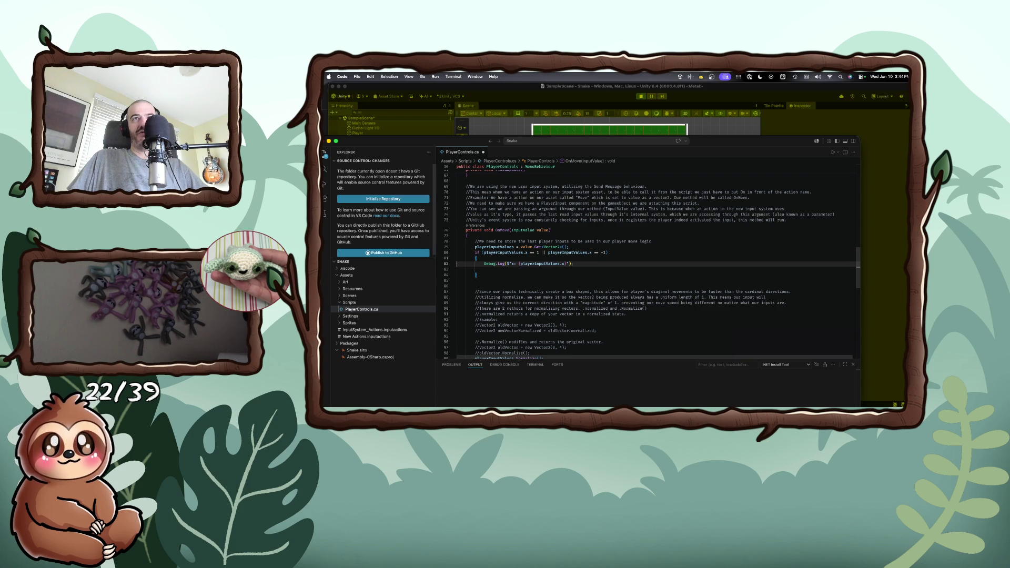
pyautogui.press('End')
pyautogui.press('Delete')
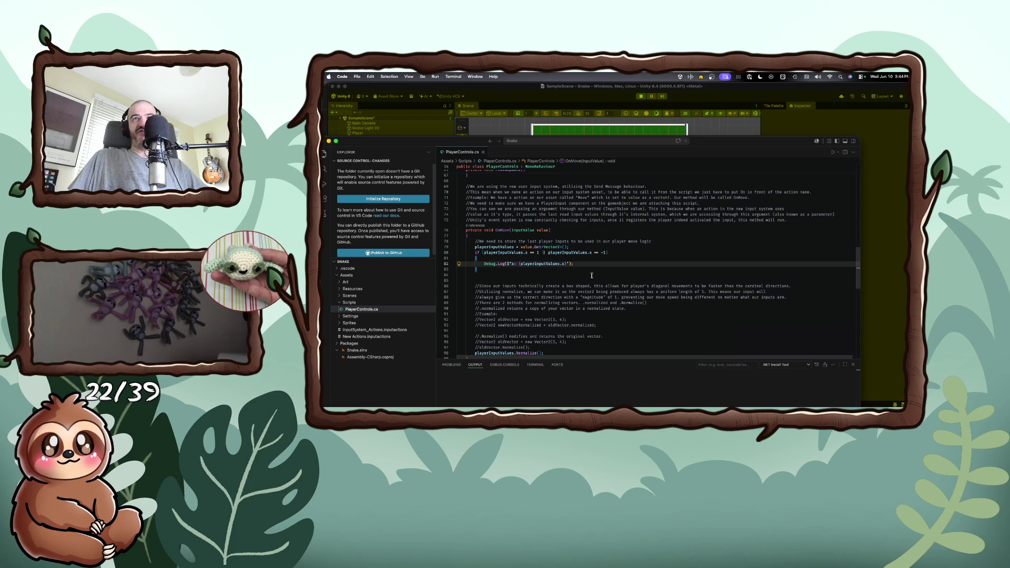
# - Duplicate the x if-block directly below the original
pyautogui.click(553, 269)
pyautogui.moveTo(476, 269); pyautogui.dragTo(458, 252)
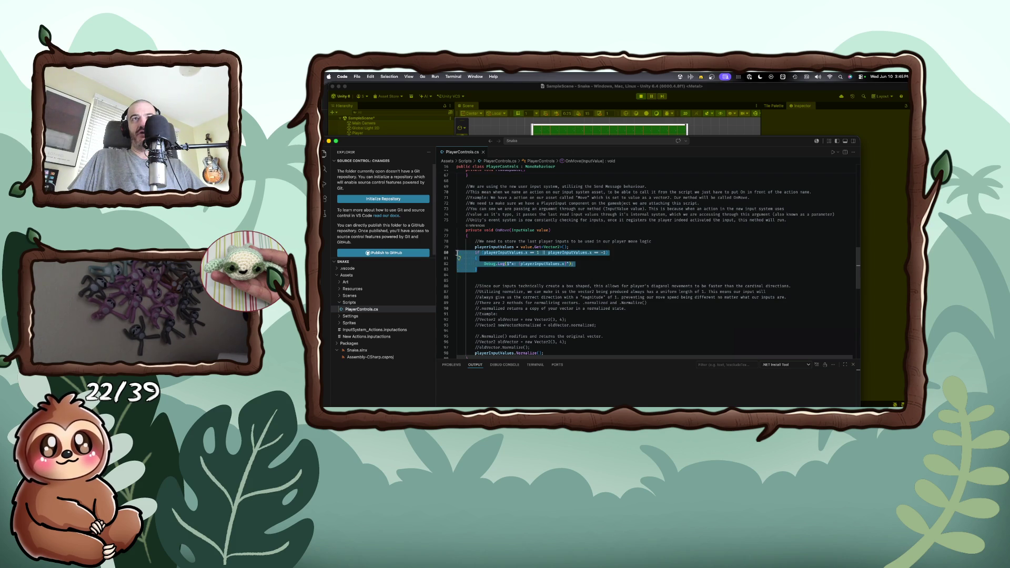
pyautogui.click(485, 268)
pyautogui.press('Return')
pyautogui.press('Return')
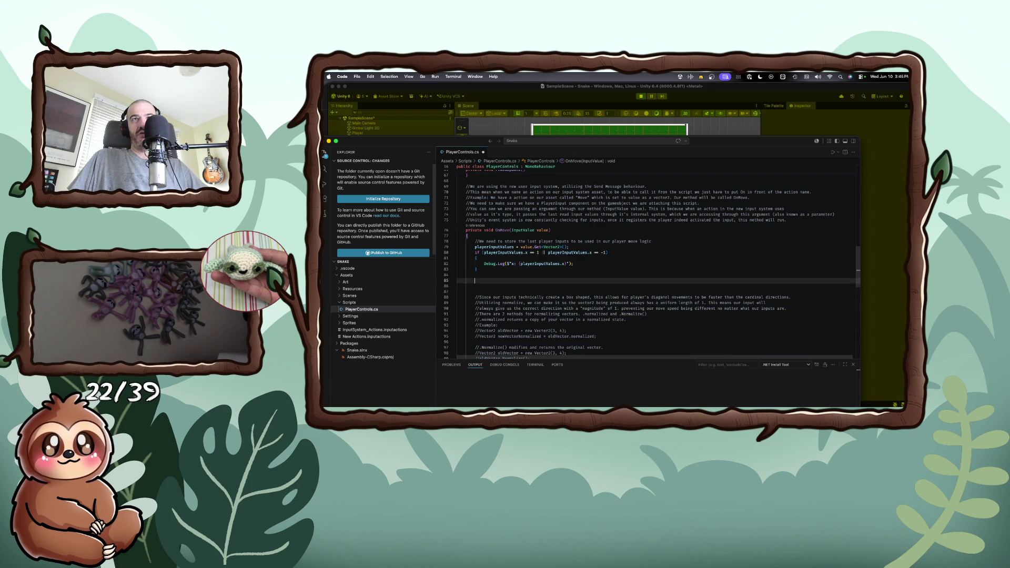
pyautogui.press('super+v')
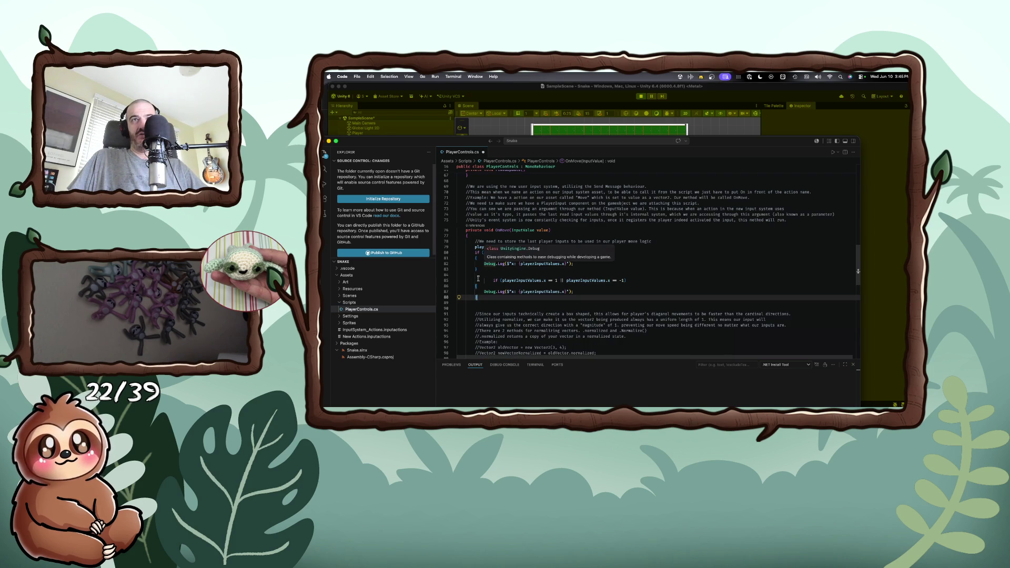
pyautogui.click(494, 280)
pyautogui.press('BackSpace')
pyautogui.press('BackSpace')
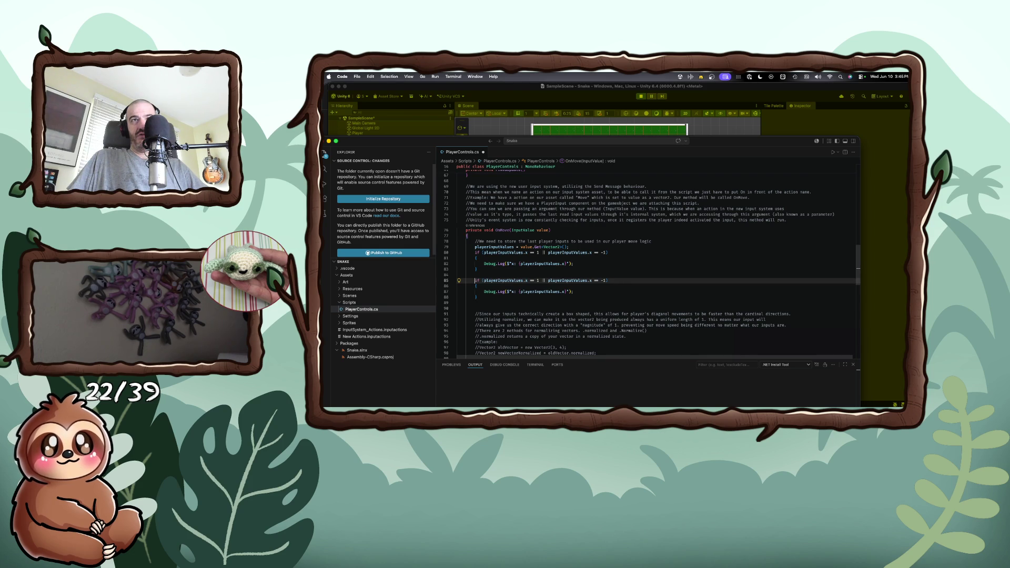
# - Change both comparisons in the copied if-block from playerInputValues.x to playerInputValues.y
pyautogui.click(526, 280)
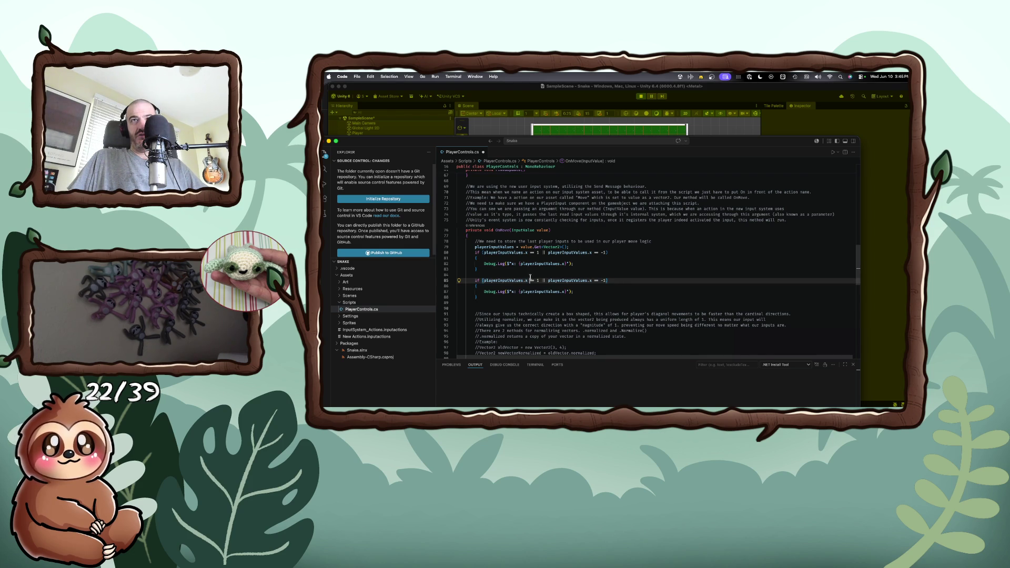
pyautogui.press('BackSpace')
pyautogui.write('y')
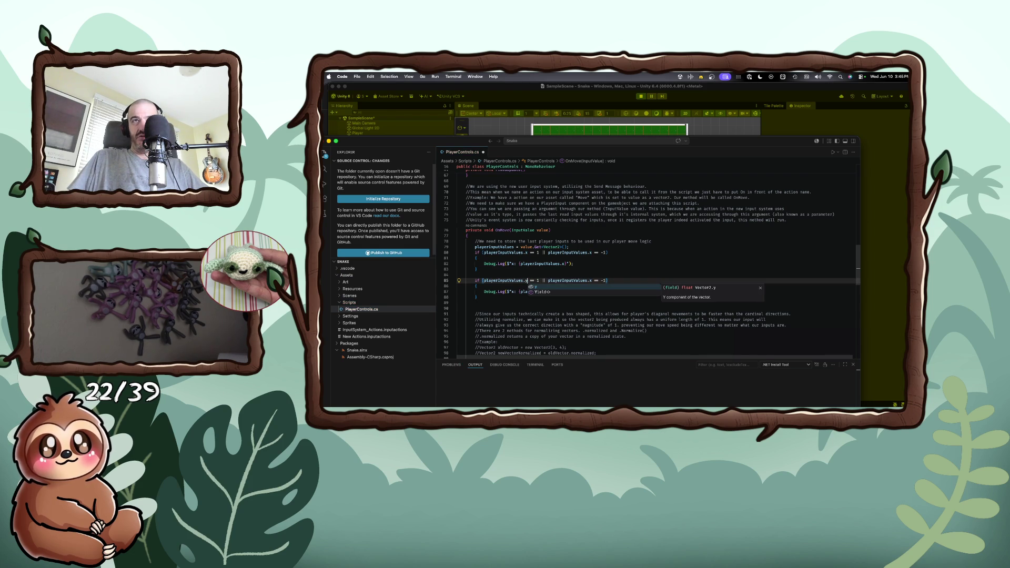
pyautogui.press('End')
pyautogui.press('Left')
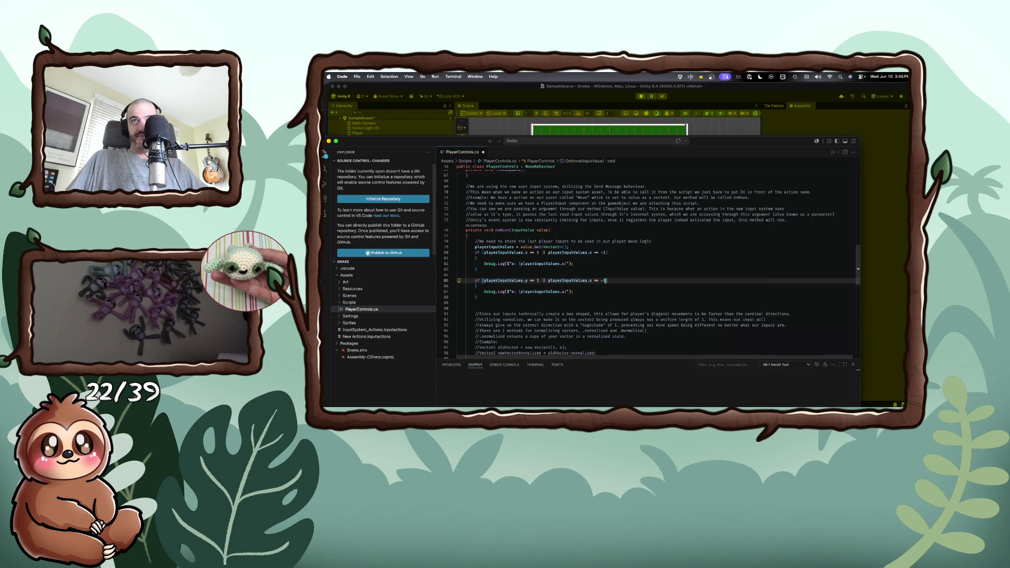
pyautogui.press('BackSpace')
pyautogui.write('y')
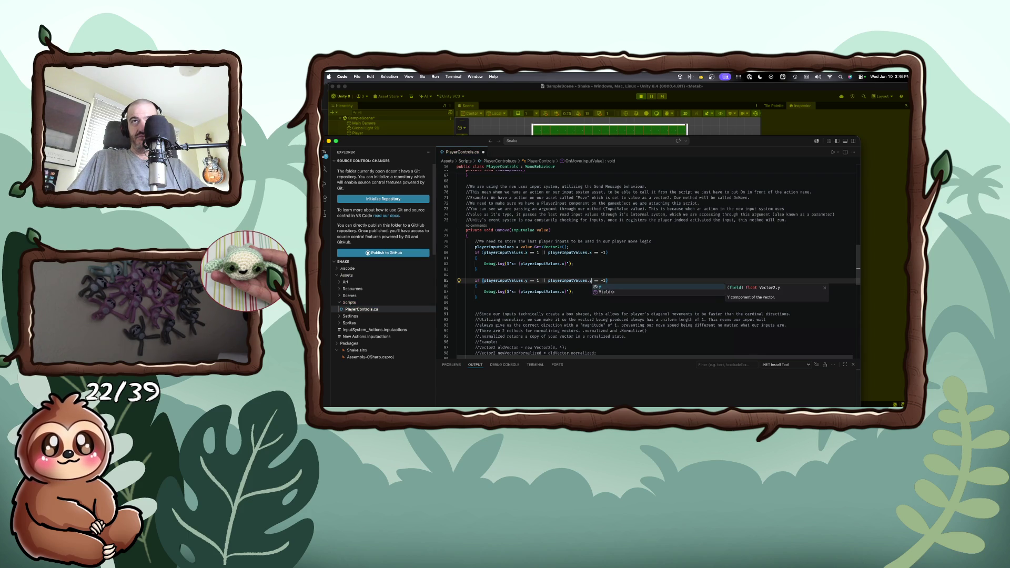
pyautogui.press('Escape')
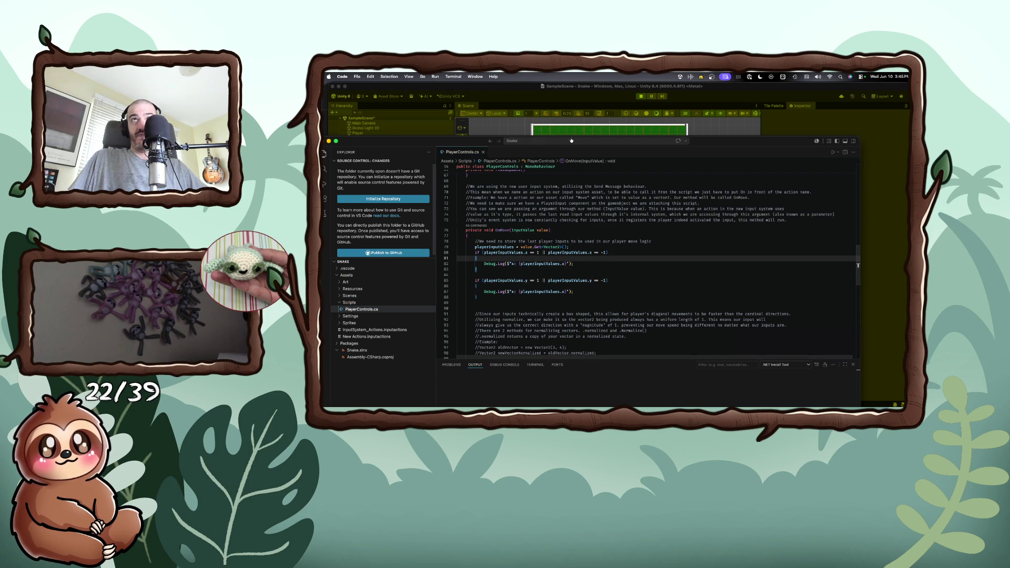
pyautogui.press('super+Tab')
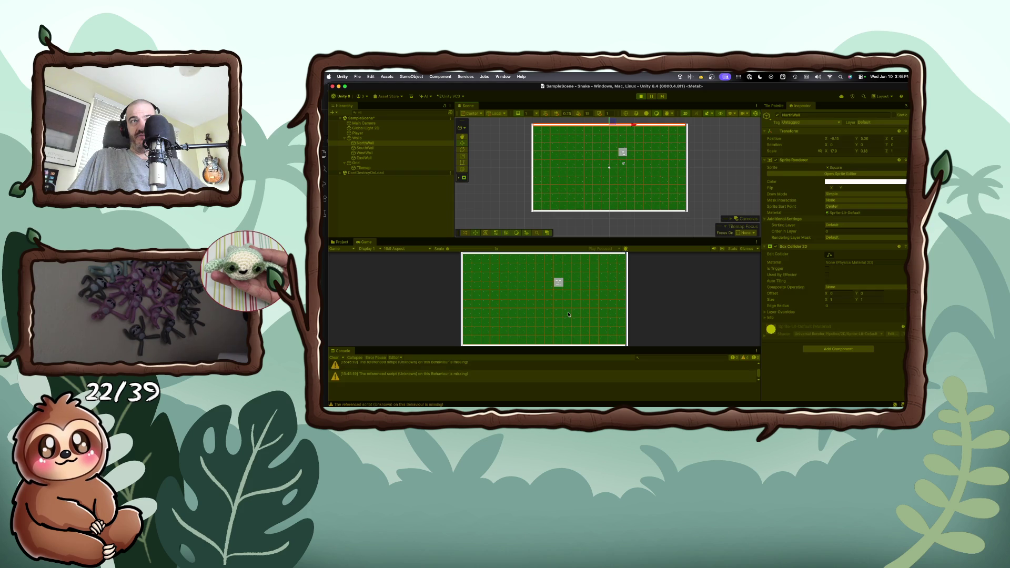
# - Test the new y-check by steering the square left, down, right, up, down and left
pyautogui.press('Left')
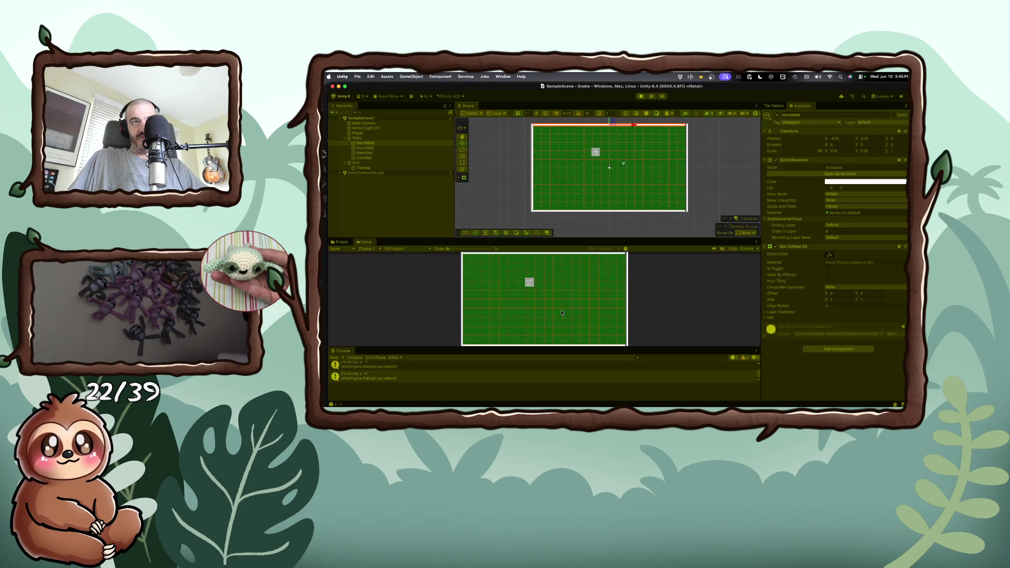
pyautogui.press('Down')
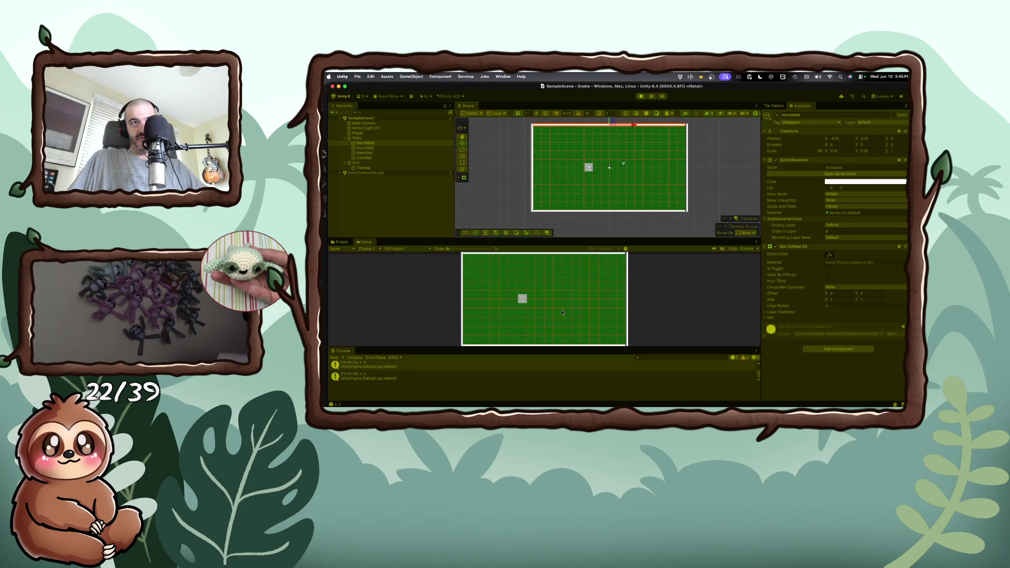
pyautogui.press('Right')
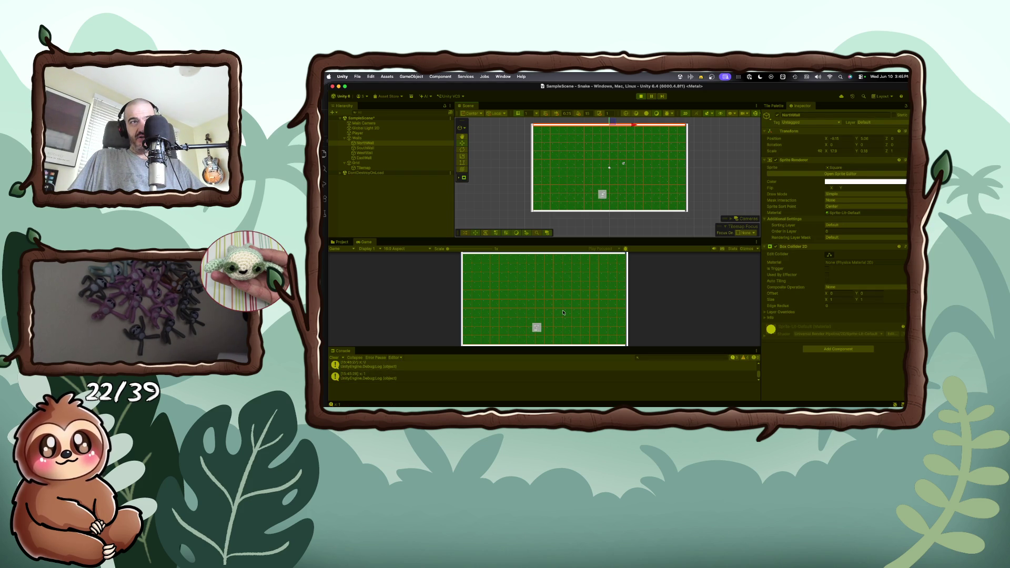
pyautogui.press('Up')
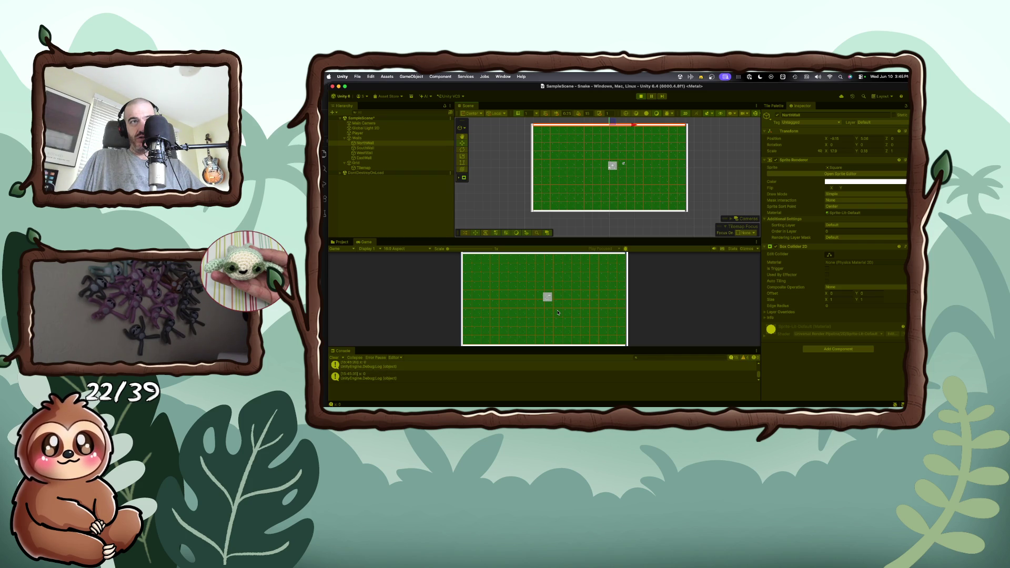
pyautogui.press('Down')
pyautogui.press('Left')
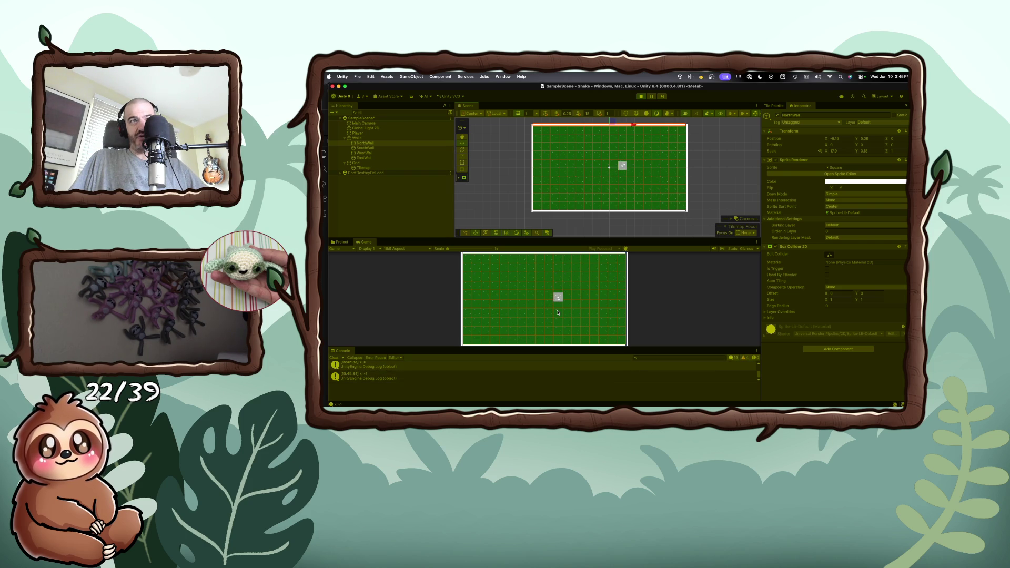
pyautogui.press('super+Tab')
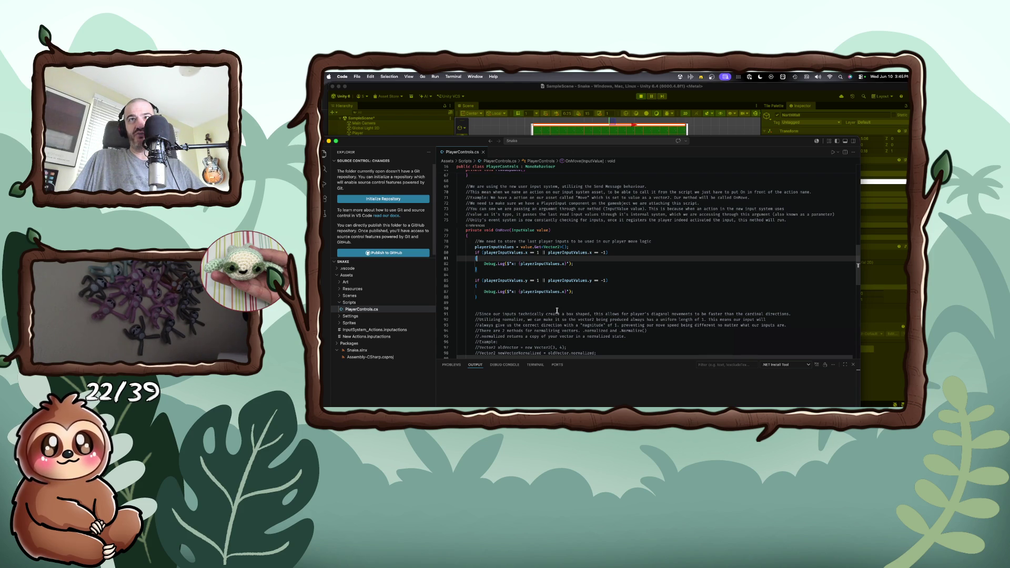
# - Change the second Debug.Log label from "x:" to "y:"
pyautogui.click(515, 292)
pyautogui.press('BackSpace')
pyautogui.write('y')
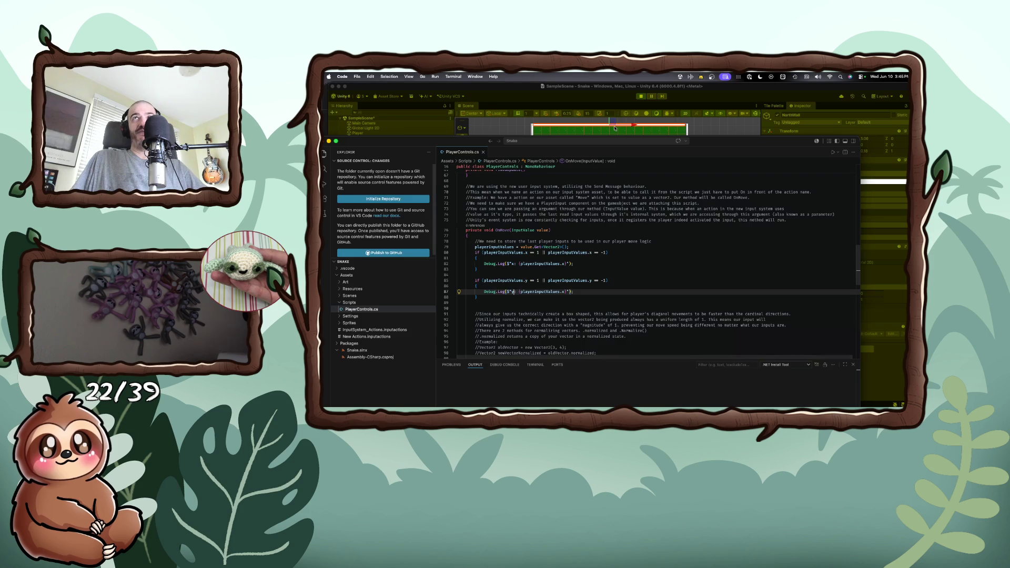
pyautogui.press('super+Tab')
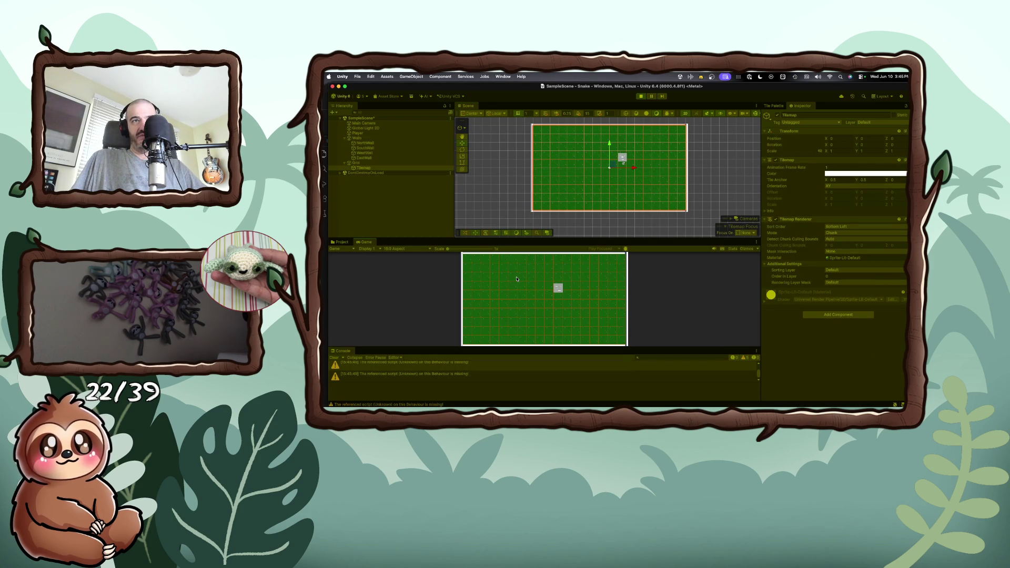
# - Steer the square left, down, up, right, left, up and down, checking the y-labelled logs
pyautogui.press('Left')
pyautogui.press('Left')
pyautogui.press('Left')
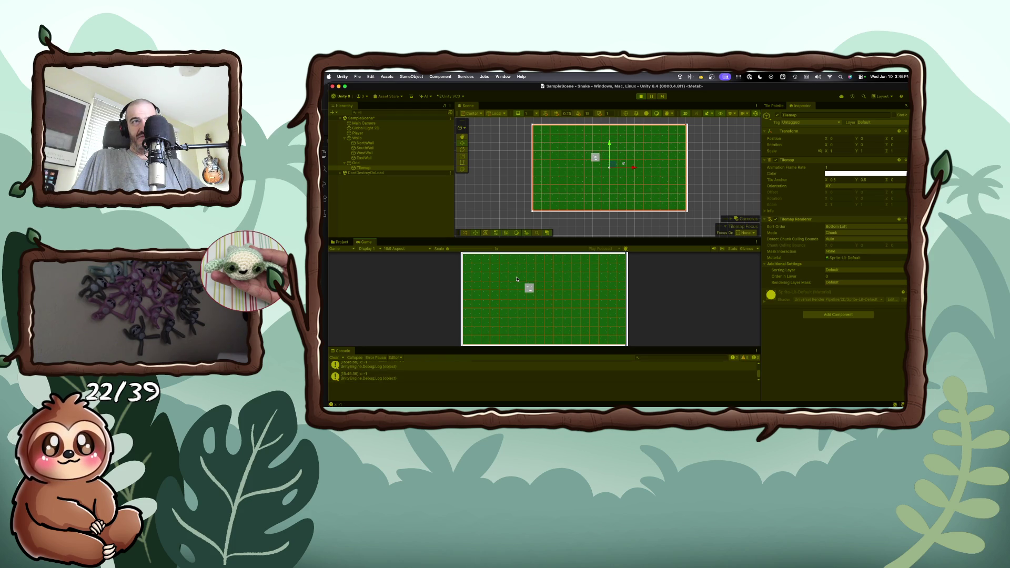
pyautogui.press('Down')
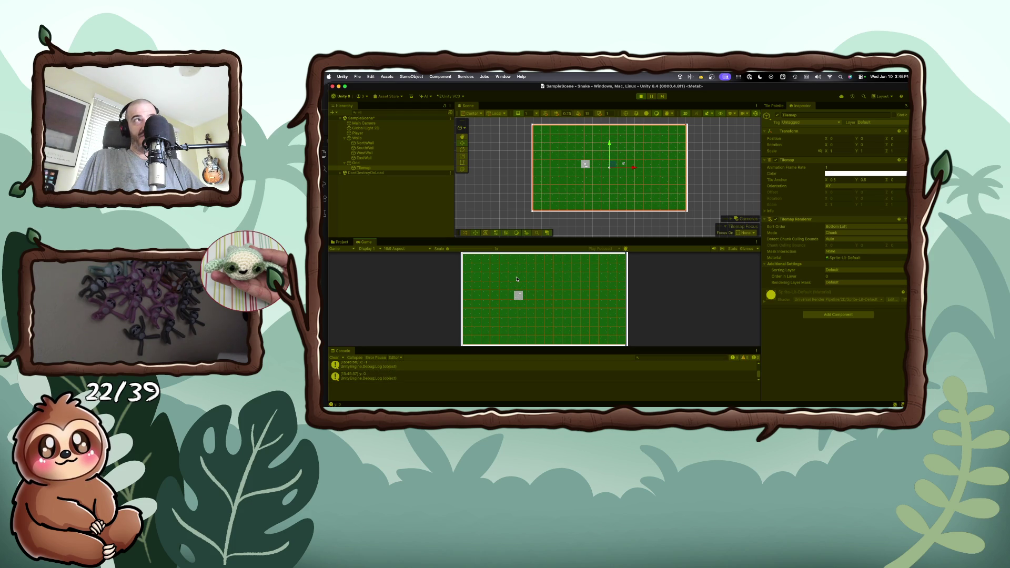
pyautogui.press('Up')
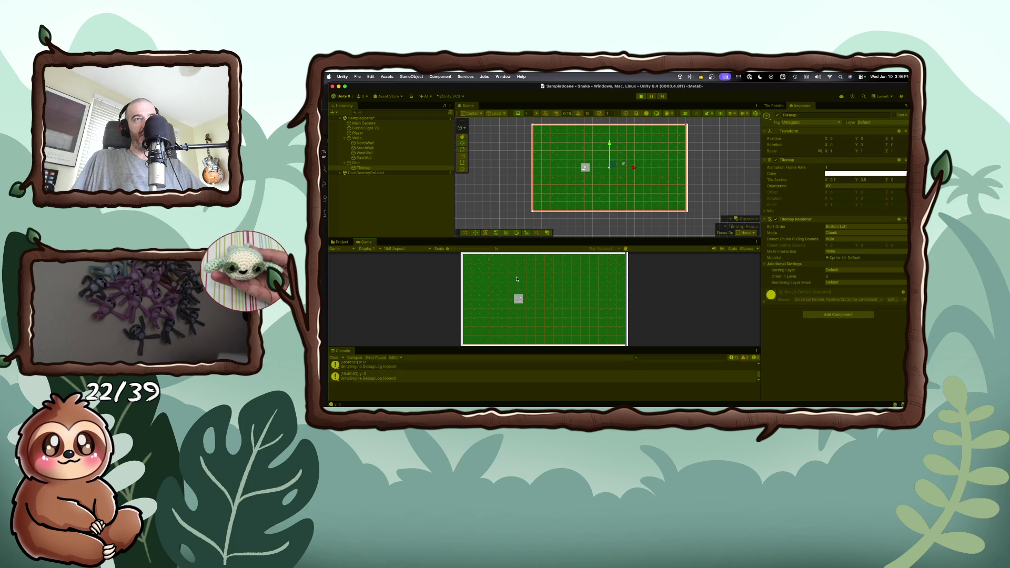
pyautogui.press('Right')
pyautogui.press('Left')
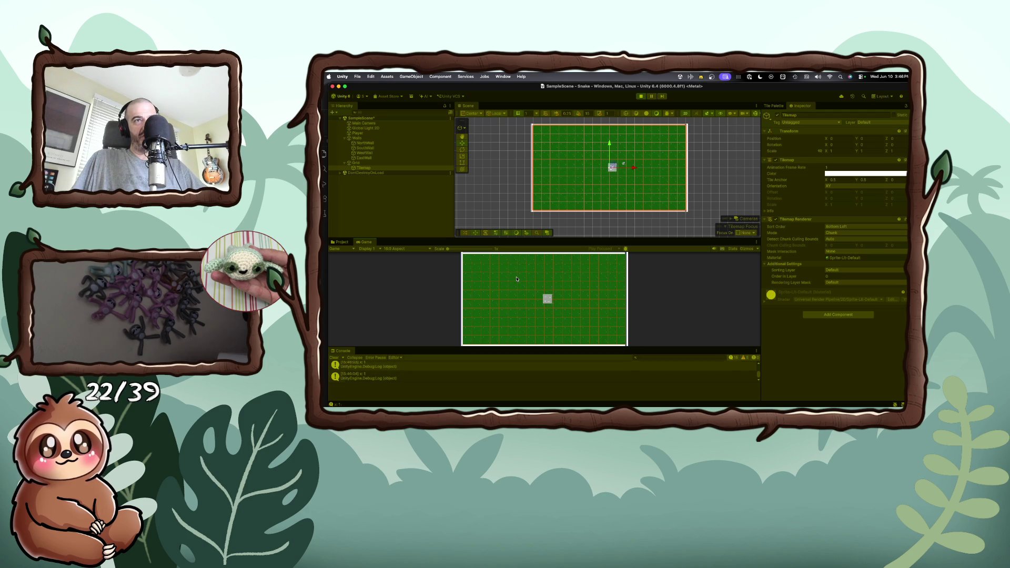
pyautogui.press('Up')
pyautogui.press('Down')
pyautogui.press('super+Tab')
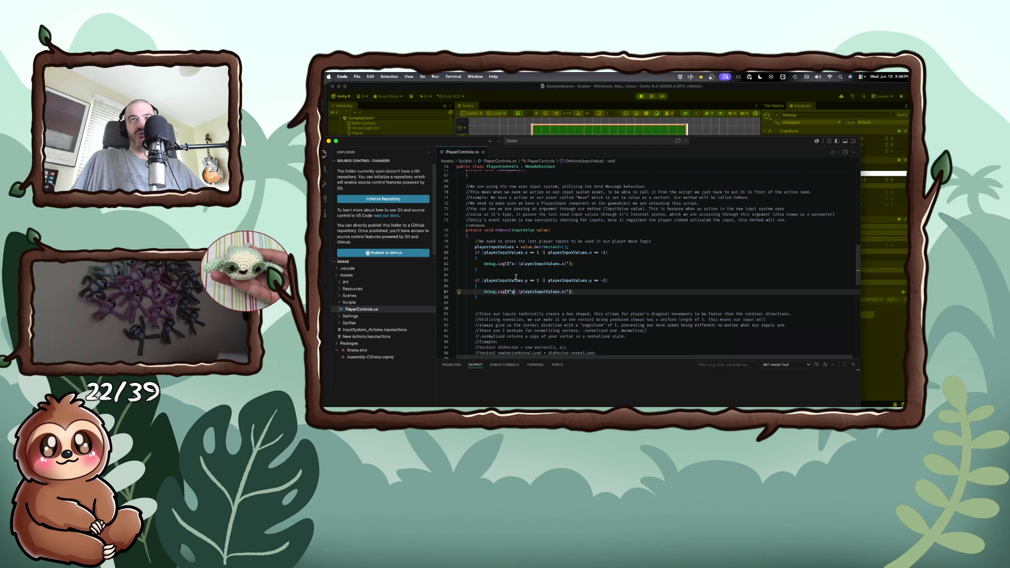
# - Make the second Debug.Log print playerInputValues.y instead of playerInputValues.x
pyautogui.doubleClick(562, 291)
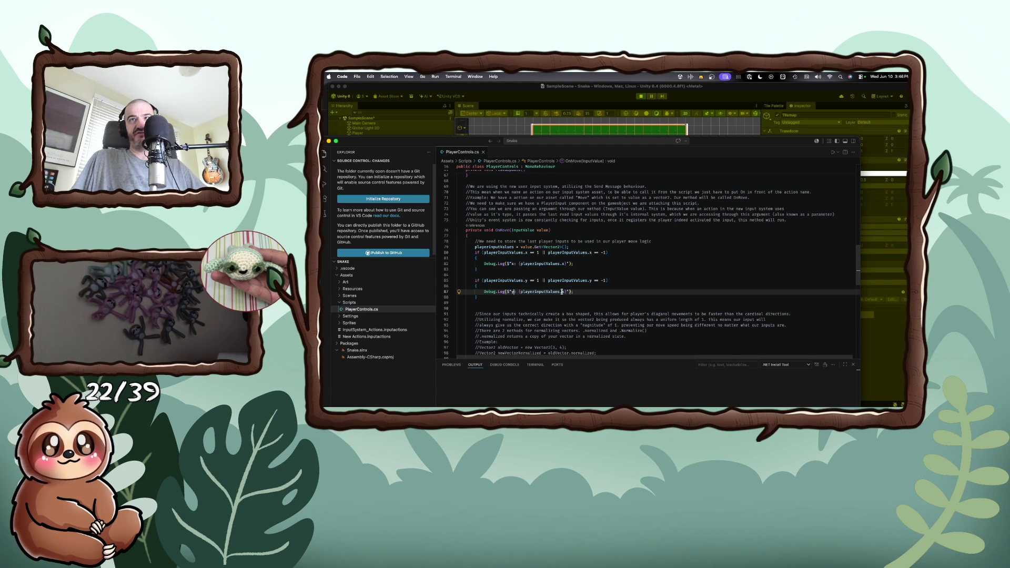
pyautogui.write('y')
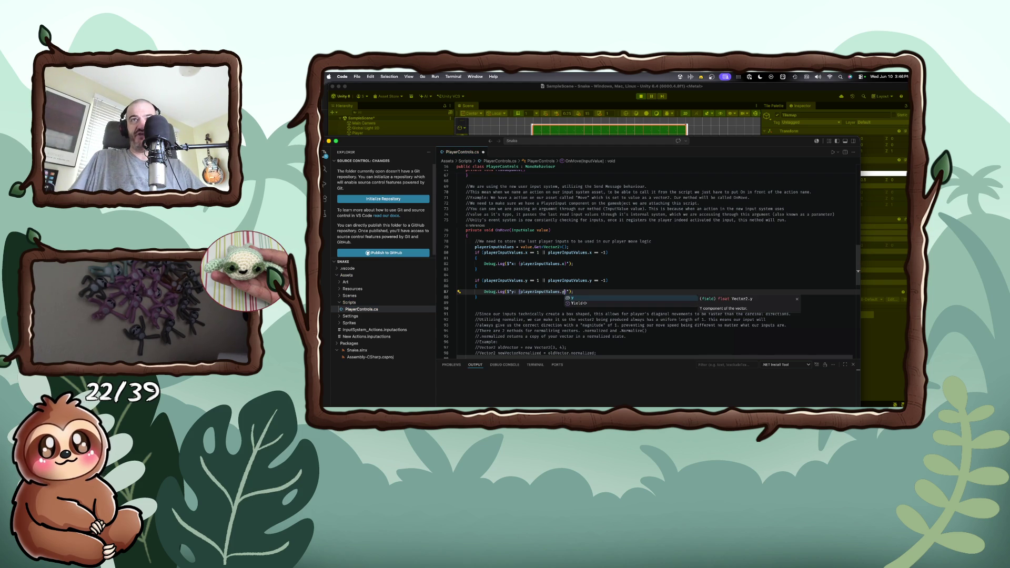
pyautogui.click(582, 273)
pyautogui.press('super+Tab')
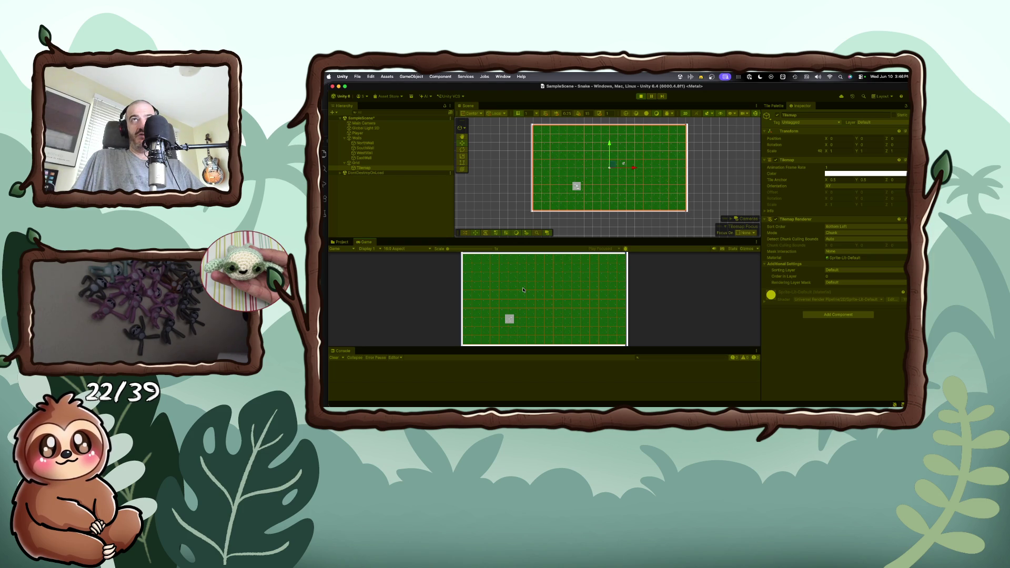
# - Steer the square up, right, down, left, up and right, confirming matching x and y logs
pyautogui.press('Up')
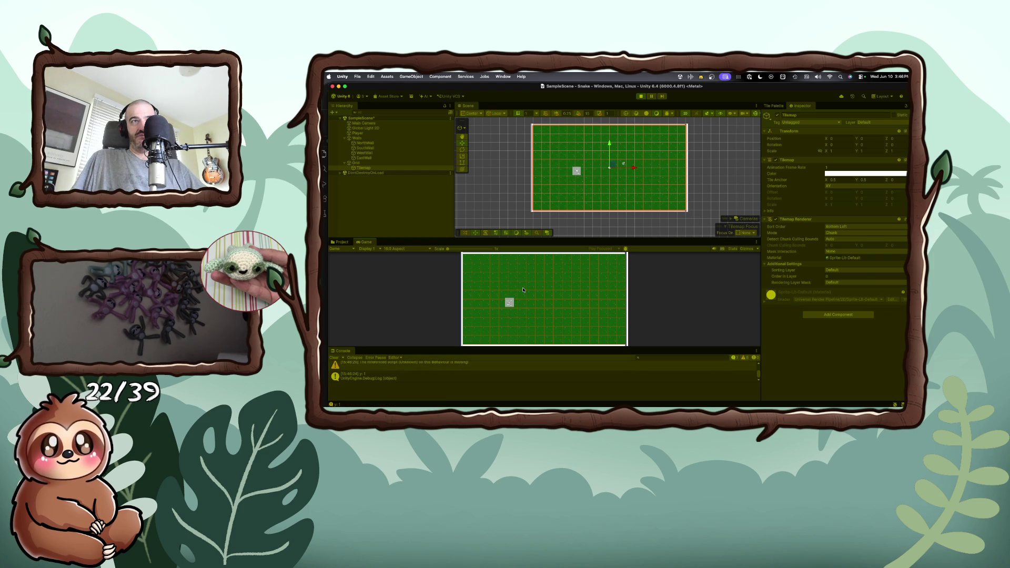
pyautogui.press('Right')
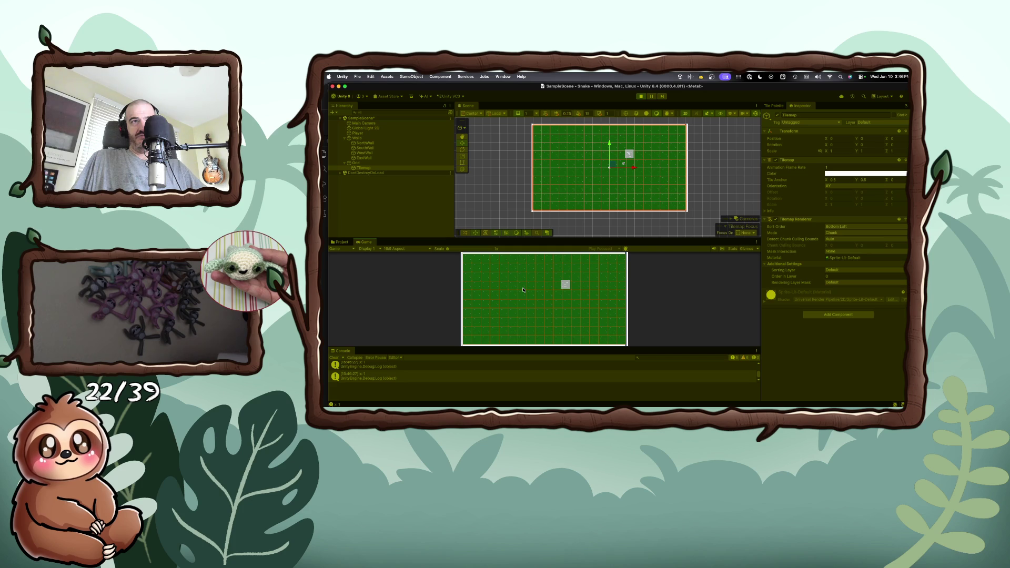
pyautogui.press('Down')
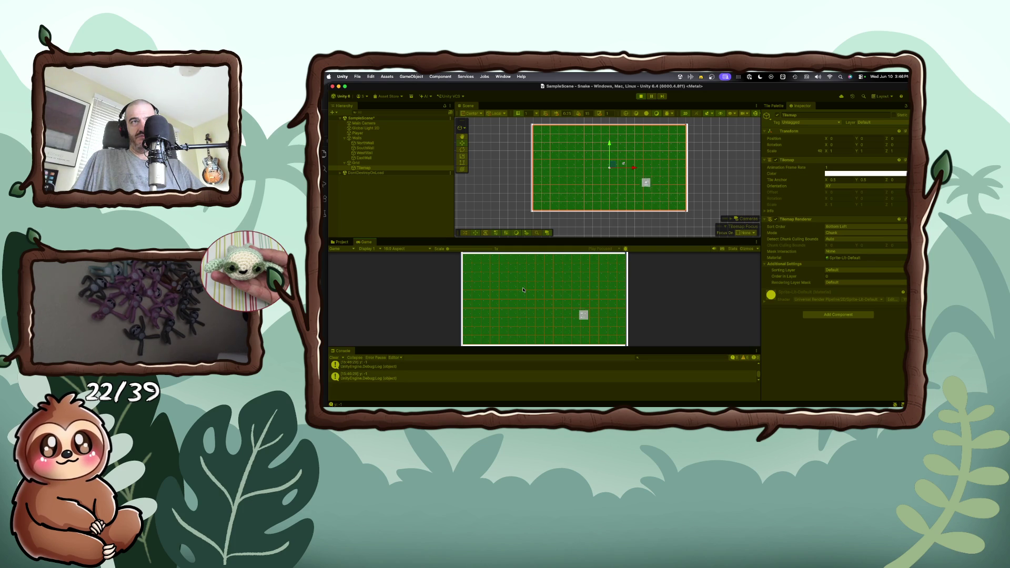
pyautogui.press('Left')
pyautogui.press('Up')
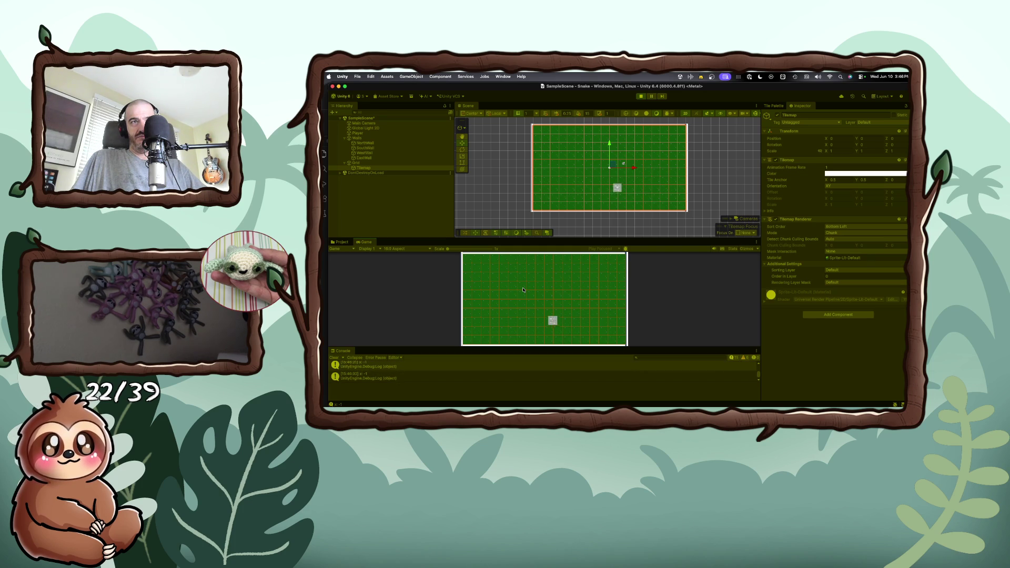
pyautogui.press('Right')
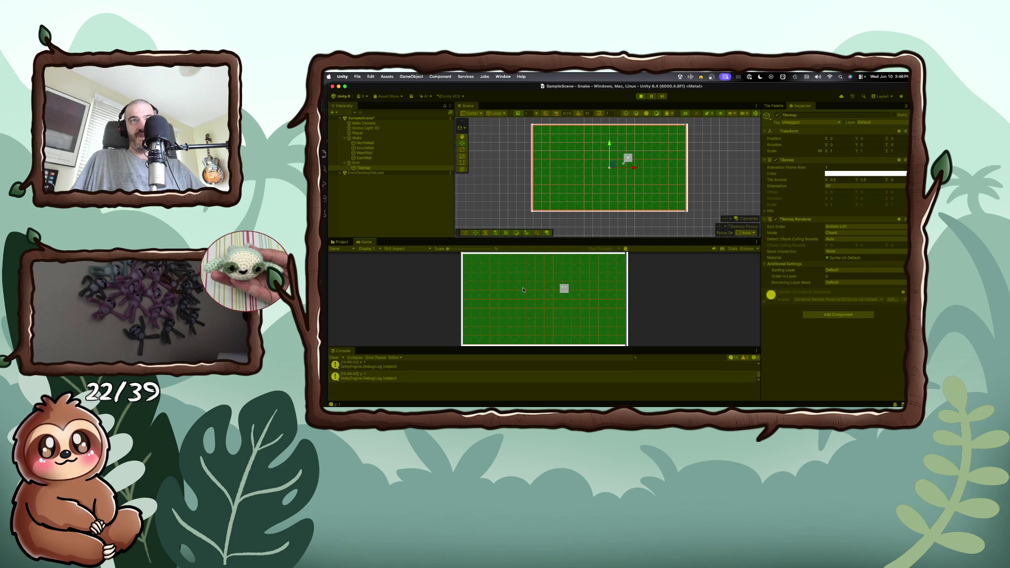
pyautogui.press('super+Tab')
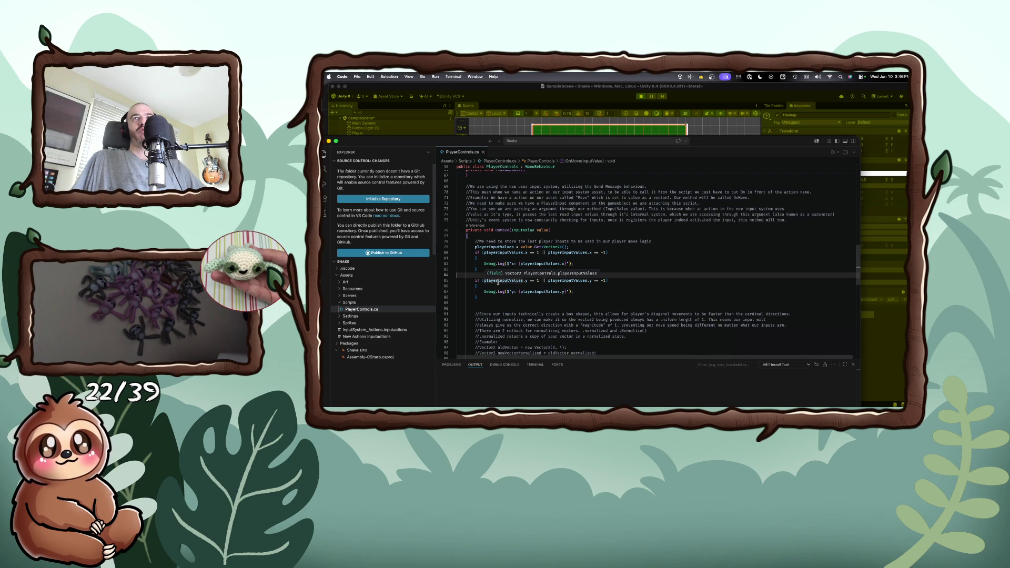
# - Move the playerInputValues.Normalize() line to just under the x Debug.Log
pyautogui.scroll(-3, 498, 283)
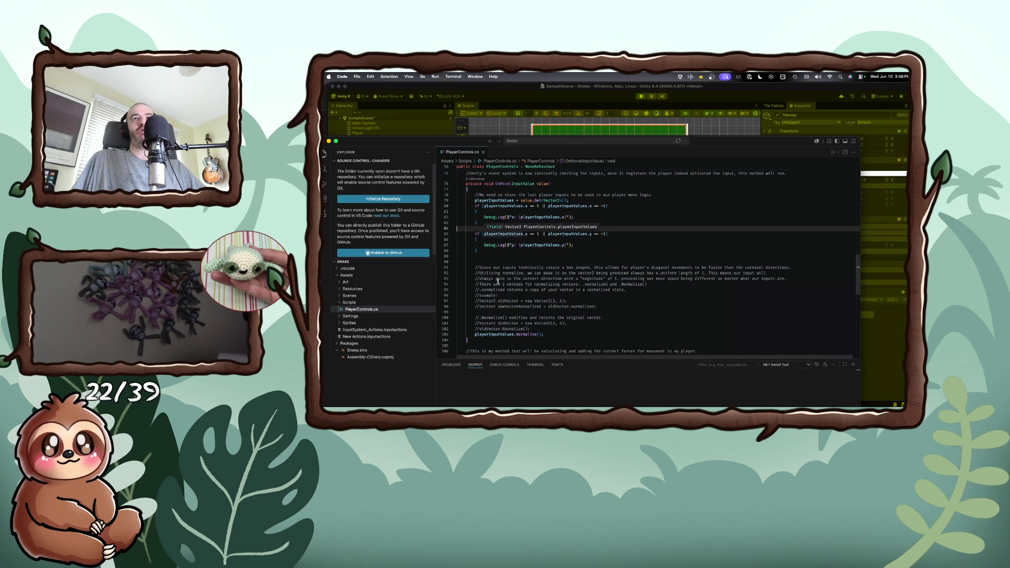
pyautogui.scroll(-2, 500, 287)
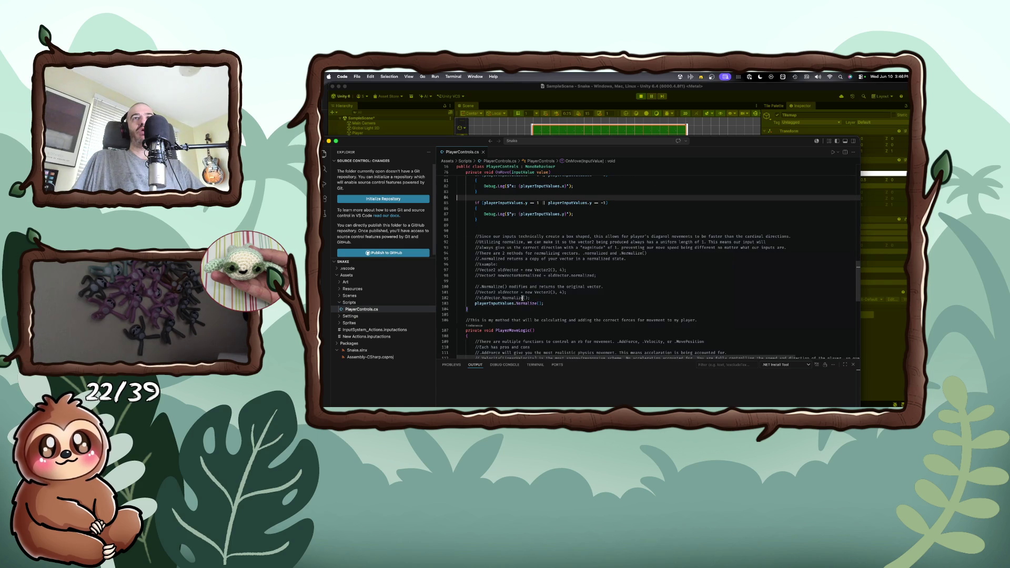
pyautogui.moveTo(544, 304)
pyautogui.mouseDown()
pyautogui.moveTo(458, 293)
pyautogui.moveTo(453, 303)
pyautogui.mouseUp()
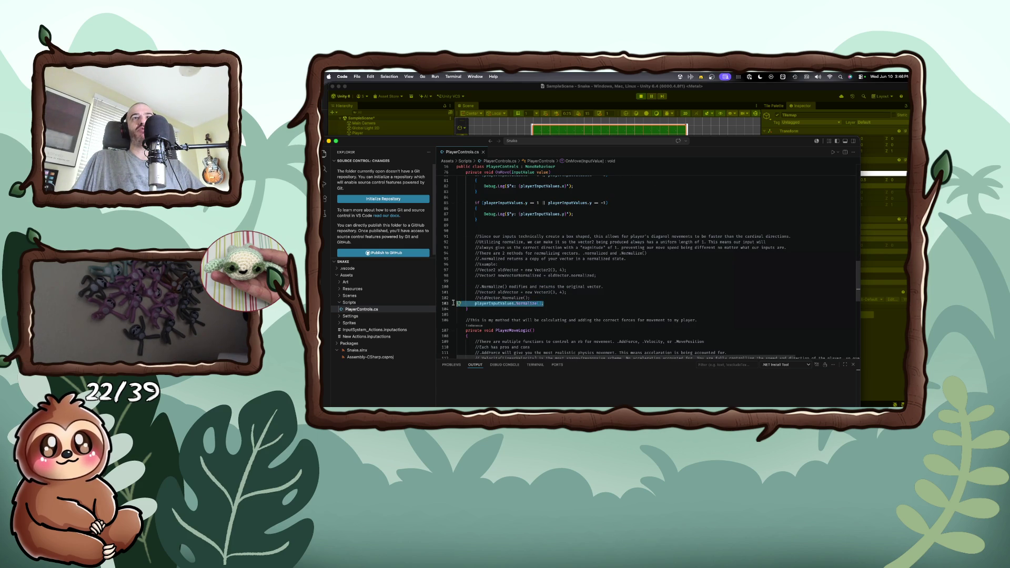
pyautogui.press('BackSpace')
pyautogui.scroll(5, 553, 290)
pyautogui.click(574, 296)
pyautogui.press('Return')
pyautogui.write('playerInputValues.Normalize();')
# - Add a Normalize() call under the y Debug.Log too and save the script
pyautogui.click(582, 324)
pyautogui.click(582, 326)
pyautogui.press('Return')
pyautogui.write('playerInputValues.Normalize();')
pyautogui.press('super+s')
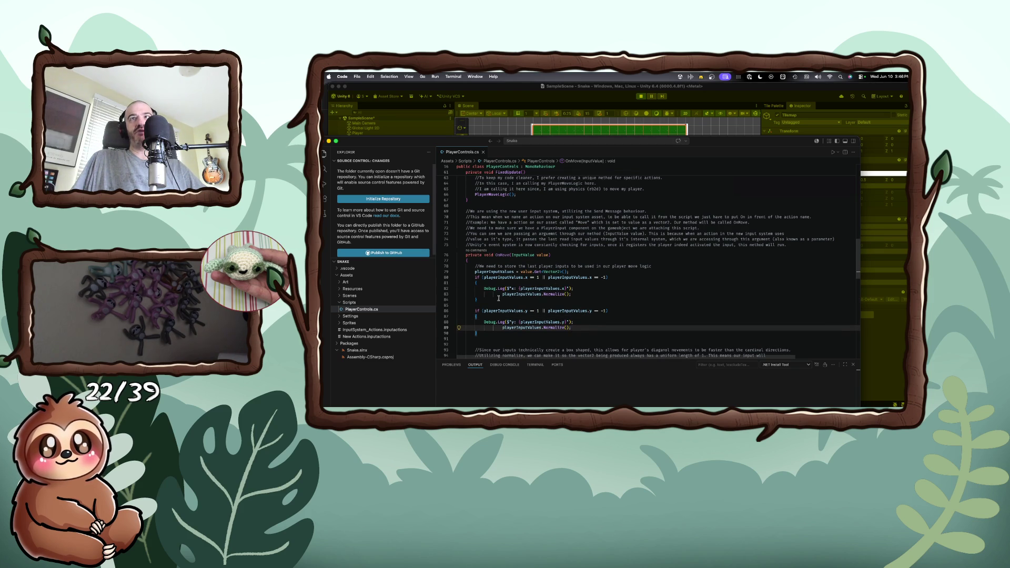
# - Outdent both Normalize() calls to align with their Debug.Log lines
pyautogui.click(502, 295)
pyautogui.press('BackSpace')
pyautogui.press('Down')
pyautogui.press('Down')
pyautogui.press('Down')
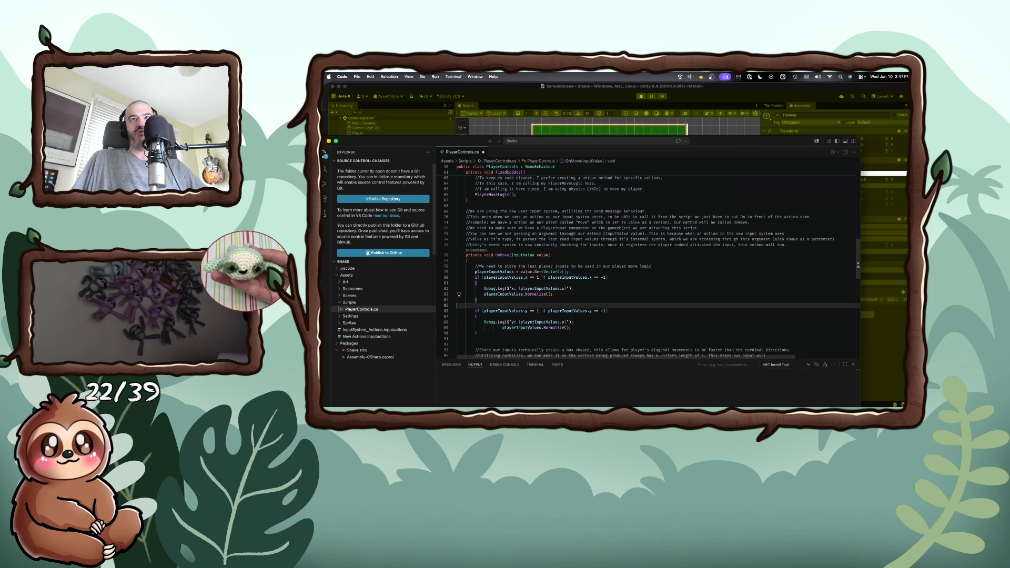
pyautogui.press('BackSpace')
pyautogui.press('BackSpace')
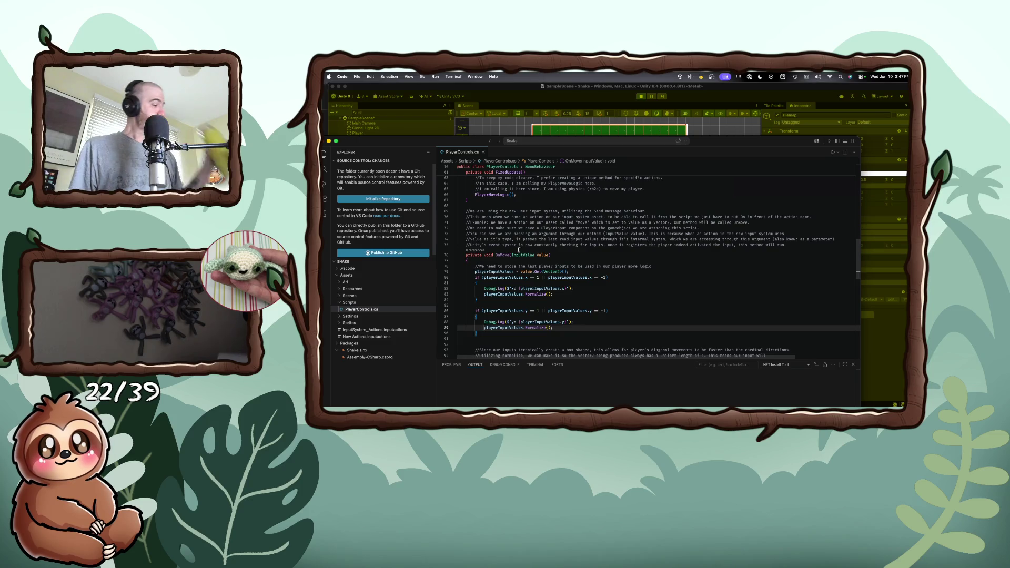
pyautogui.moveTo(516, 249)
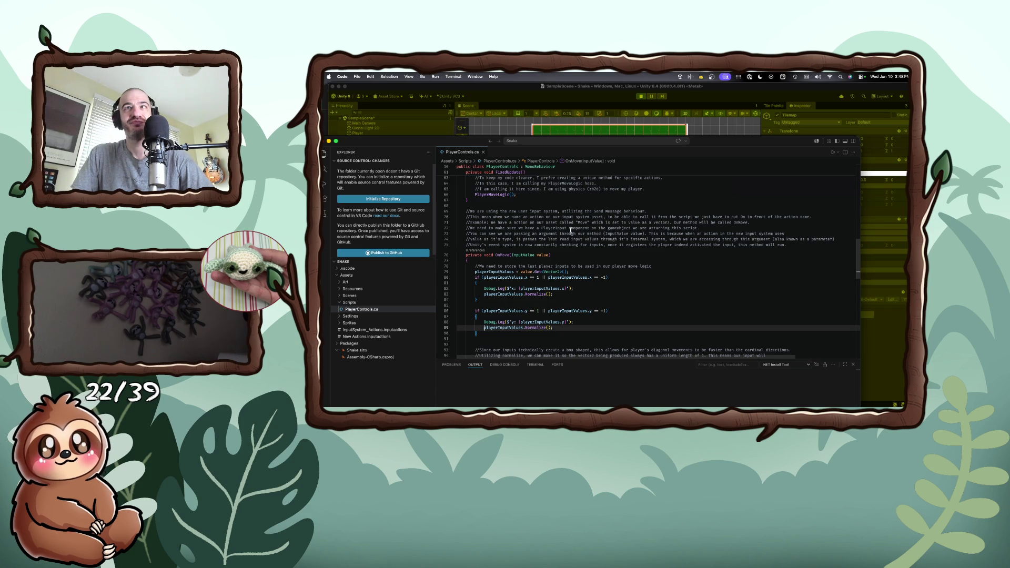
# - Scroll past the OnMove method in PlayerControls.cs, then bring the Unity editor forward
pyautogui.click(571, 233)
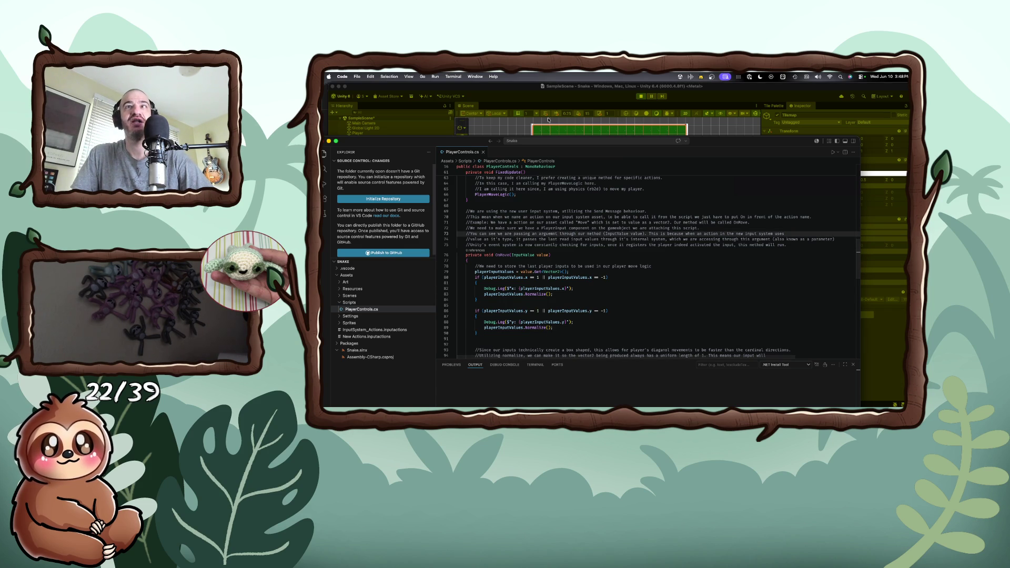
pyautogui.scroll(-3, 648, 264)
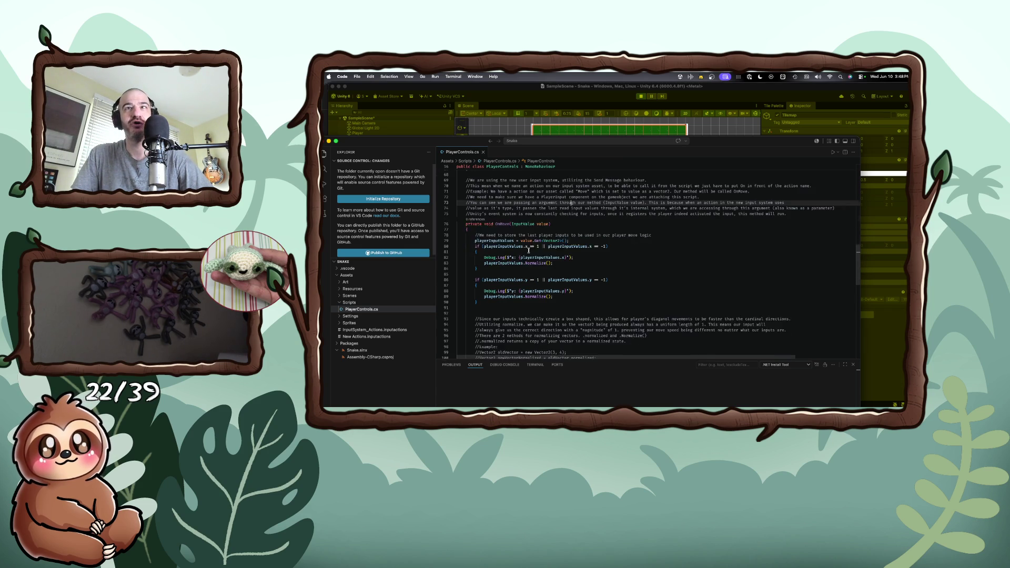
pyautogui.click(517, 133)
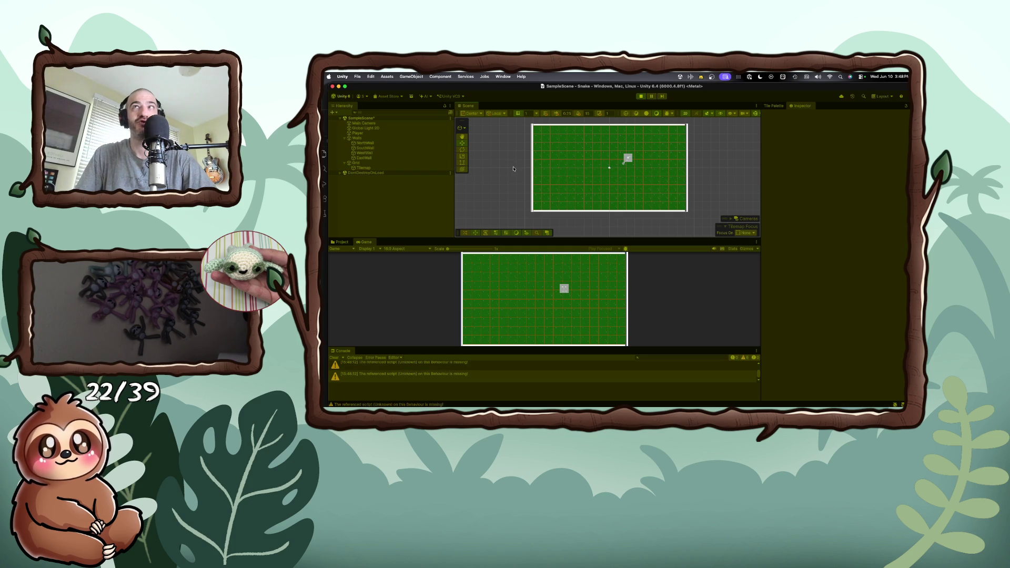
# - Steer the player square right, left, down and up, watching the Console log x/y values of ±1
pyautogui.hscroll(-5, 514, 168)
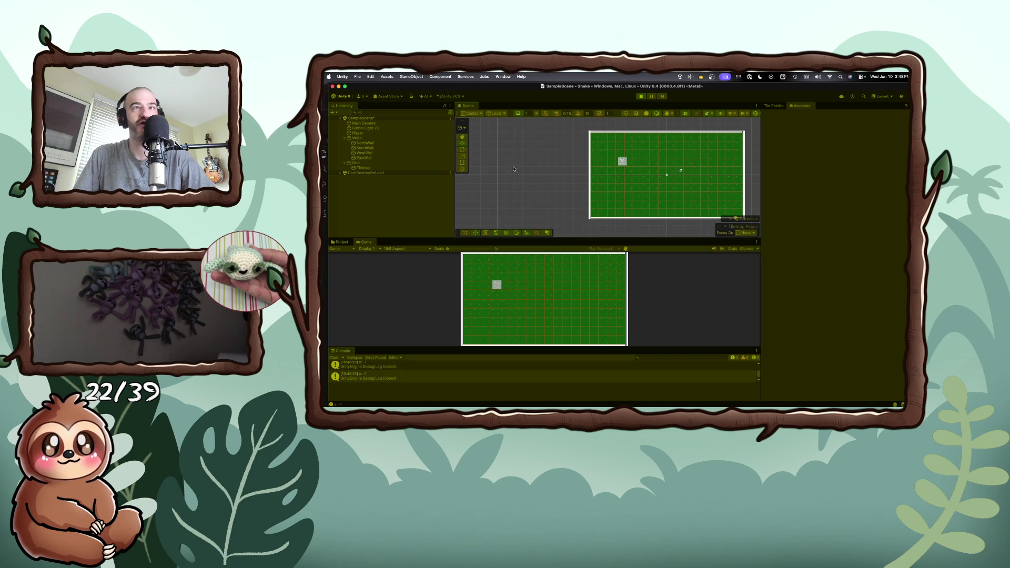
pyautogui.press('Right')
pyautogui.hscroll(3, 514, 168)
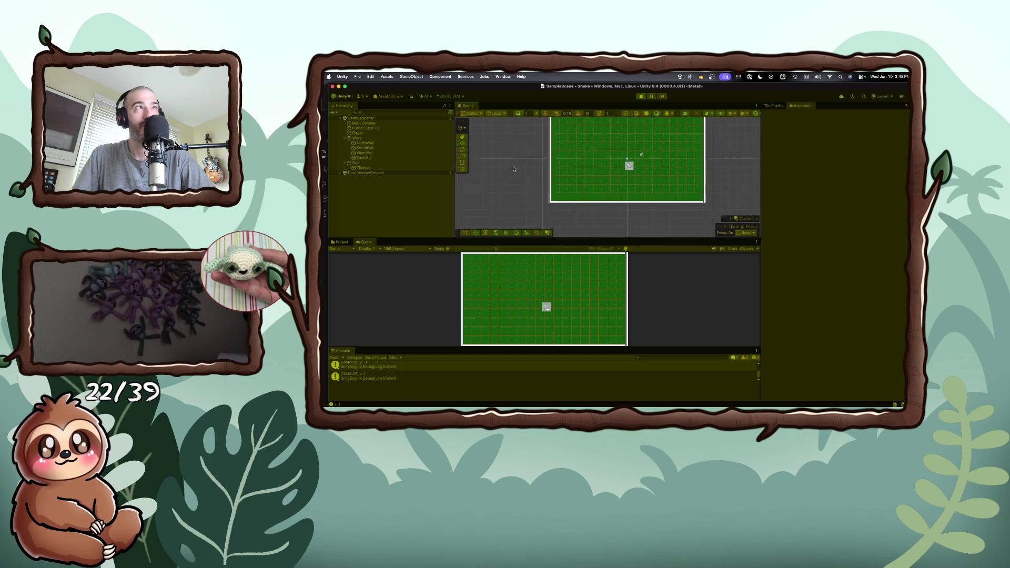
pyautogui.press('Left')
pyautogui.hscroll(-2, 514, 168)
pyautogui.scroll(-5, 514, 168)
pyautogui.press('Down')
pyautogui.press('Right')
pyautogui.press('Up')
pyautogui.hscroll(5, 513, 168)
pyautogui.scroll(4, 514, 168)
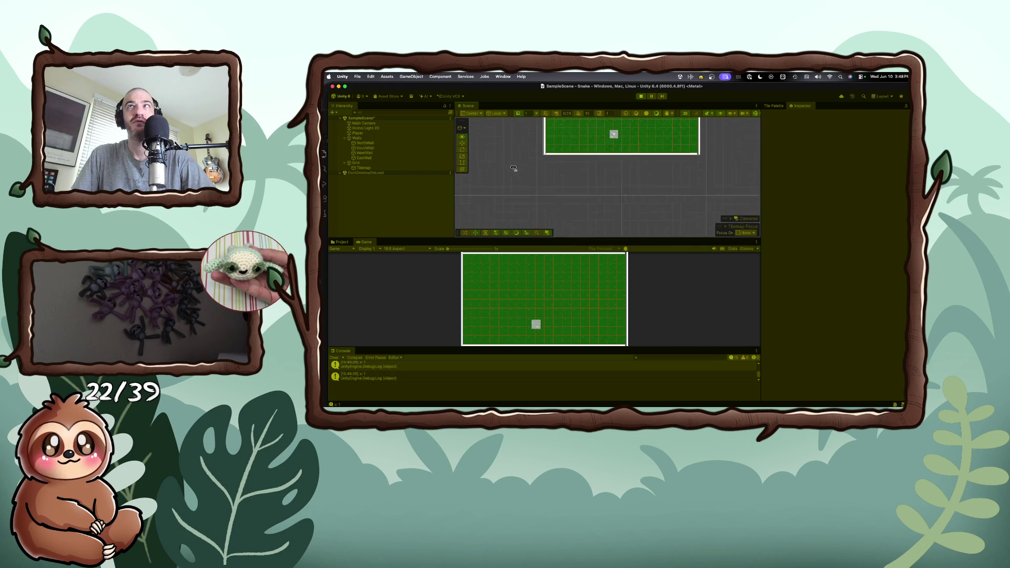
pyautogui.press('Down')
pyautogui.hscroll(3, 513, 168)
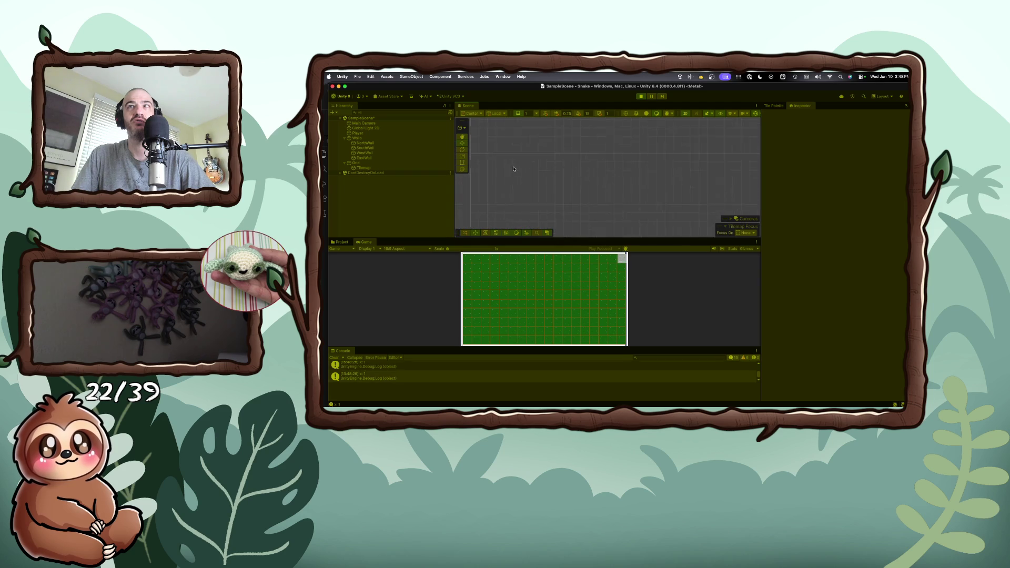
pyautogui.press('Left')
pyautogui.scroll(-2, 514, 167)
pyautogui.scroll(-3, 514, 168)
pyautogui.press('Up')
pyautogui.hscroll(-5, 513, 168)
pyautogui.press('Left')
pyautogui.hscroll(-3, 513, 168)
pyautogui.press('Right')
pyautogui.hscroll(5, 514, 168)
pyautogui.press('Right')
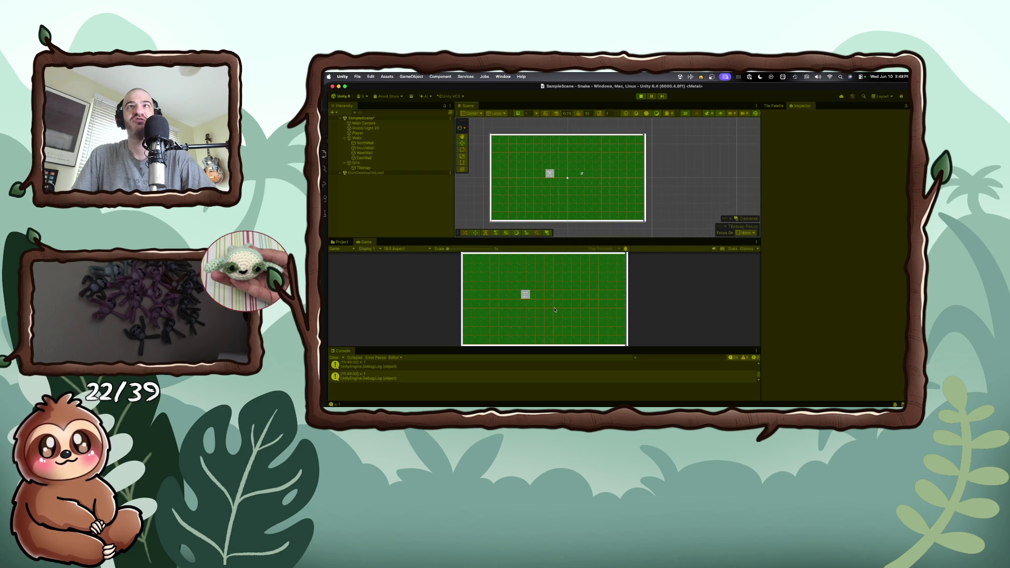
pyautogui.press('Right')
pyautogui.press('Left')
pyautogui.press('Up')
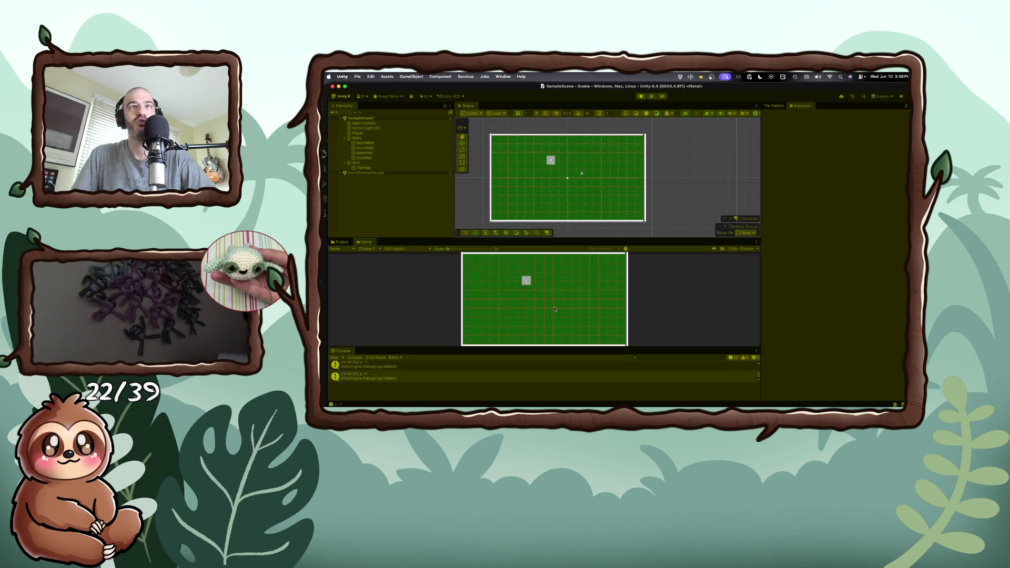
# - Delete the two playerInputValues.Normalize() lines (83 and 89) from OnMove in PlayerControls.cs
pyautogui.press('super+Tab')
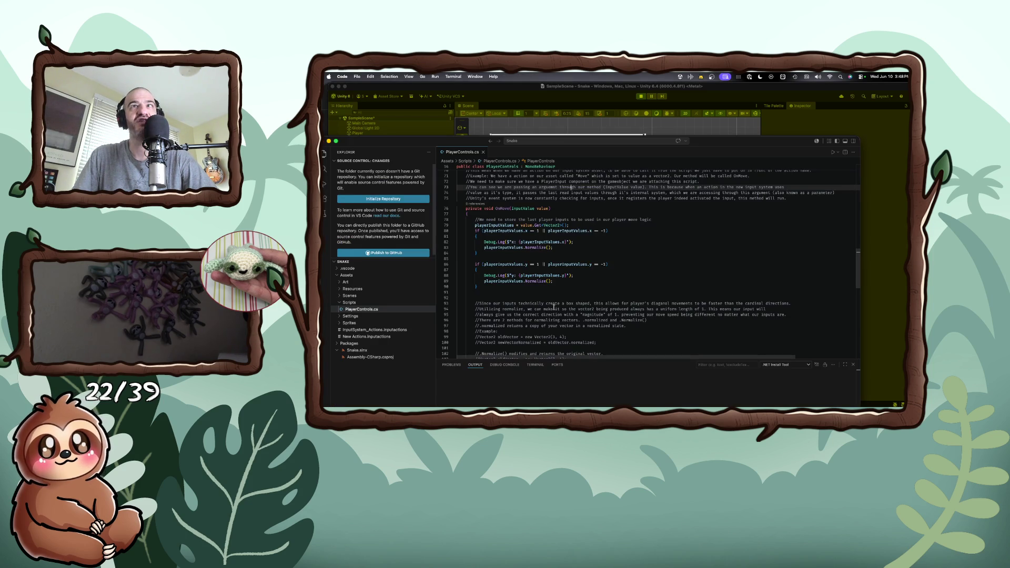
pyautogui.click(542, 281)
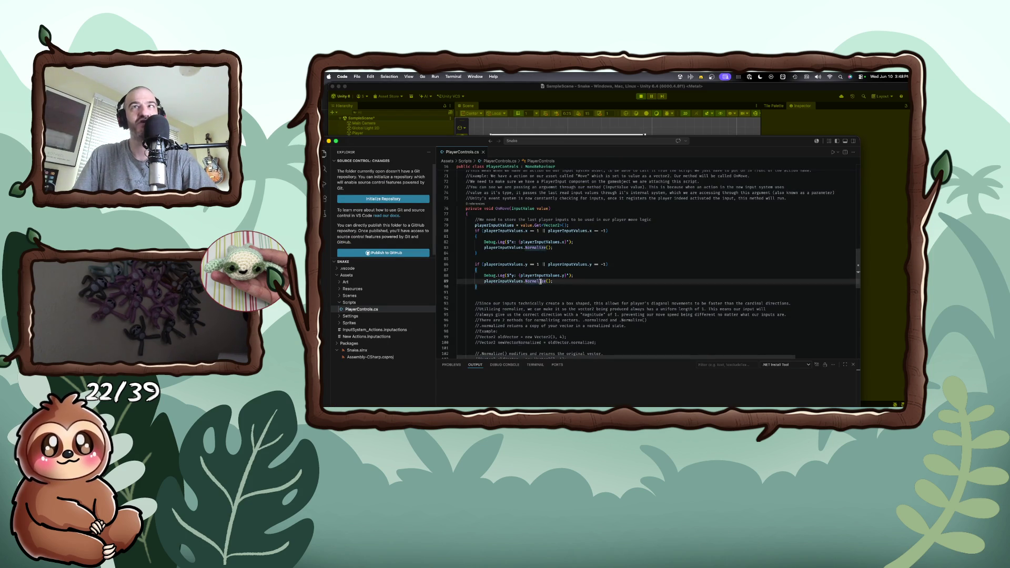
pyautogui.press('Home')
pyautogui.press('Tab')
pyautogui.press('super+shift+k')
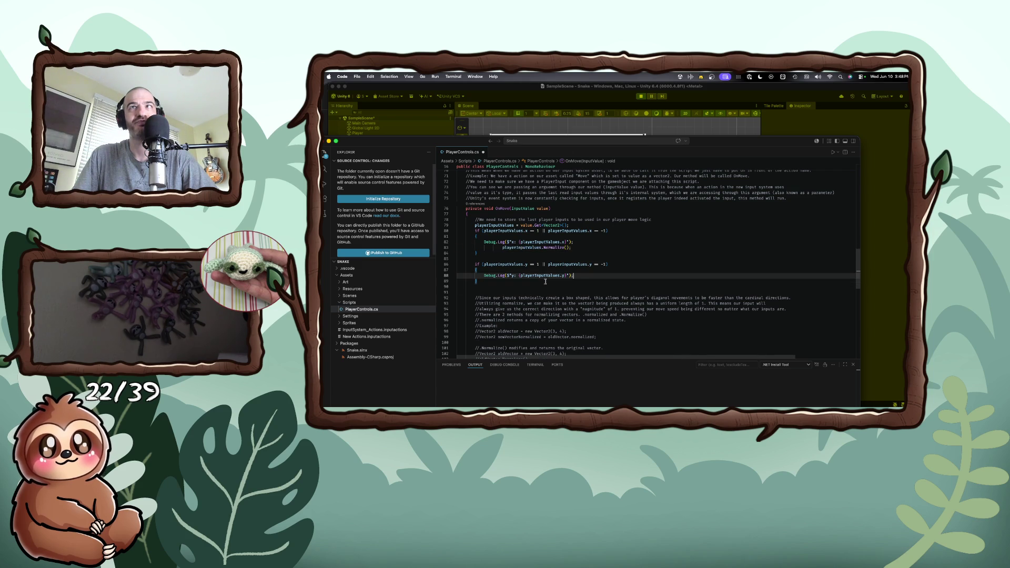
pyautogui.press('Up')
pyautogui.press('Up')
pyautogui.press('Up')
pyautogui.press('super+shift+k')
pyautogui.scroll(-3, 545, 281)
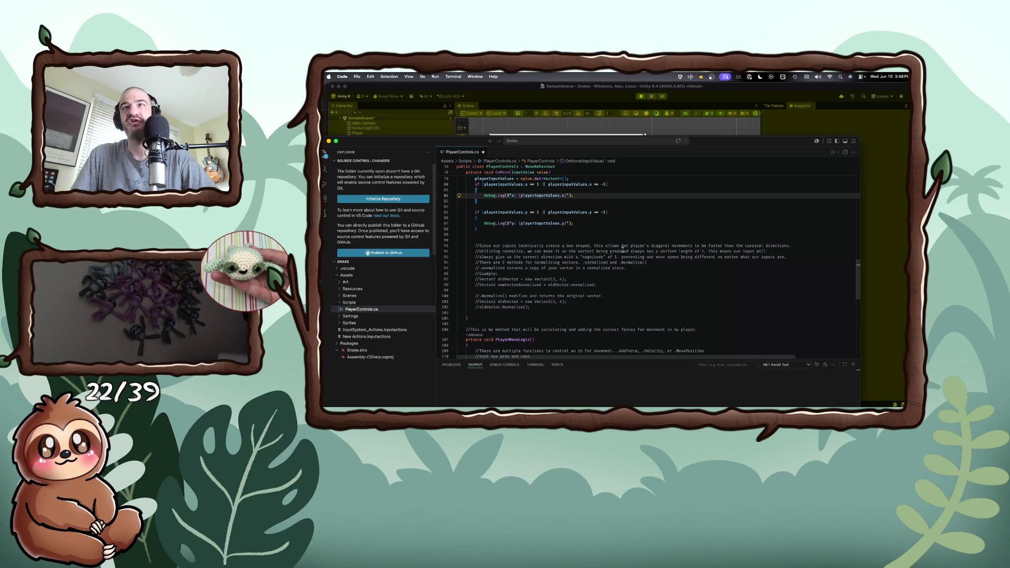
pyautogui.scroll(2, 588, 316)
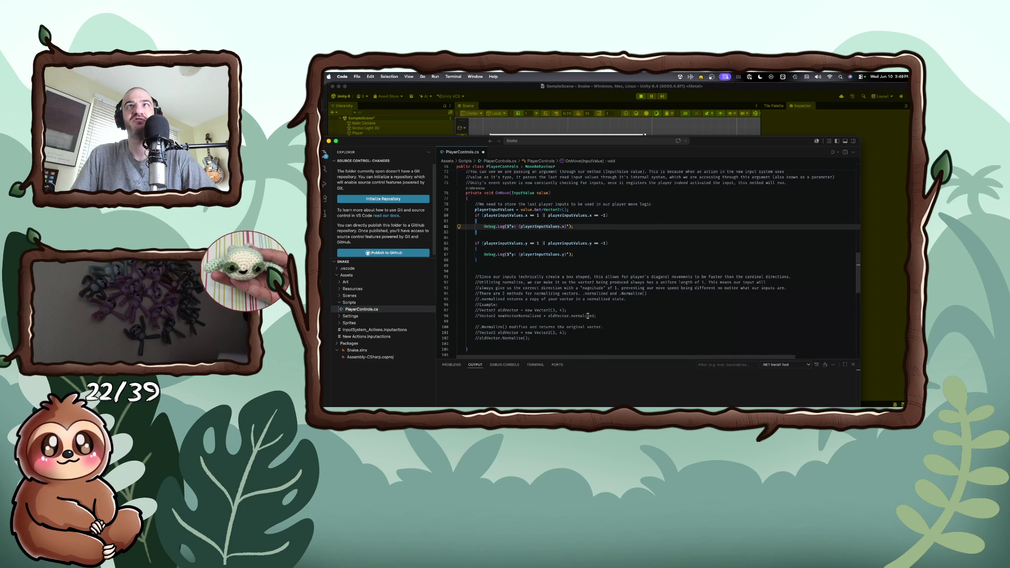
pyautogui.scroll(2, 588, 315)
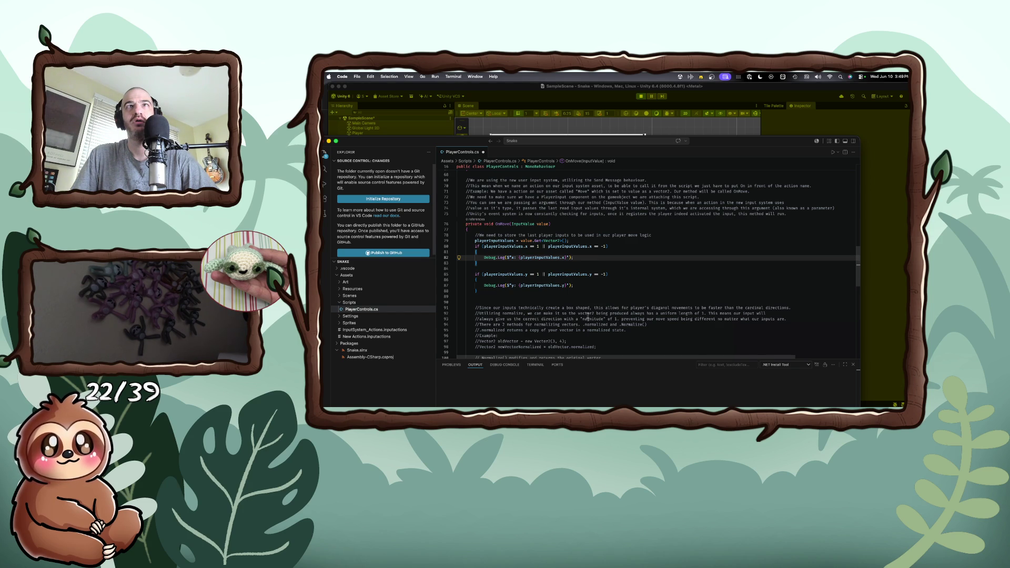
# - Dismiss the code actions on the x log line, then return to the Unity editor
pyautogui.click(460, 259)
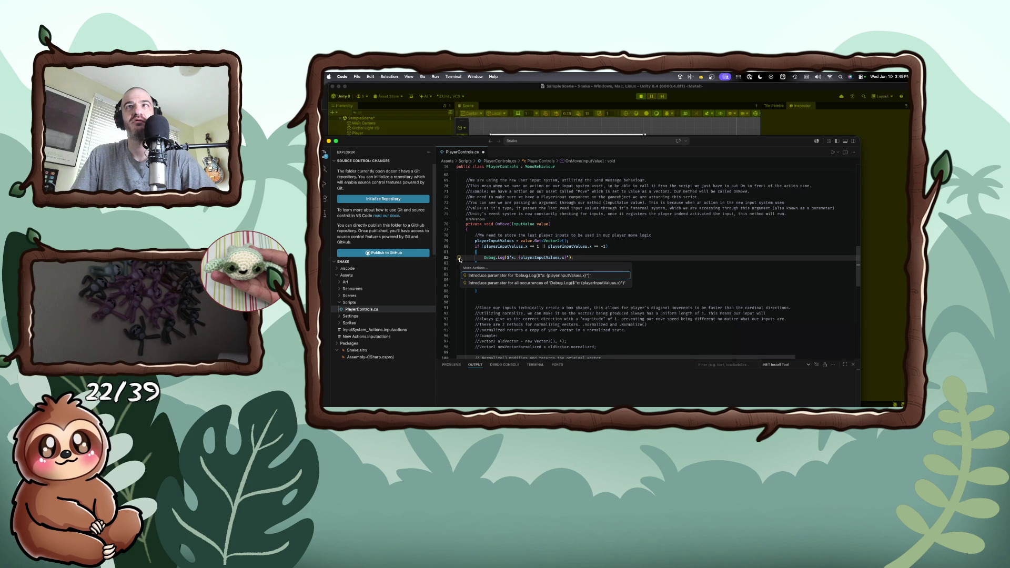
pyautogui.press('Escape')
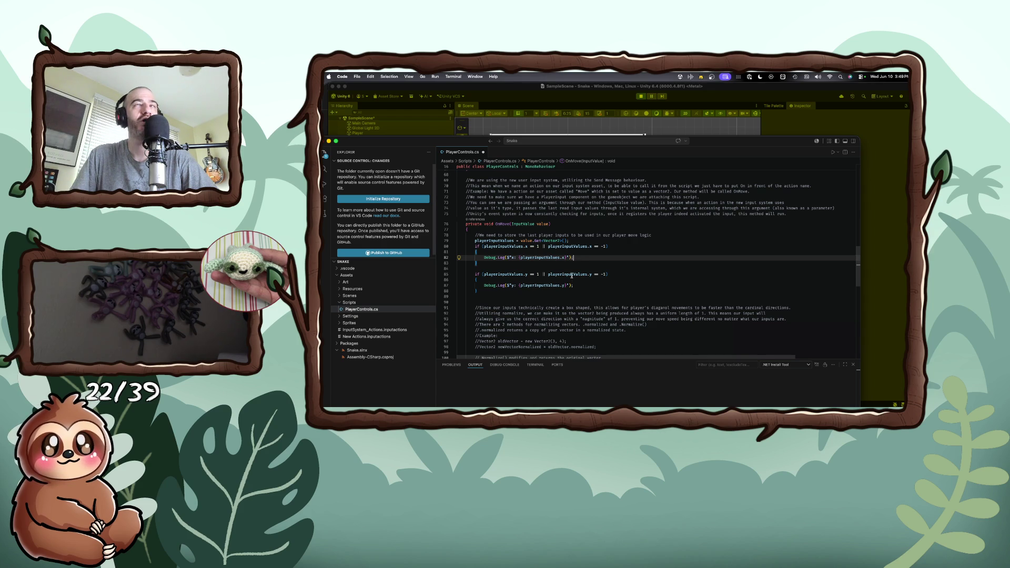
pyautogui.click(565, 268)
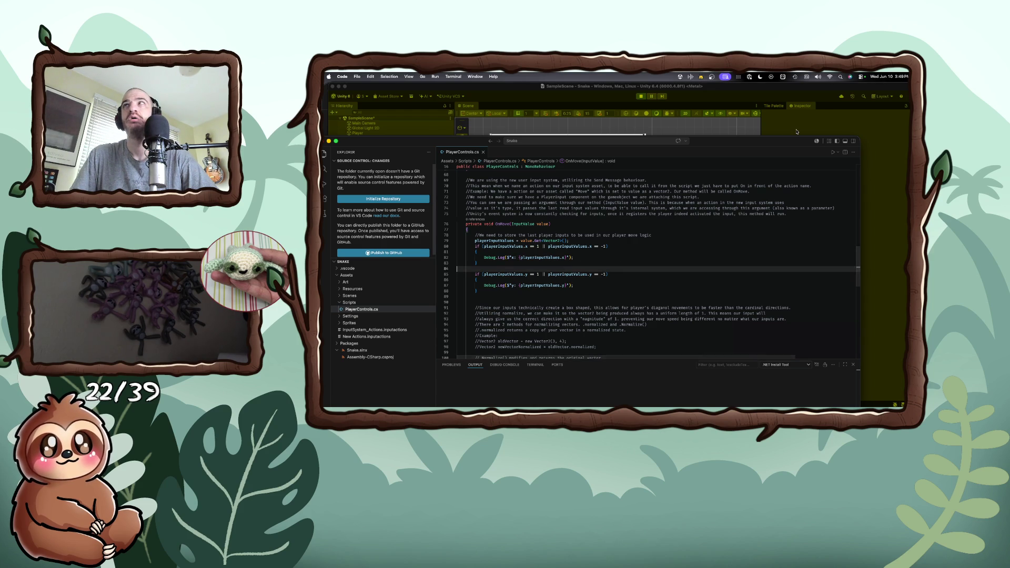
pyautogui.click(505, 131)
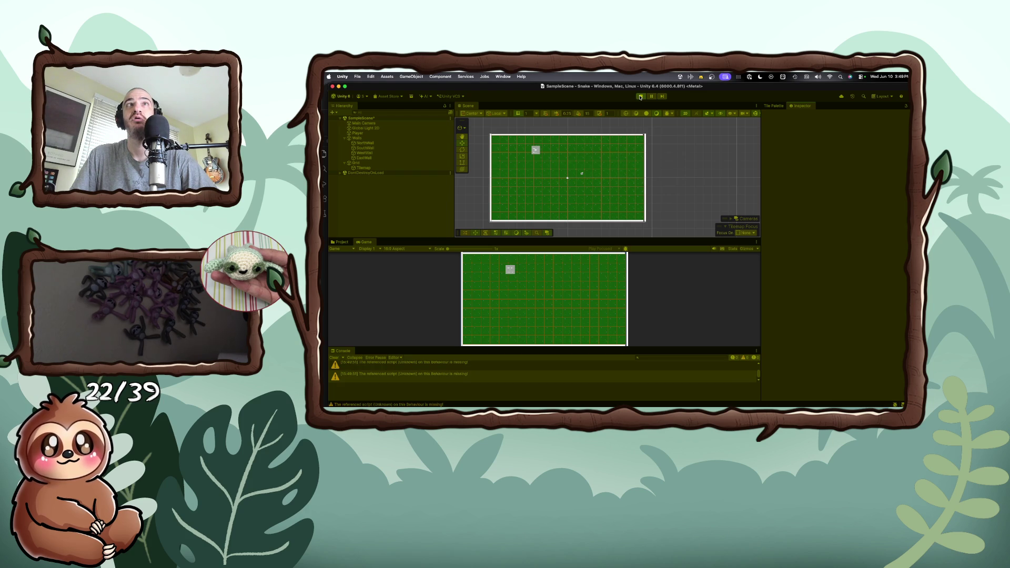
# - Stop the game, select Player, and scroll its Inspector down to the Player Input component
pyautogui.click(640, 96)
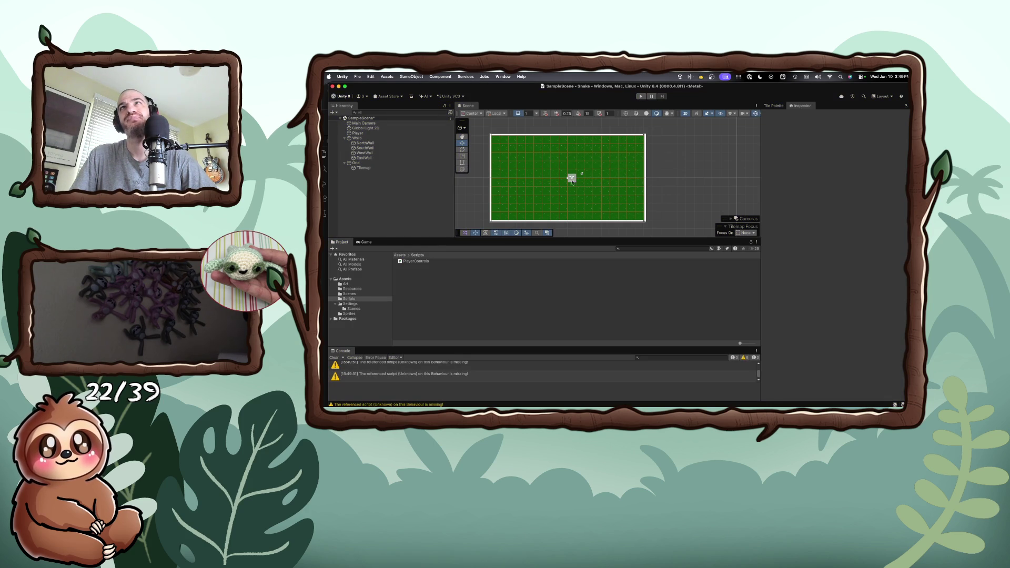
pyautogui.click(573, 179)
pyautogui.scroll(-3, 827, 330)
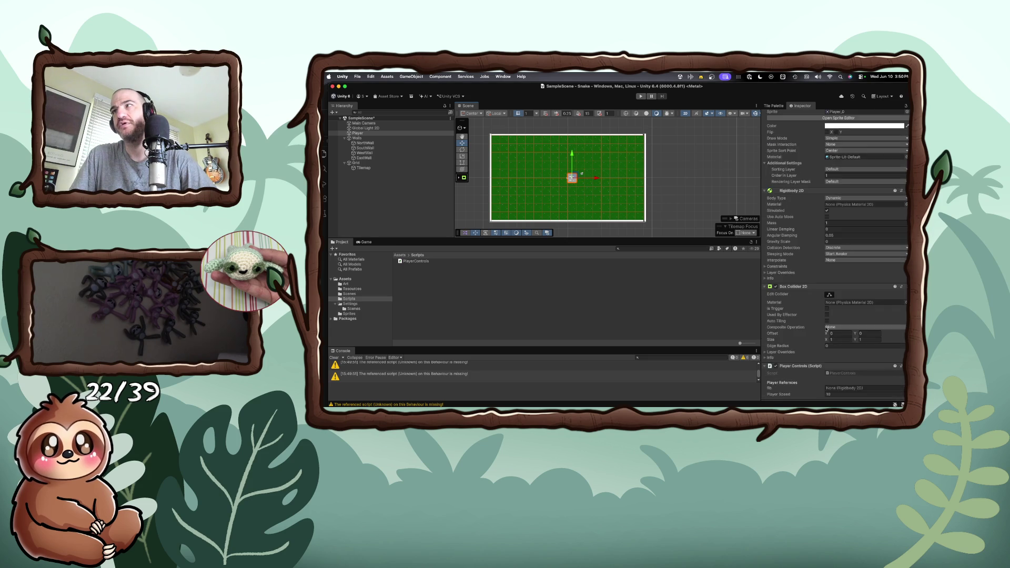
pyautogui.scroll(-5, 827, 330)
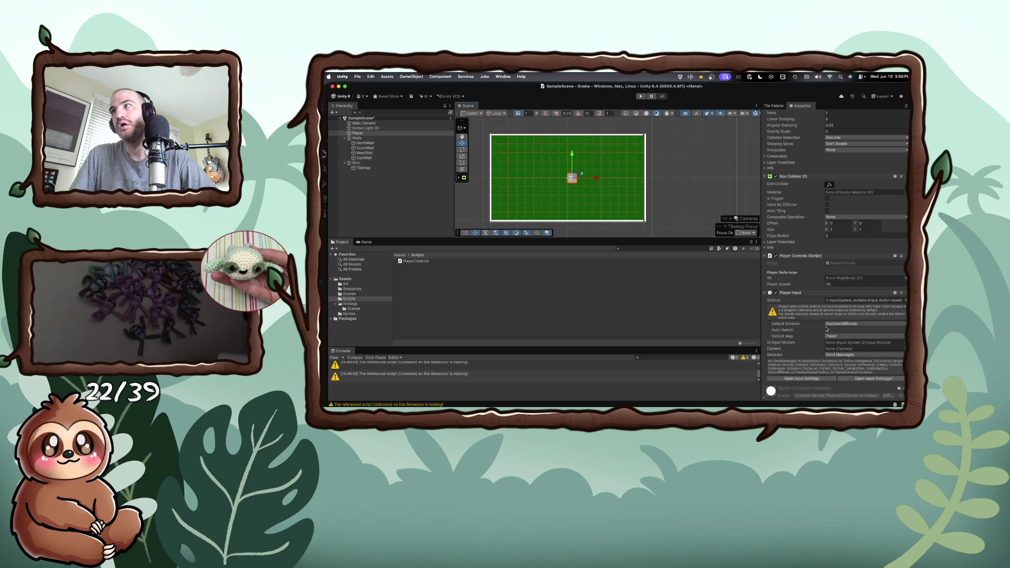
pyautogui.scroll(-1, 827, 330)
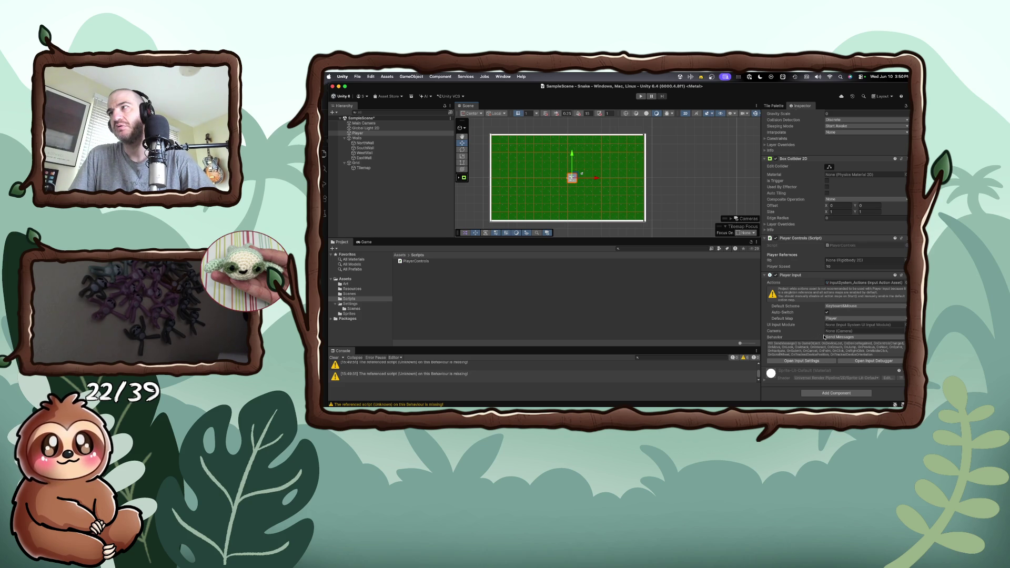
# - Browse the Input System Package settings, then close Project Settings and locate InputSystem_Actions in Assets
pyautogui.click(815, 361)
pyautogui.moveTo(558, 224); pyautogui.dragTo(599, 177)
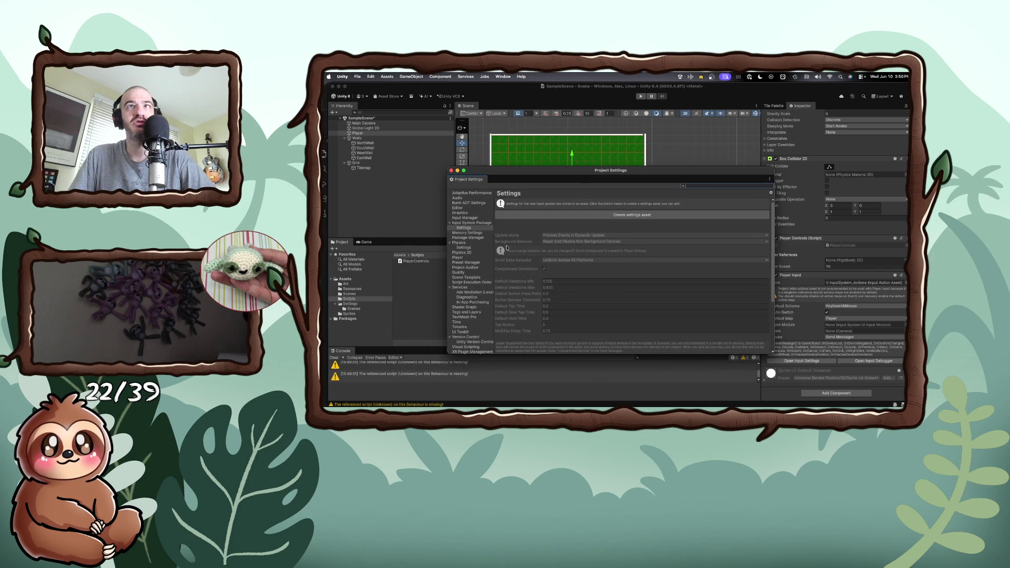
pyautogui.click(469, 228)
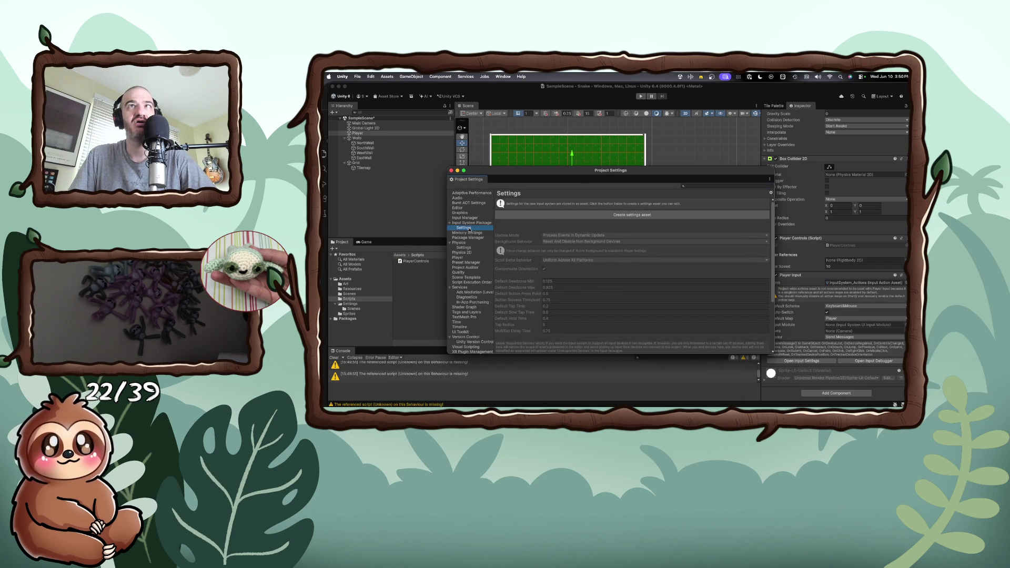
pyautogui.click(469, 234)
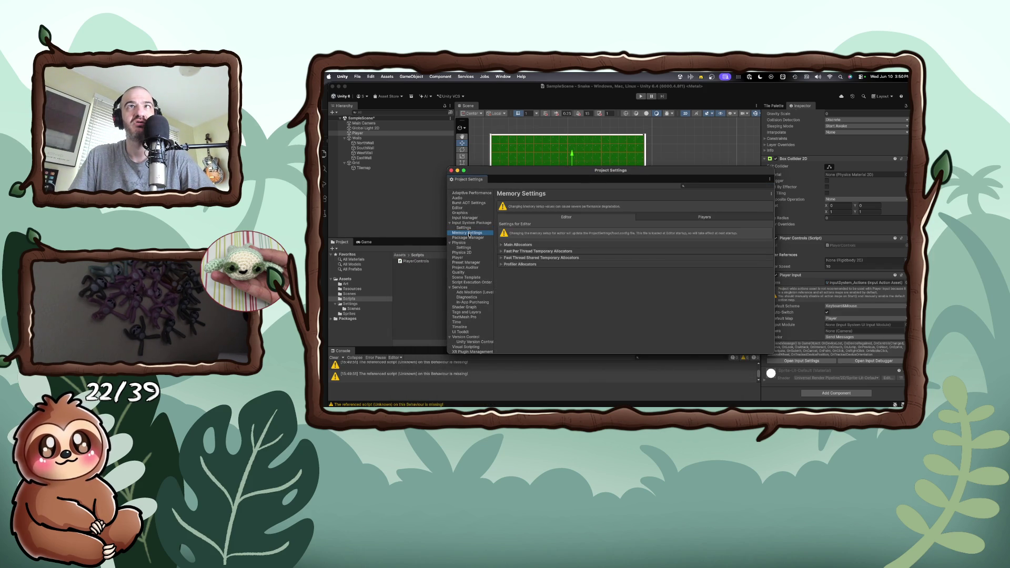
pyautogui.click(470, 230)
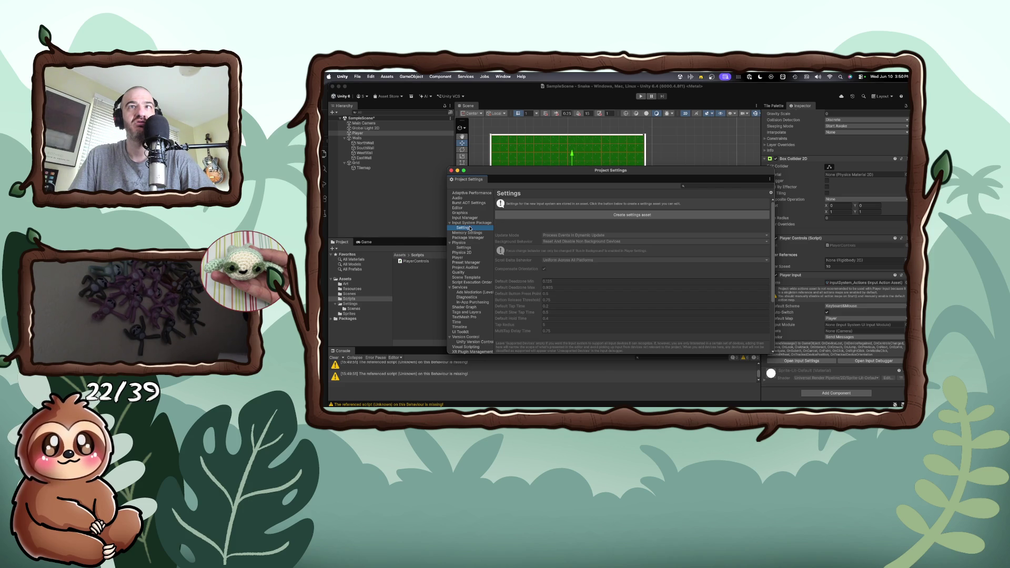
pyautogui.click(451, 171)
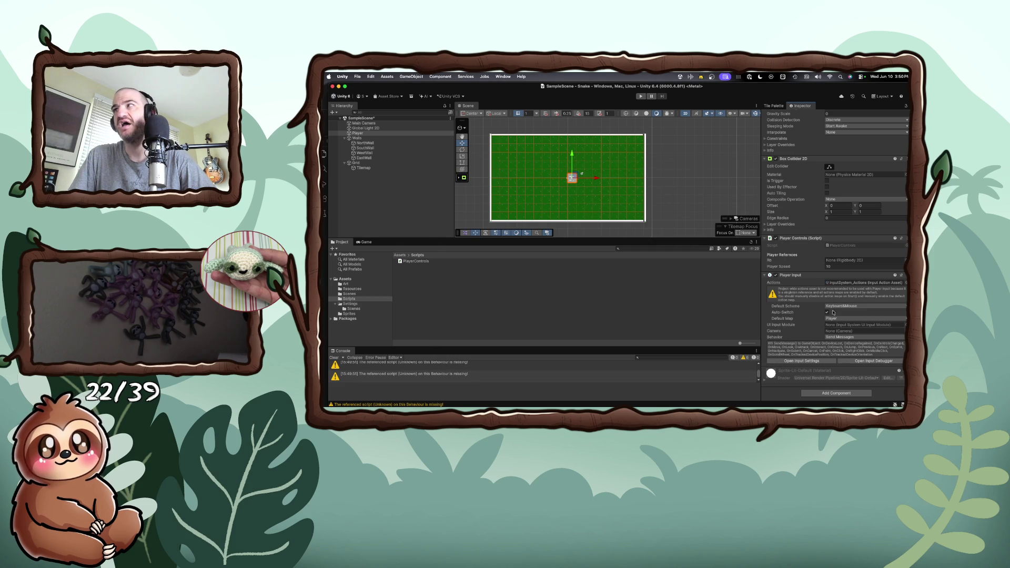
pyautogui.click(848, 283)
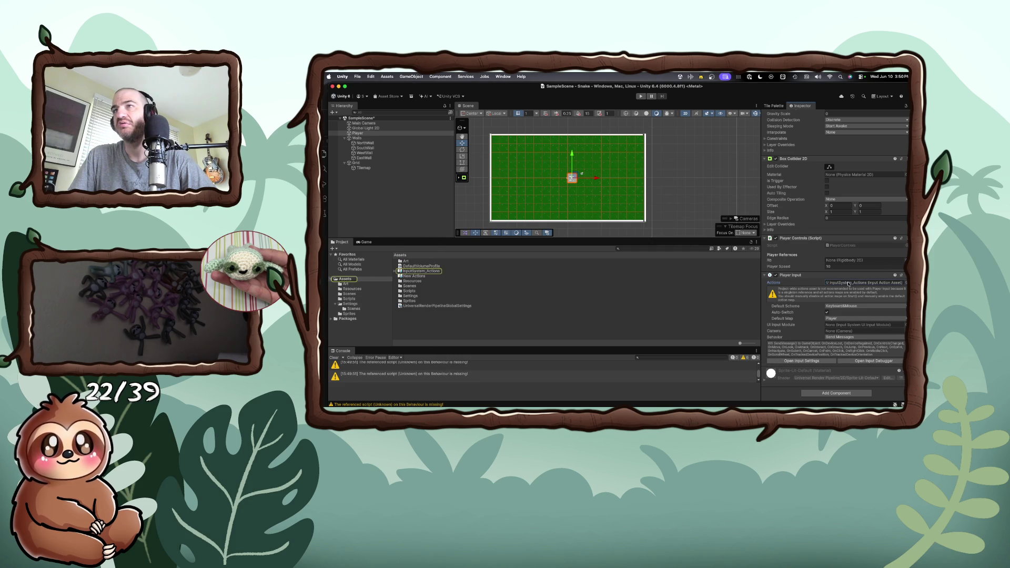
pyautogui.doubleClick(849, 283)
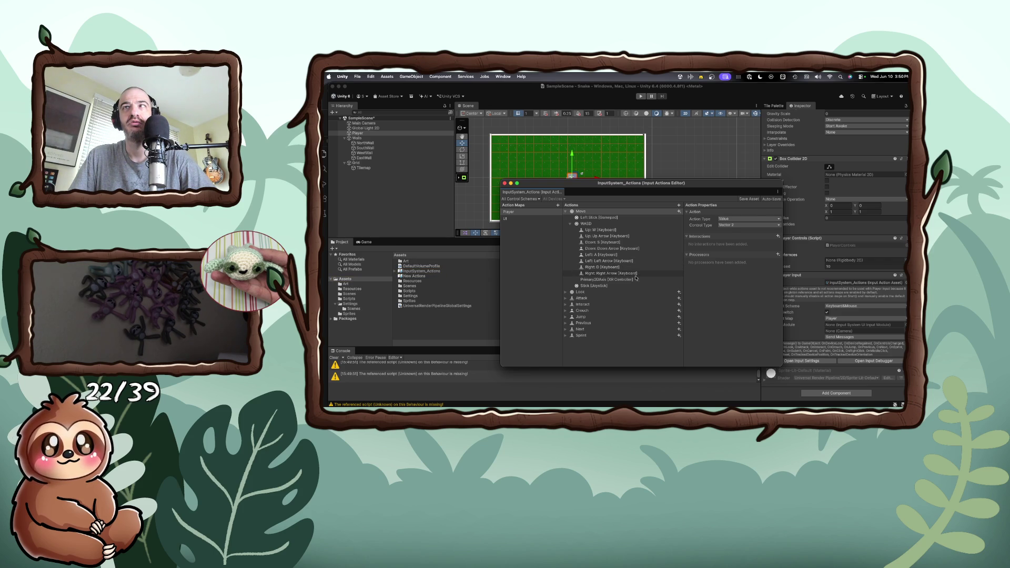
pyautogui.click(635, 280)
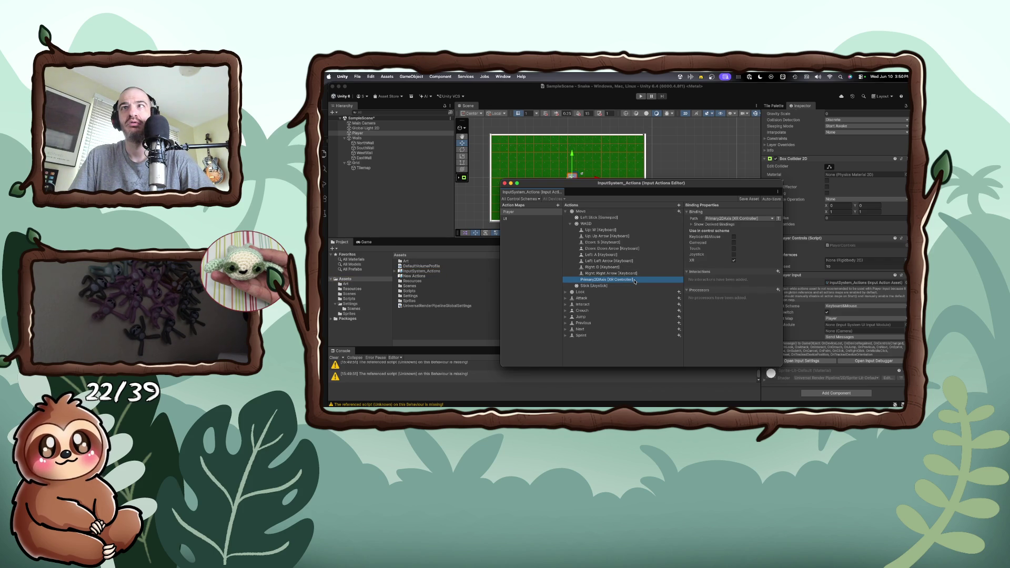
pyautogui.click(630, 286)
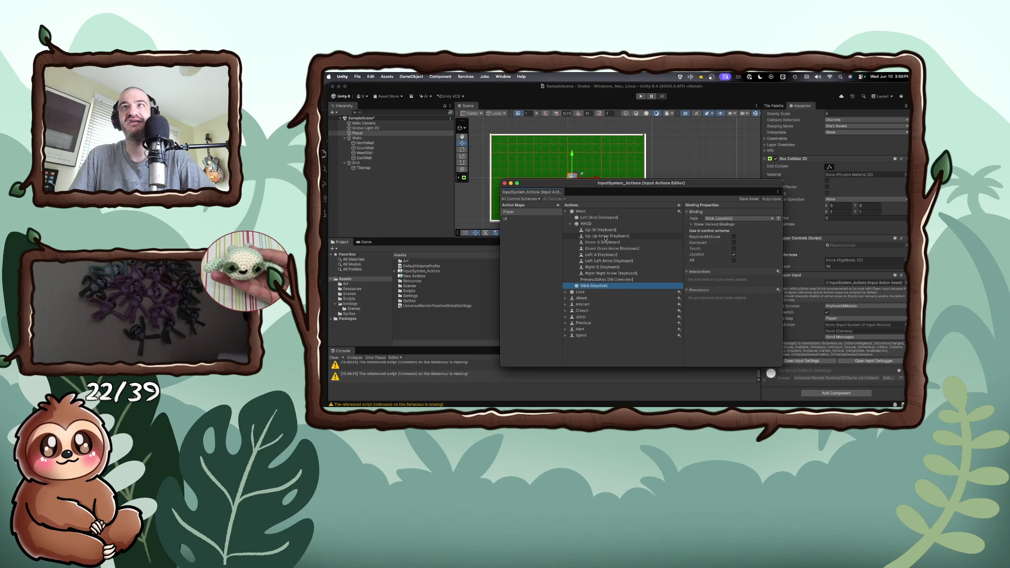
pyautogui.click(601, 218)
pyautogui.click(598, 230)
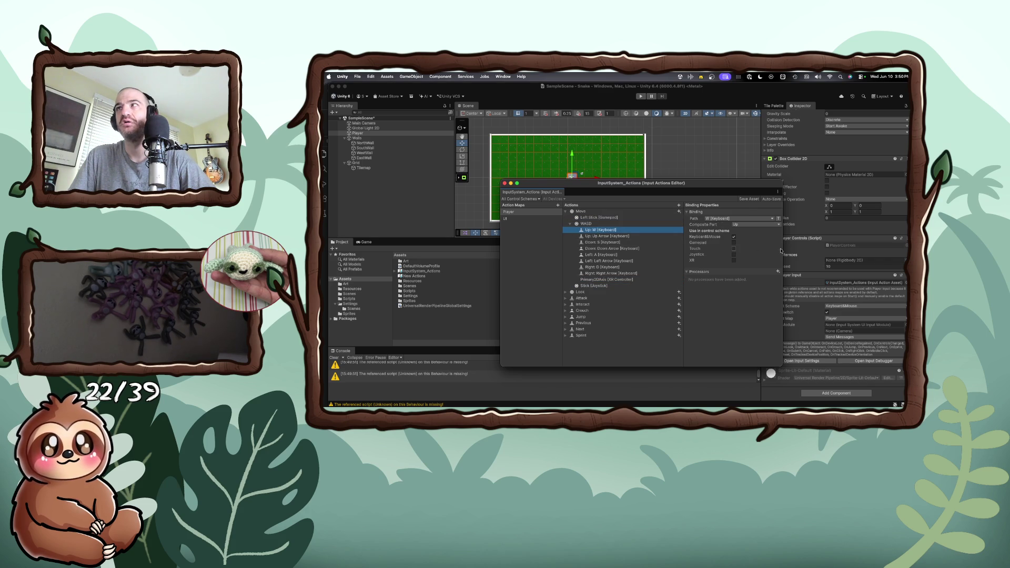
pyautogui.moveTo(782, 250); pyautogui.dragTo(864, 252)
pyautogui.moveTo(760, 185); pyautogui.dragTo(637, 181)
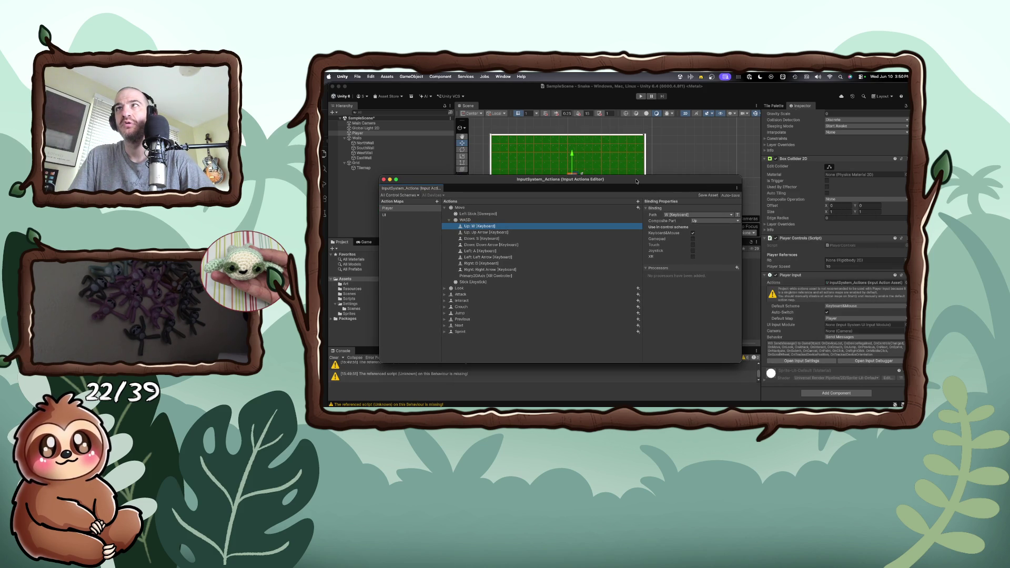
pyautogui.click(738, 221)
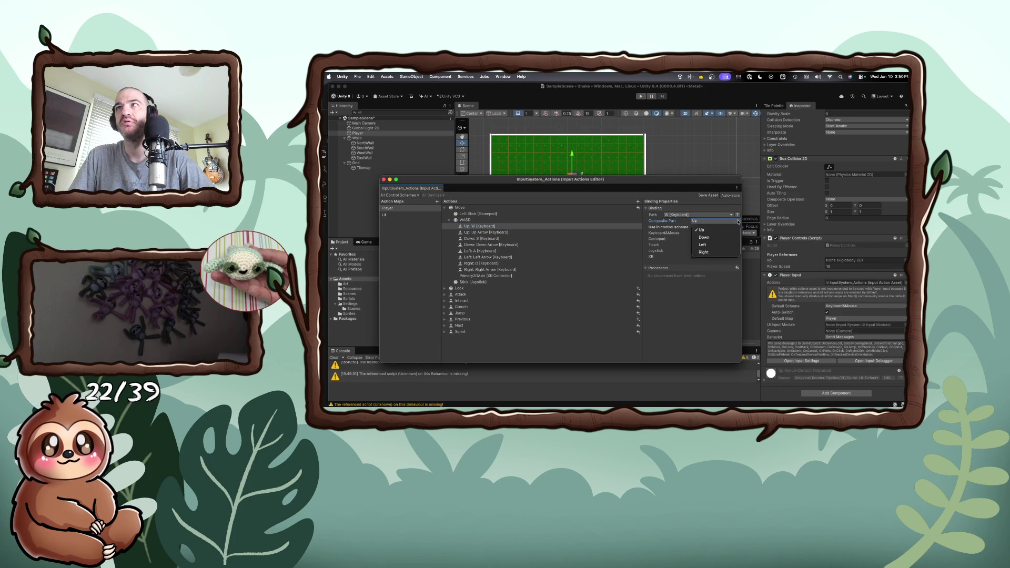
pyautogui.click(707, 303)
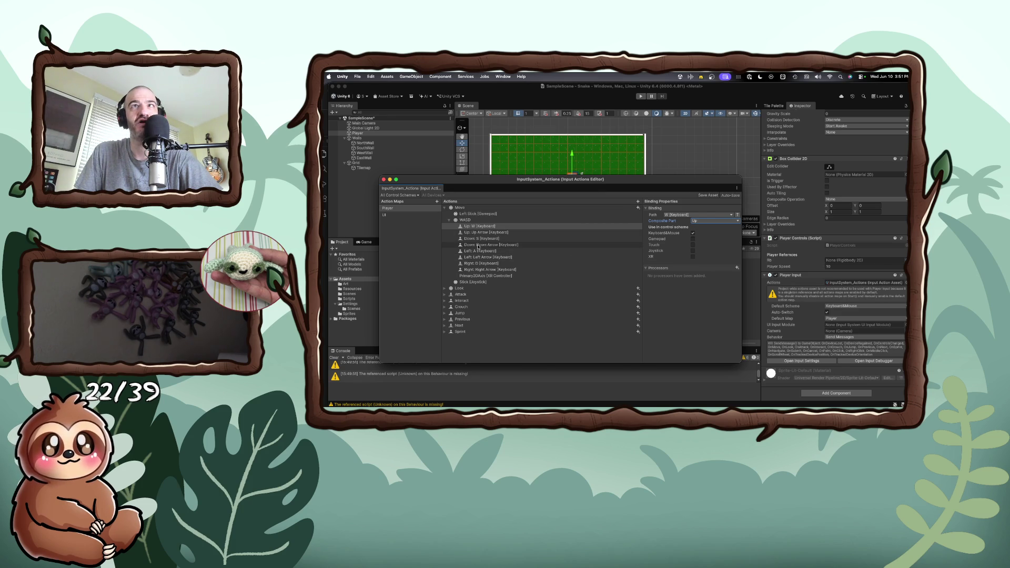
pyautogui.click(482, 227)
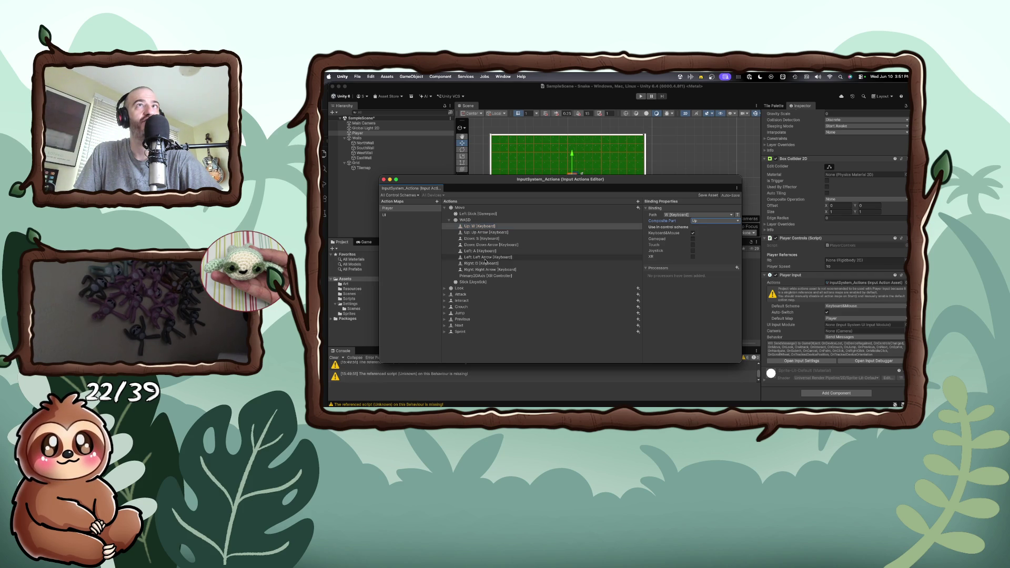
pyautogui.click(428, 216)
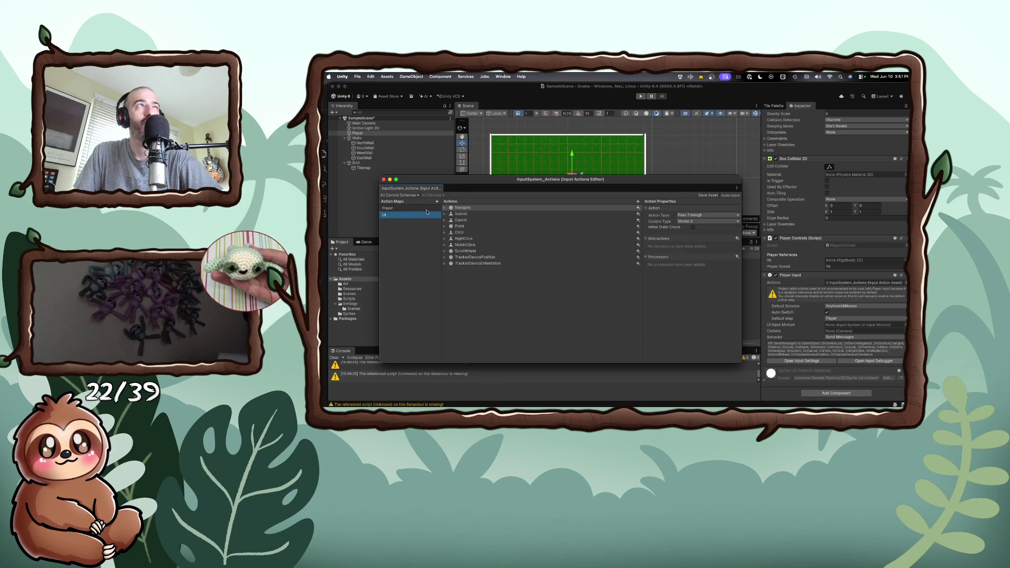
pyautogui.click(425, 209)
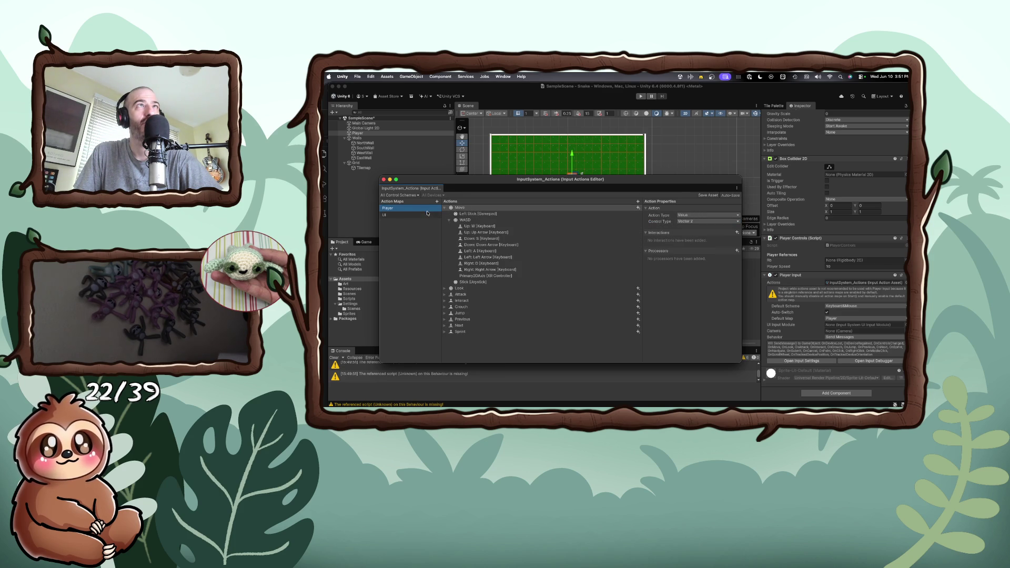
pyautogui.click(384, 180)
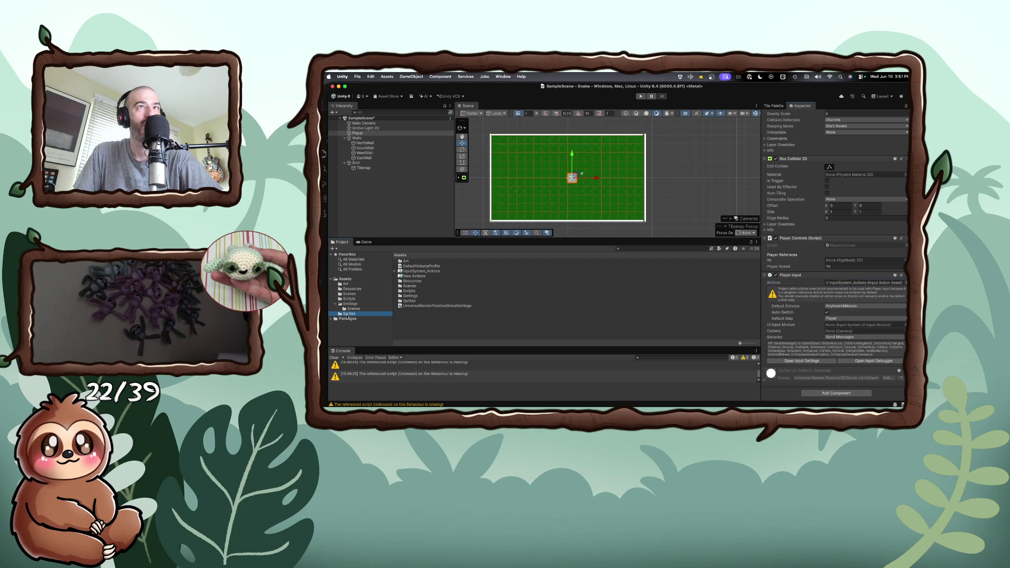
# - Browse the Sprites, Scenes and Scripts folders, leaving Scripts open with PlayerControls listed
pyautogui.click(350, 314)
pyautogui.click(353, 309)
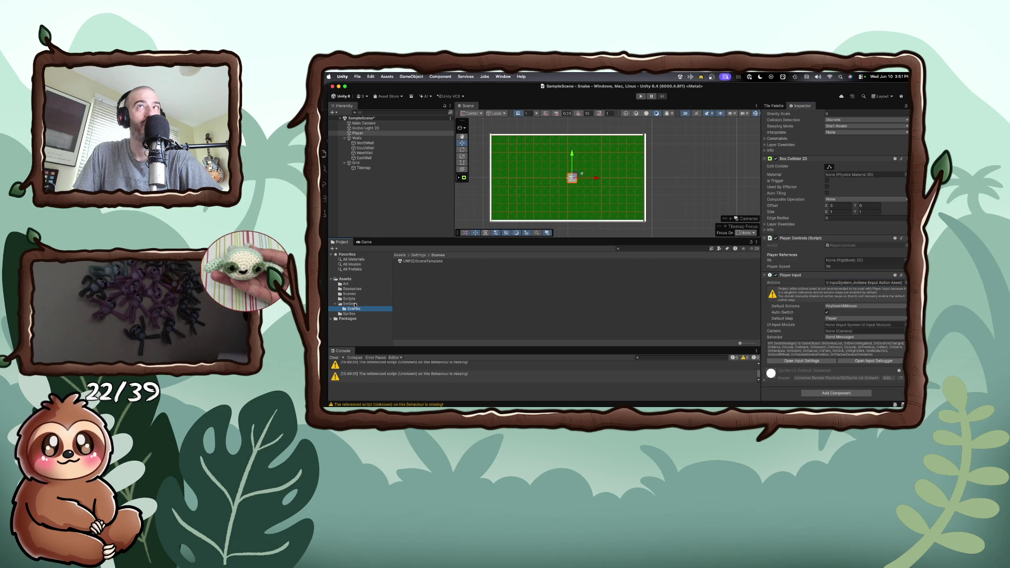
pyautogui.click(355, 304)
pyautogui.click(352, 298)
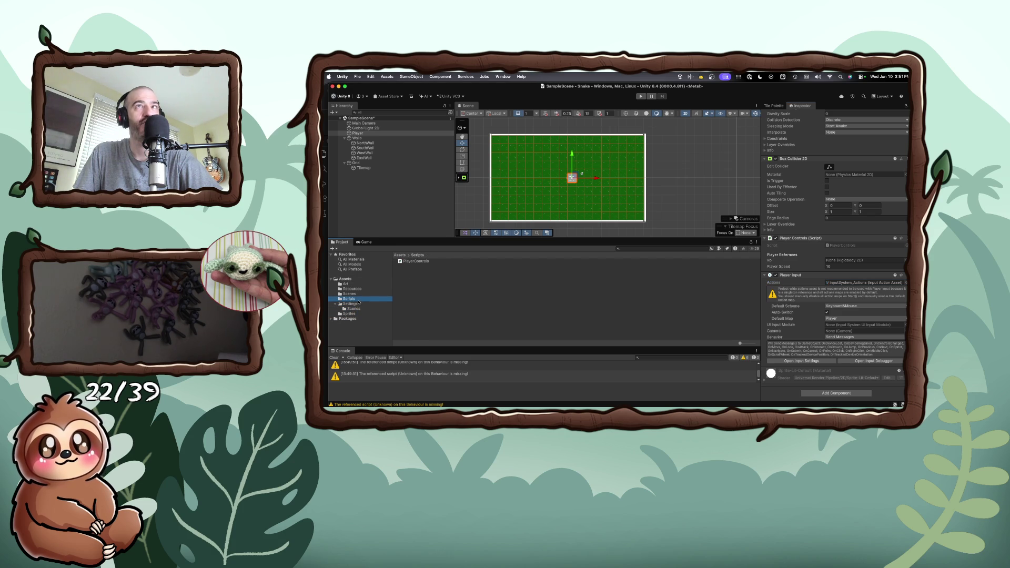
pyautogui.click(439, 280)
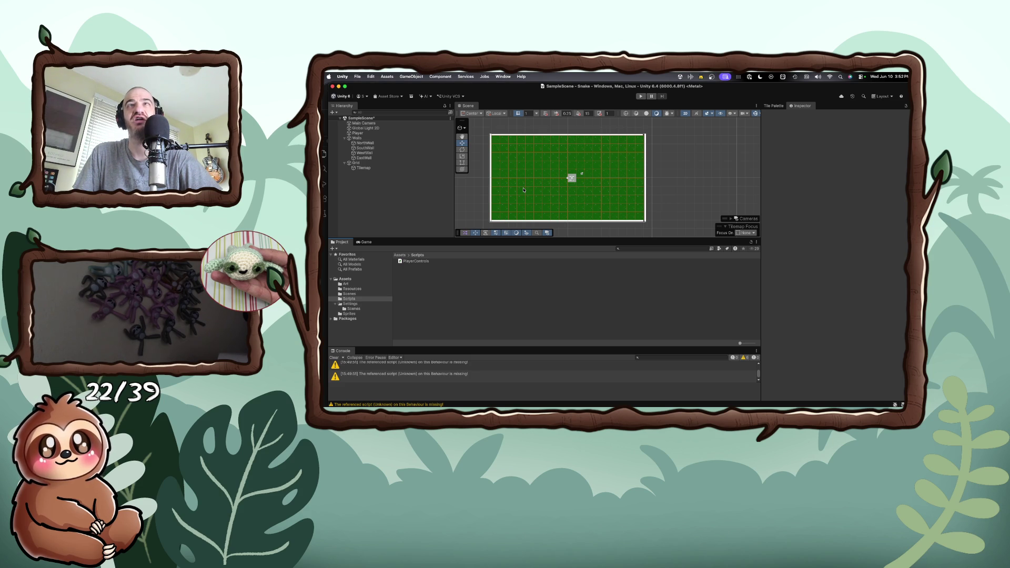
# - Pan the Scene view slightly right and shift the Unity editor window down
pyautogui.hscroll(3, 521, 190)
pyautogui.hscroll(-3, 520, 191)
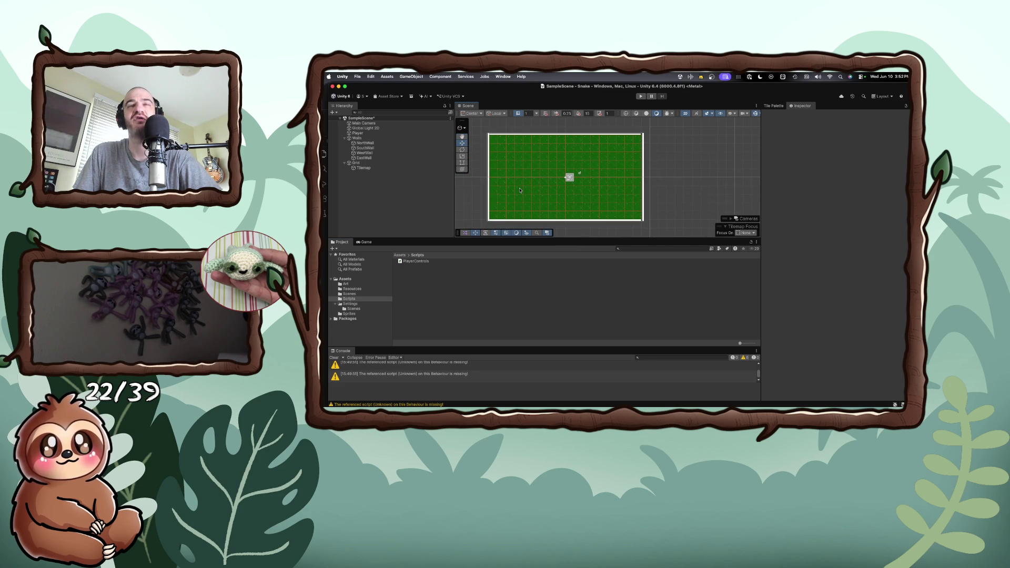
pyautogui.moveTo(532, 188); pyautogui.dragTo(543, 186)
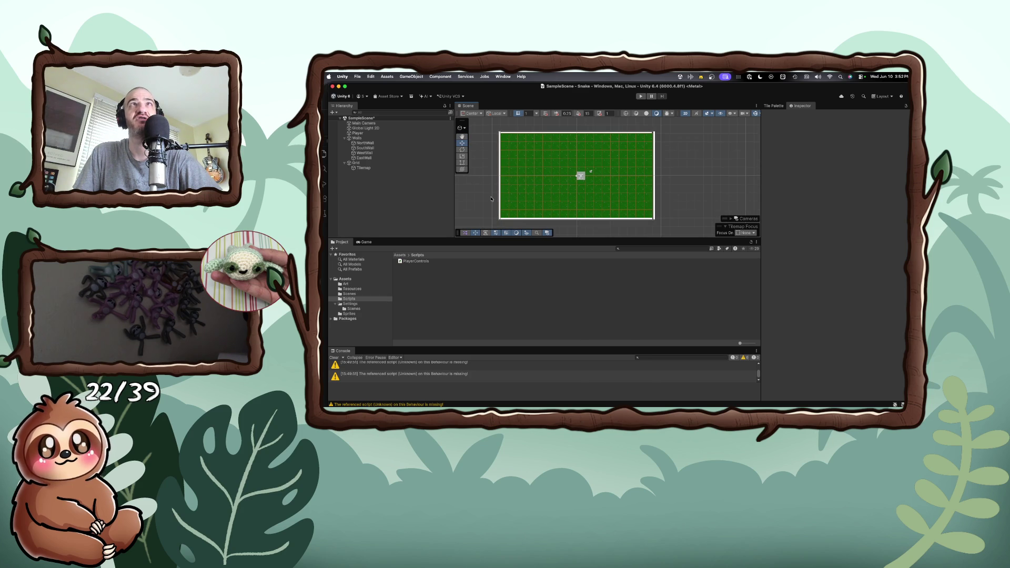
pyautogui.moveTo(487, 88); pyautogui.dragTo(493, 98)
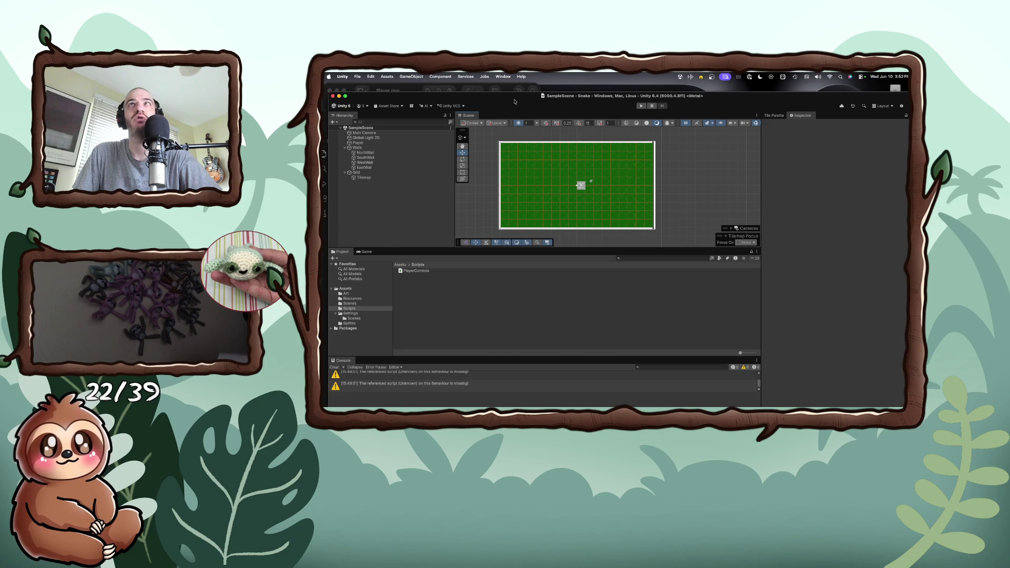
# - Close the code editor's image preview and open the Documents folder from Macintosh HD
pyautogui.press('super+Tab')
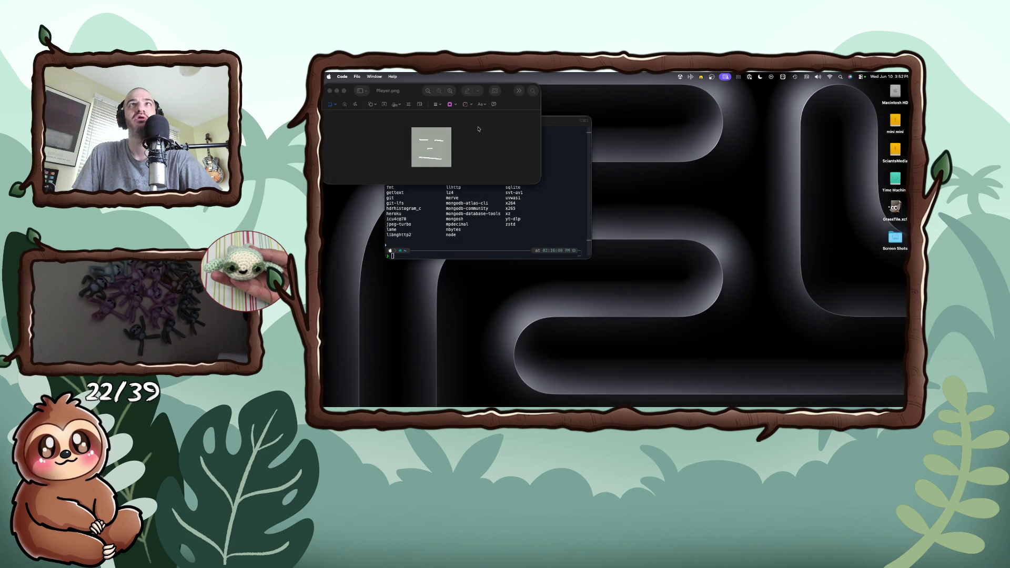
pyautogui.press('super+w')
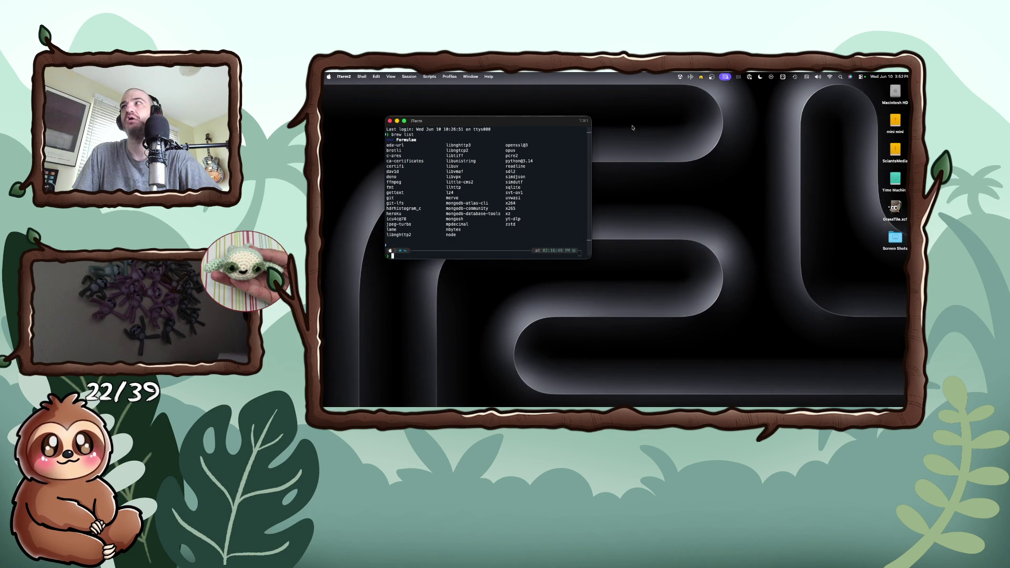
pyautogui.doubleClick(895, 91)
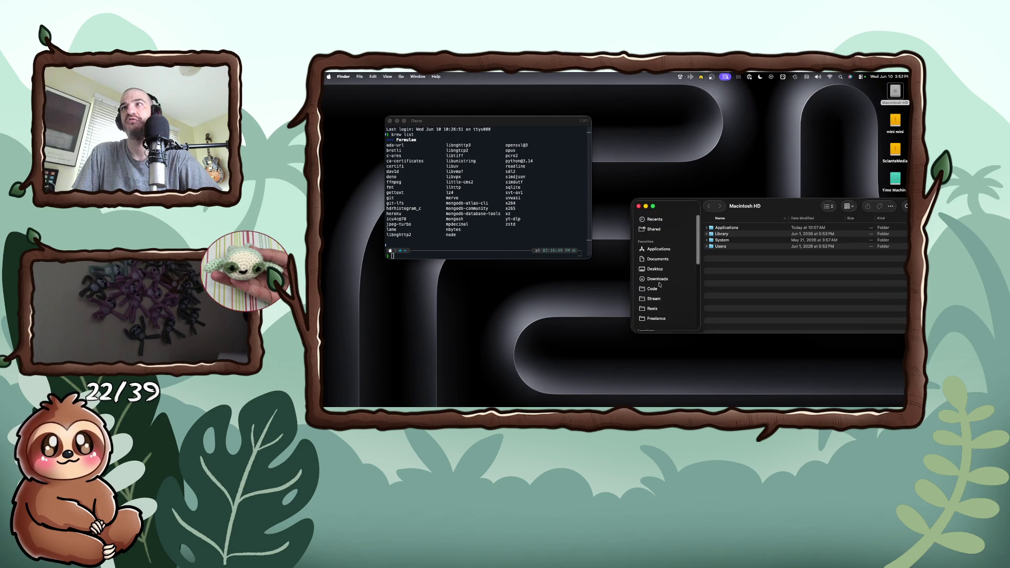
pyautogui.click(659, 259)
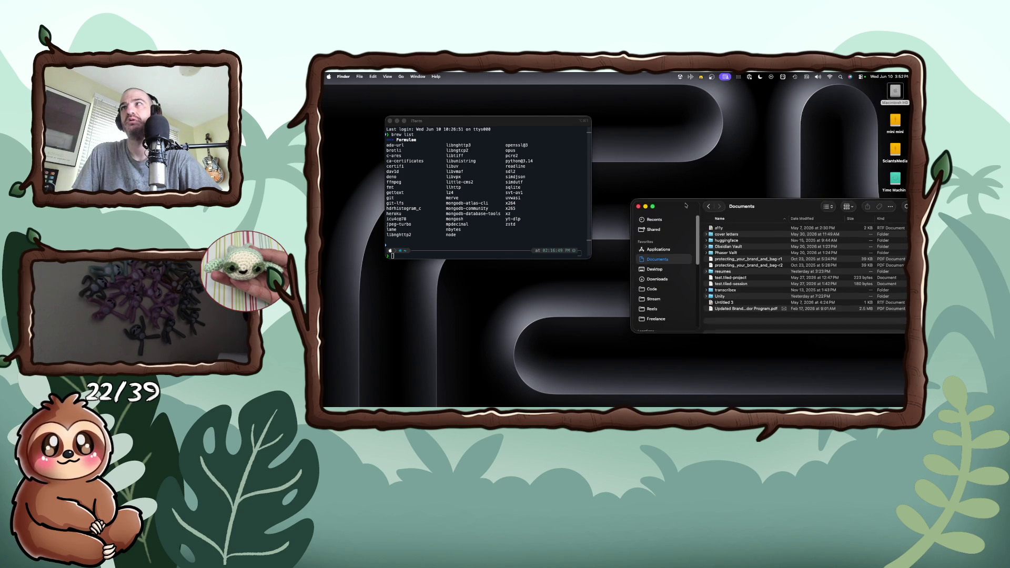
# - Move GrassTile.xcf from the desktop into Documents and close the Finder window
pyautogui.moveTo(686, 204); pyautogui.dragTo(596, 204)
pyautogui.moveTo(900, 205)
pyautogui.mouseDown()
pyautogui.moveTo(665, 274)
pyautogui.moveTo(664, 322)
pyautogui.mouseUp()
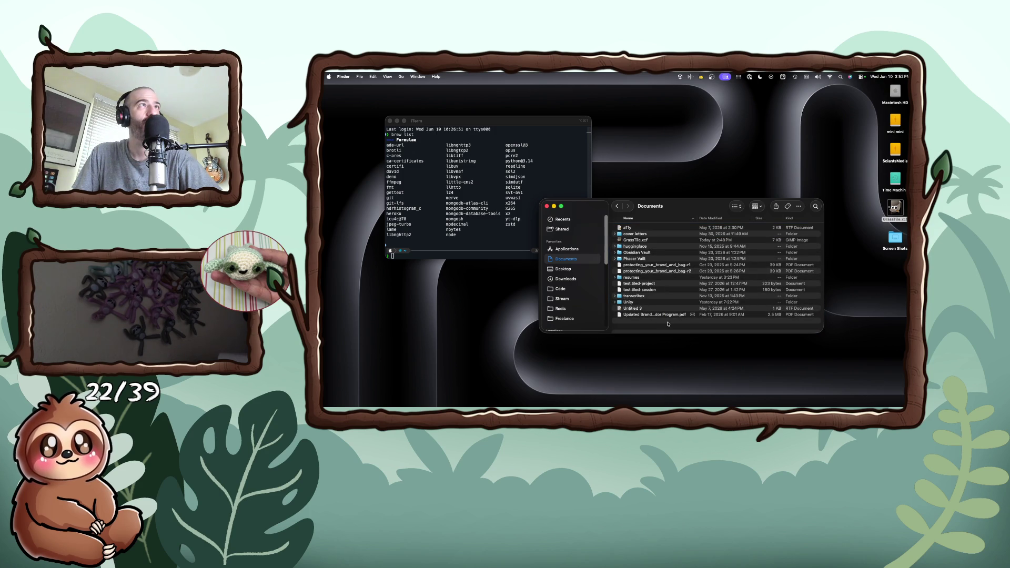
pyautogui.press('super+w')
pyautogui.click(543, 232)
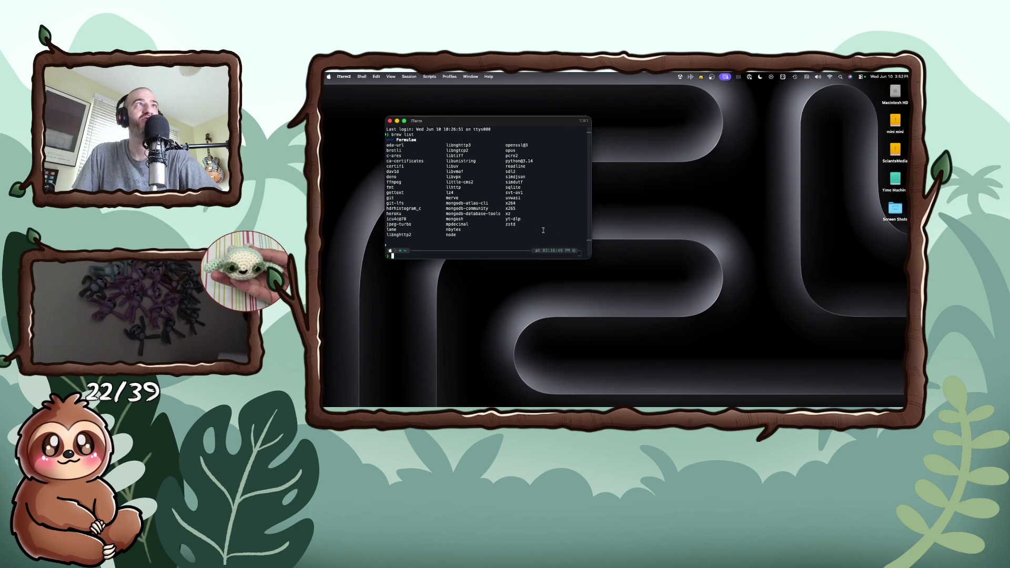